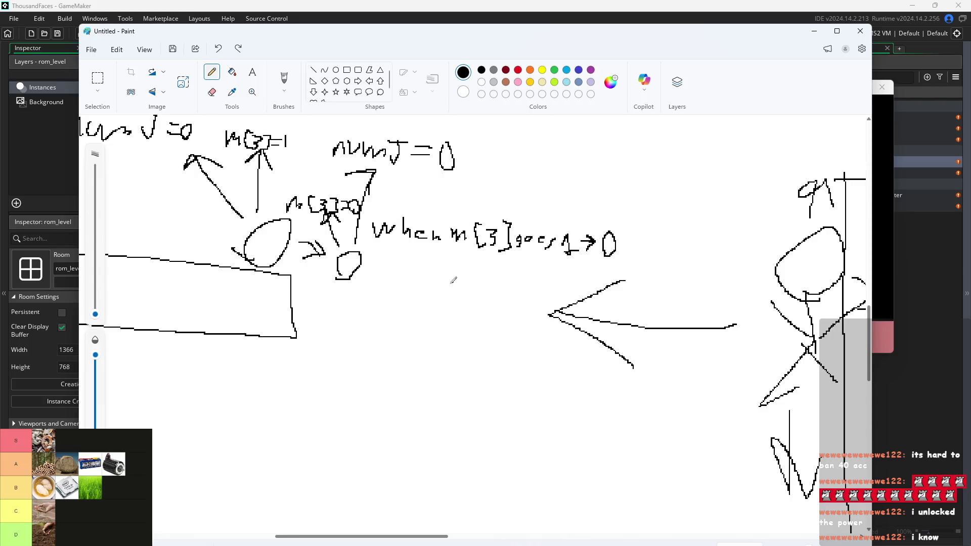
Hand-write 'numJ = 0' beneath the 'when m[3] goes 1→0' note.
scroll(452, 278, up, 1)
scroll(544, 270, up, 1)
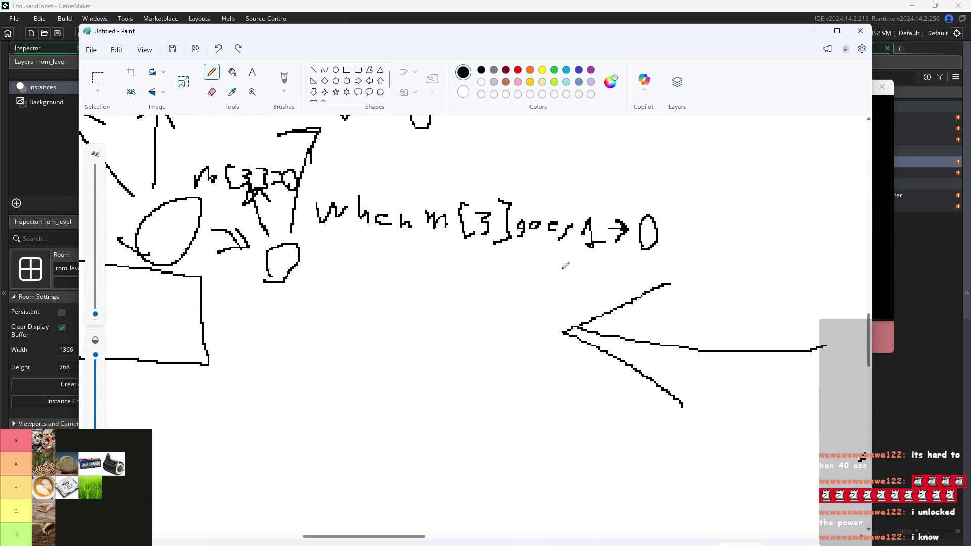
scroll(481, 253, up, 1)
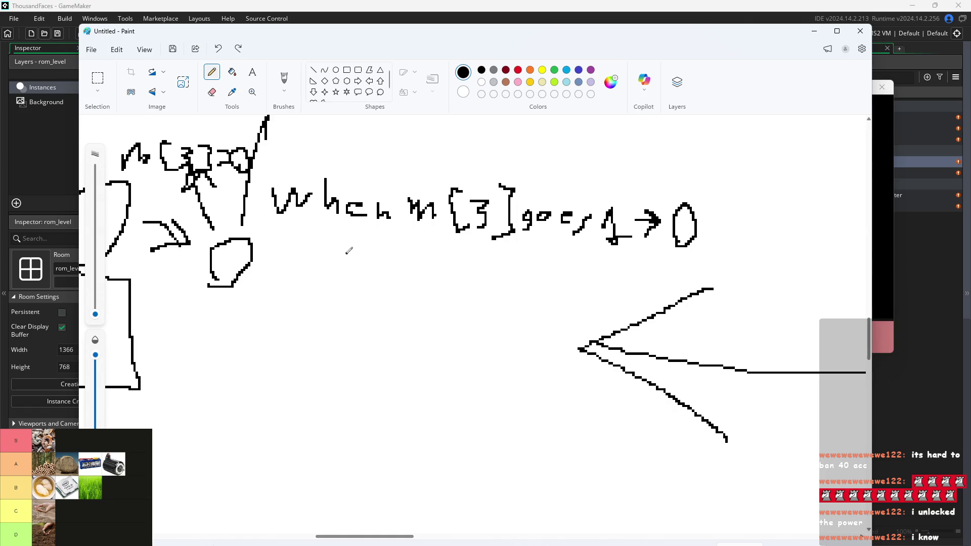
mouse_move(337, 253)
mouse_down()
mouse_move(337, 290)
mouse_move(355, 286)
mouse_up()
mouse_move(363, 261)
mouse_down()
mouse_move(378, 273)
mouse_move(385, 260)
mouse_up()
drag(392, 259, 428, 285)
mouse_move(437, 257)
mouse_down()
mouse_move(459, 309)
mouse_move(435, 303)
mouse_move(503, 285)
mouse_up()
mouse_move(462, 298)
mouse_down()
mouse_move(510, 299)
mouse_move(531, 272)
mouse_move(526, 304)
mouse_up()
Draw a box around the 'when m[3] goes 1→0' line.
ctrl+scroll(289, 281, down, 3)
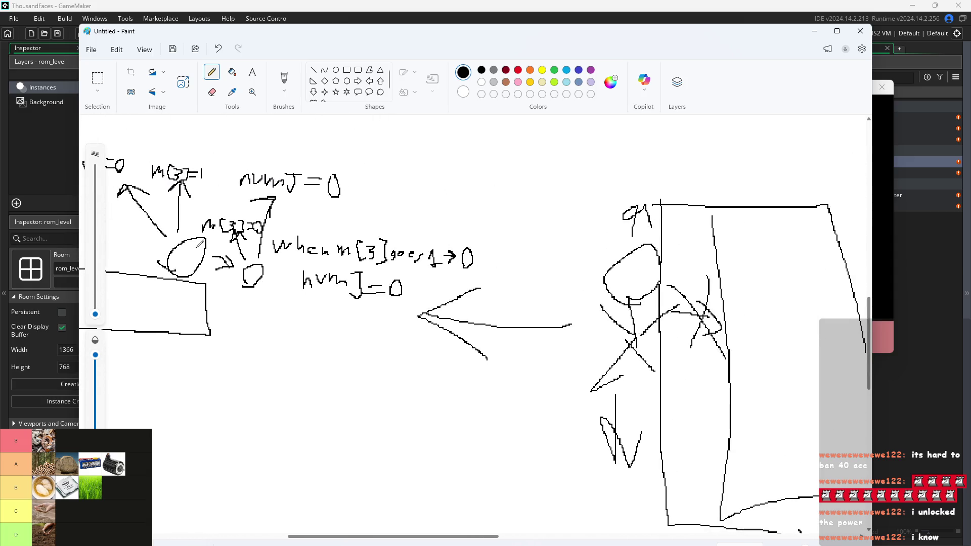
ctrl+scroll(289, 226, up, 3)
ctrl+scroll(289, 227, down, 3)
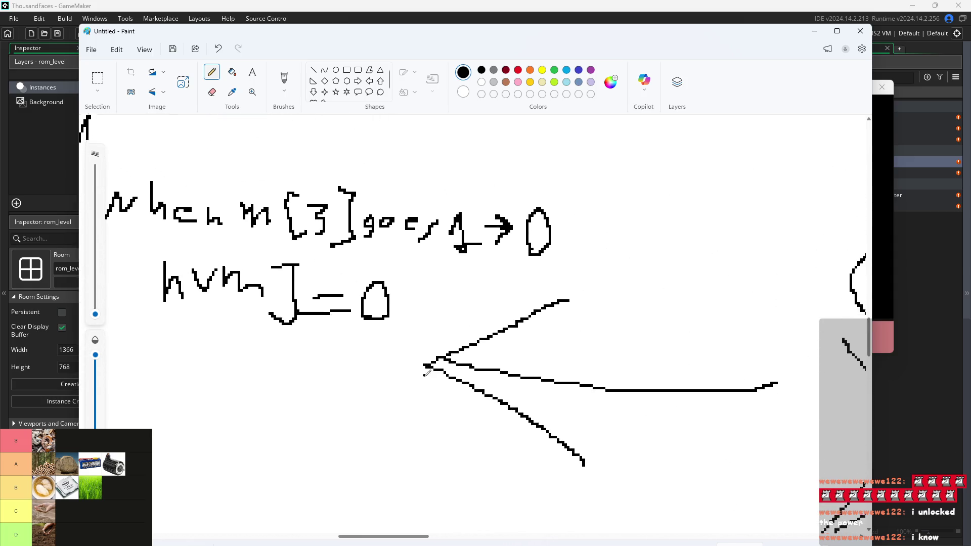
ctrl+scroll(157, 195, up, 3)
ctrl+scroll(157, 195, down, 2)
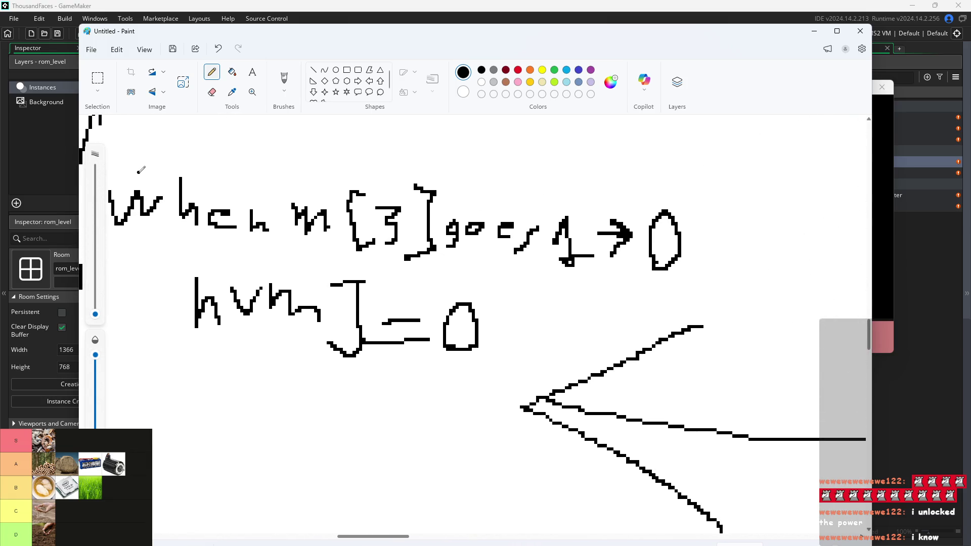
mouse_move(120, 218)
mouse_down()
mouse_move(512, 239)
mouse_move(506, 152)
mouse_move(114, 160)
mouse_up()
click(245, 190)
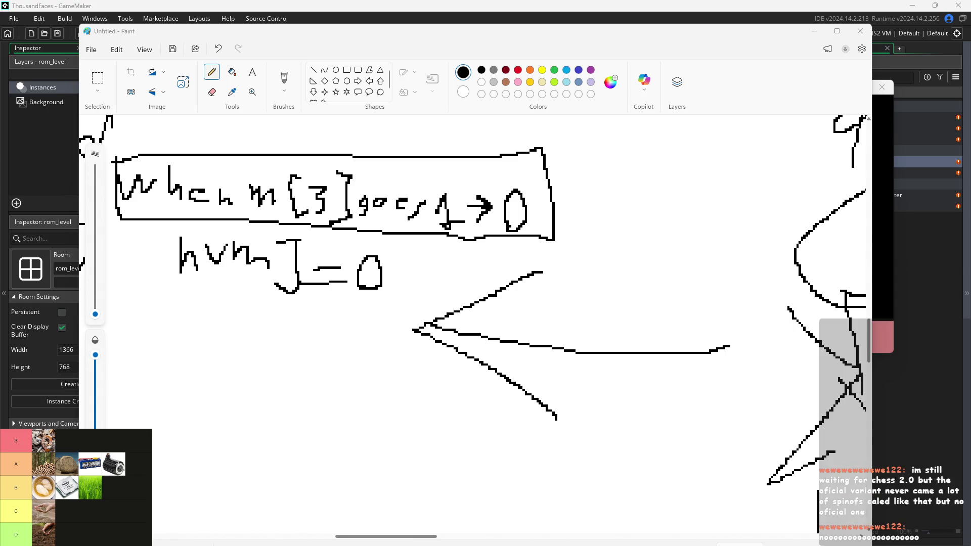
Drag the Paint sketch window down and left so GameMaker shows behind it.
scroll(281, 270, up, 10)
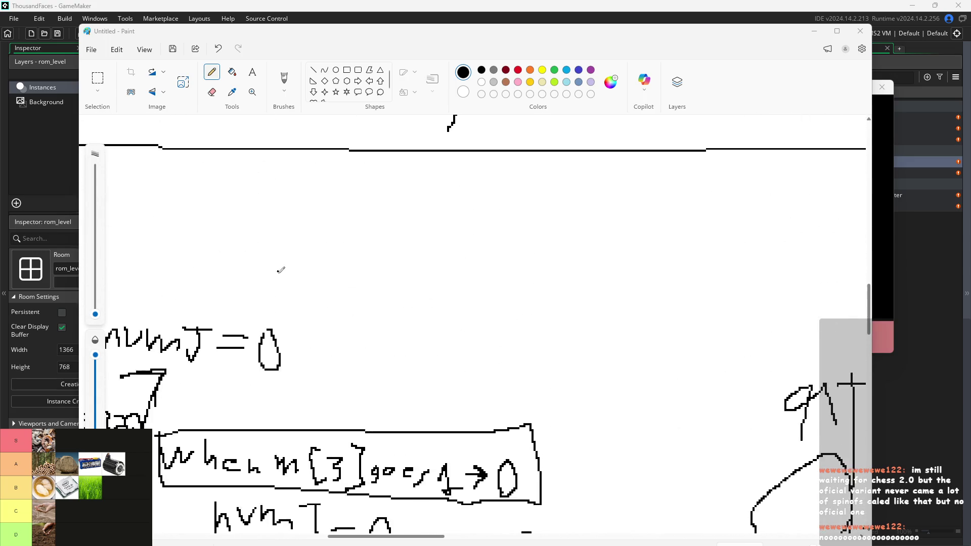
scroll(283, 303, down, 3)
ctrl+scroll(330, 347, up, 3)
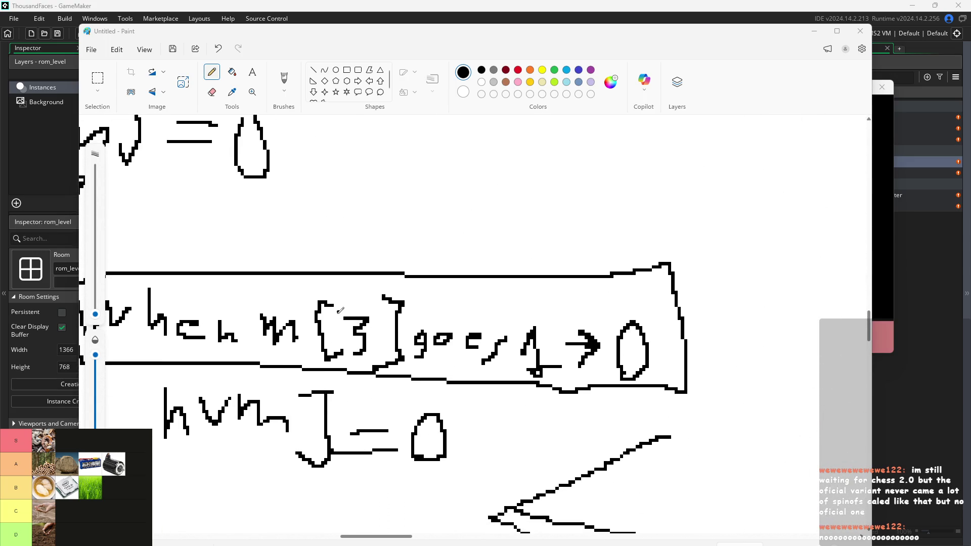
scroll(336, 336, down, 2)
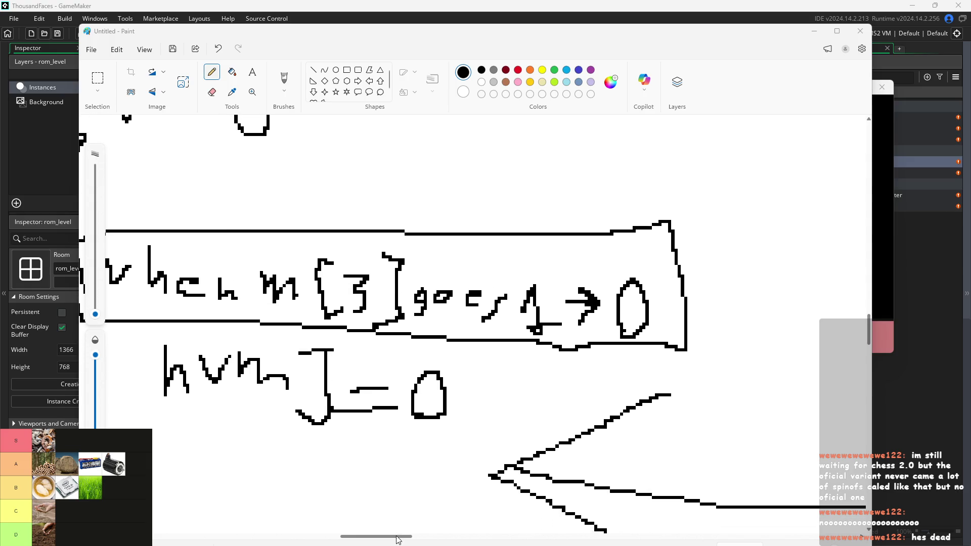
mouse_move(398, 540)
mouse_down()
mouse_move(358, 541)
mouse_move(389, 541)
mouse_up()
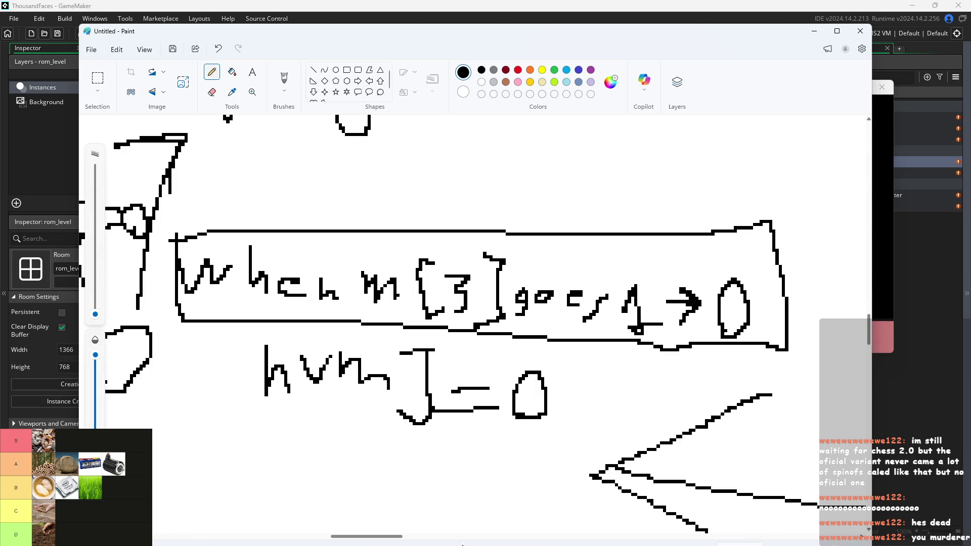
mouse_move(533, 33)
mouse_down()
mouse_move(561, 268)
mouse_move(250, 58)
mouse_move(455, 4)
mouse_move(506, 110)
mouse_move(495, 111)
mouse_up()
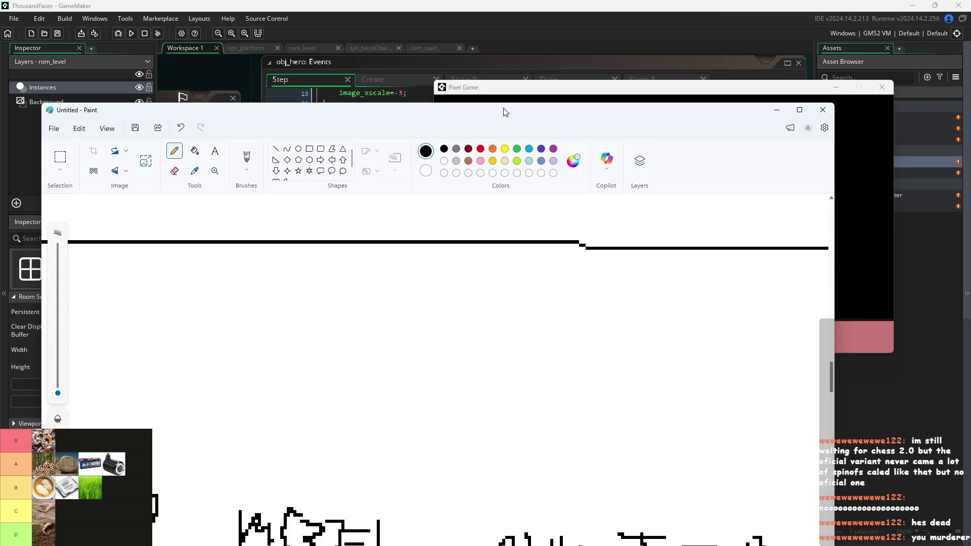
Cancel closing the unsaved sketch, minimise Paint, and close the running Pixel Game window.
drag(739, 113, 732, 31)
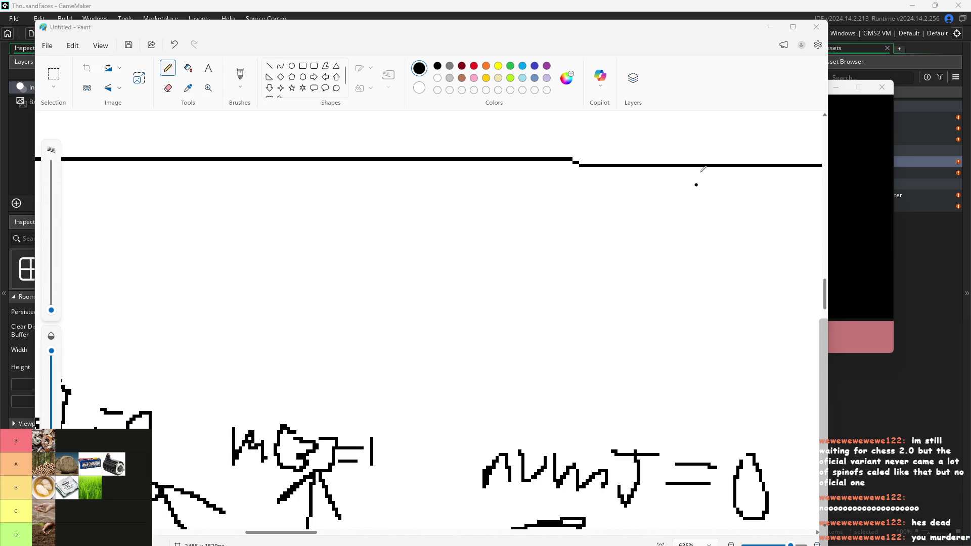
click(811, 31)
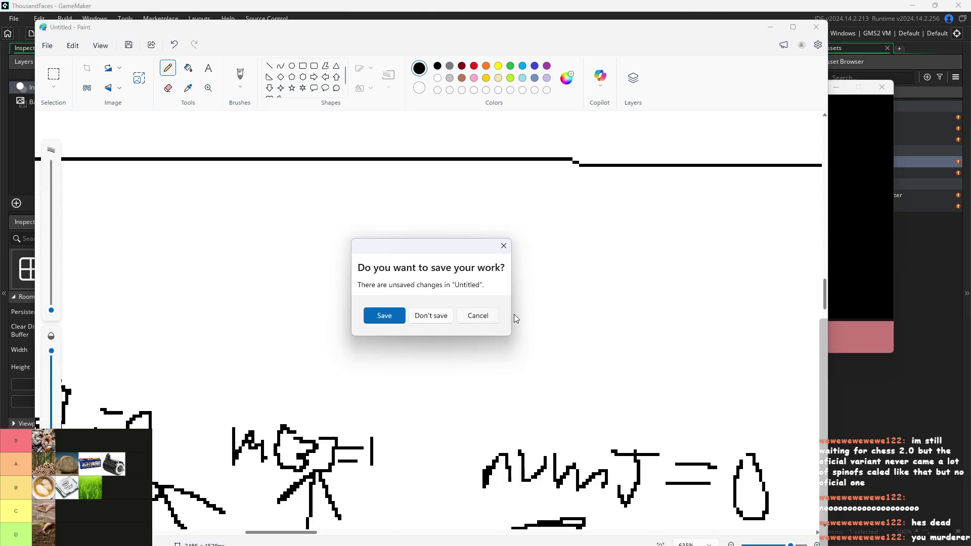
click(483, 319)
click(770, 27)
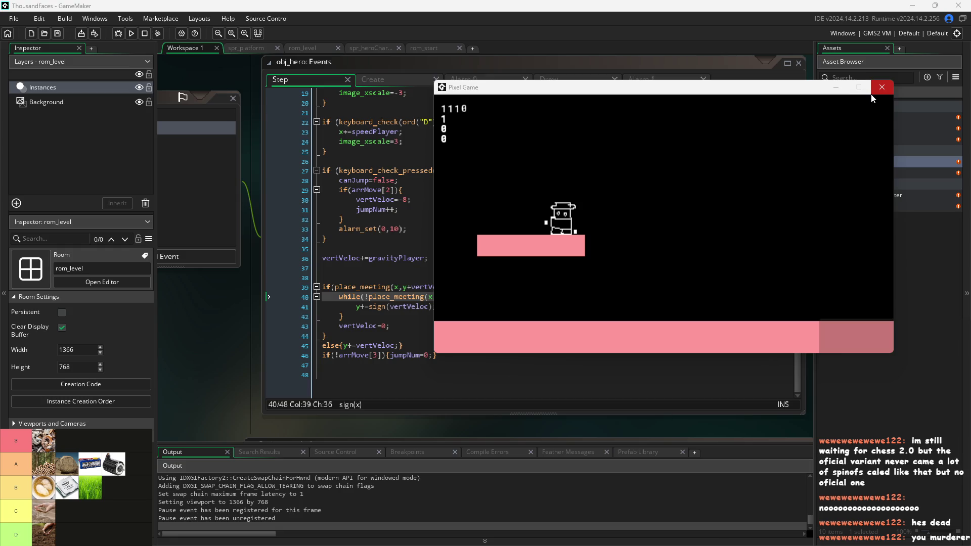
click(881, 87)
Add previous_grounded=true; as line 8 after canJump=true; in obj_hero's Create event.
scroll(455, 184, up, 6)
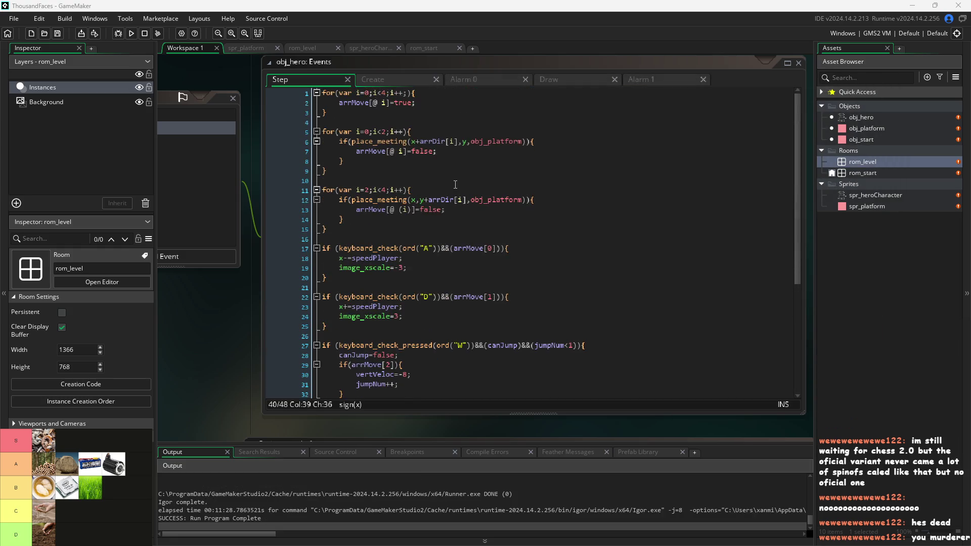
click(322, 92)
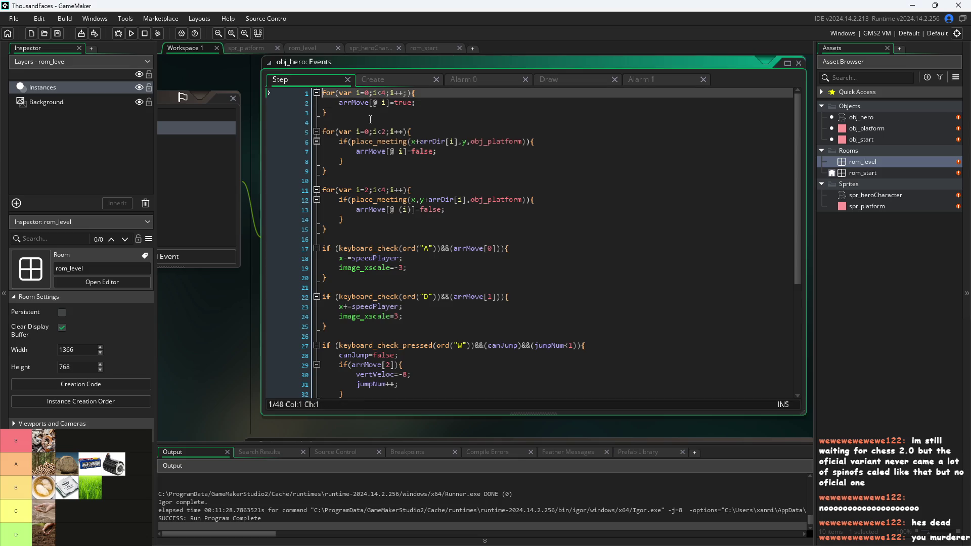
click(397, 81)
click(378, 143)
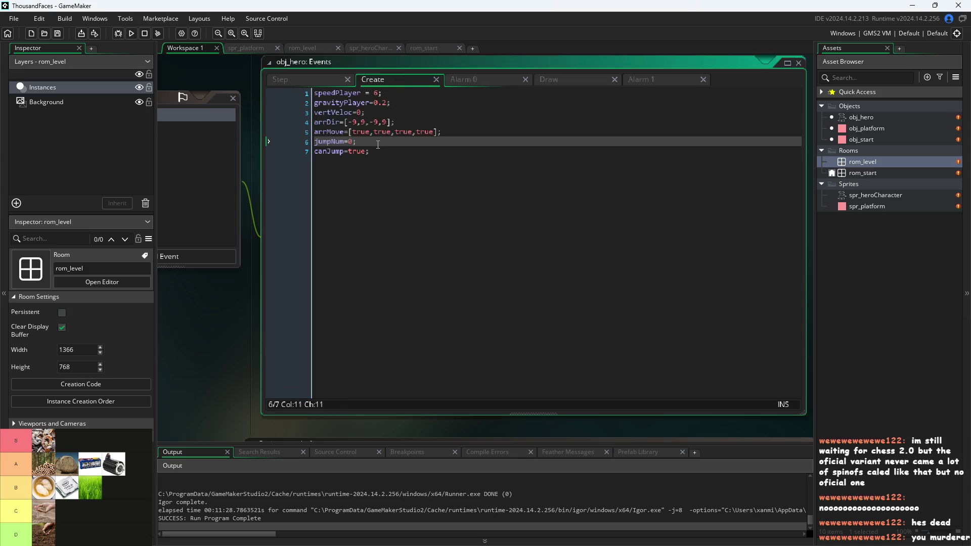
click(389, 158)
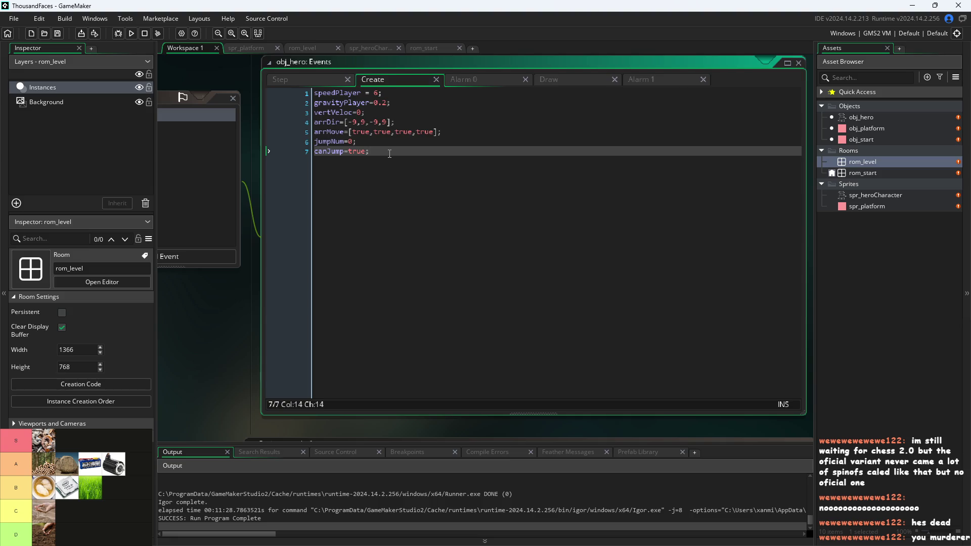
key(Return)
text(revio)
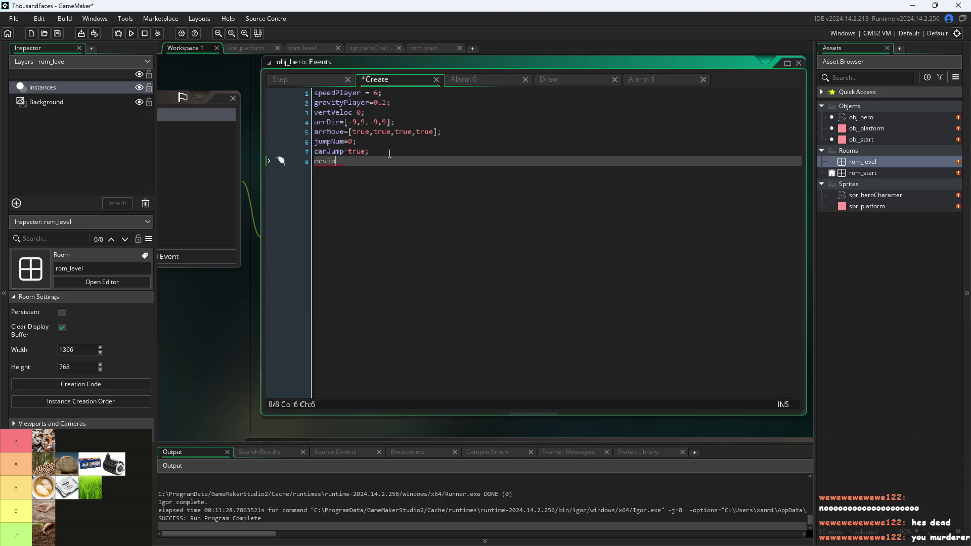
key(BackSpace)
key(BackSpace)
key(BackSpace)
text(previo)
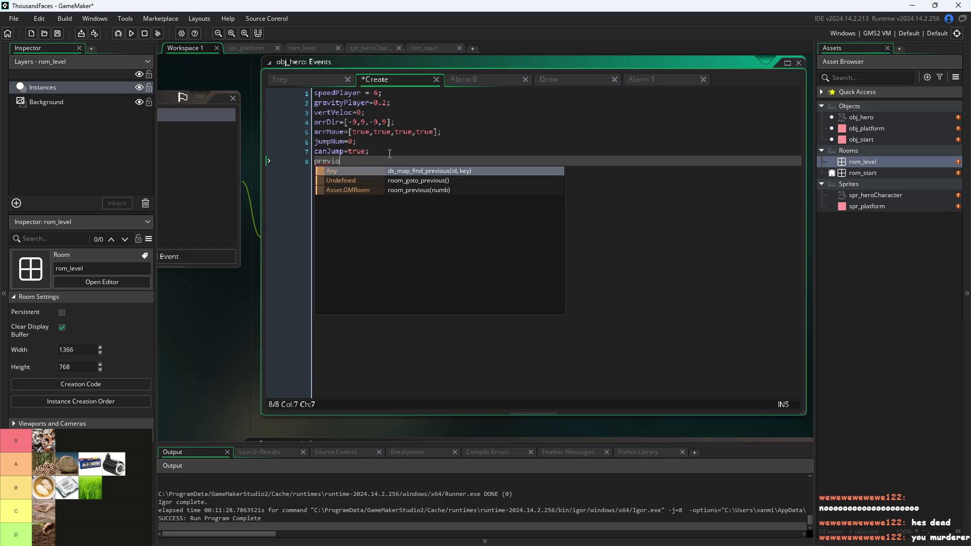
text(us )
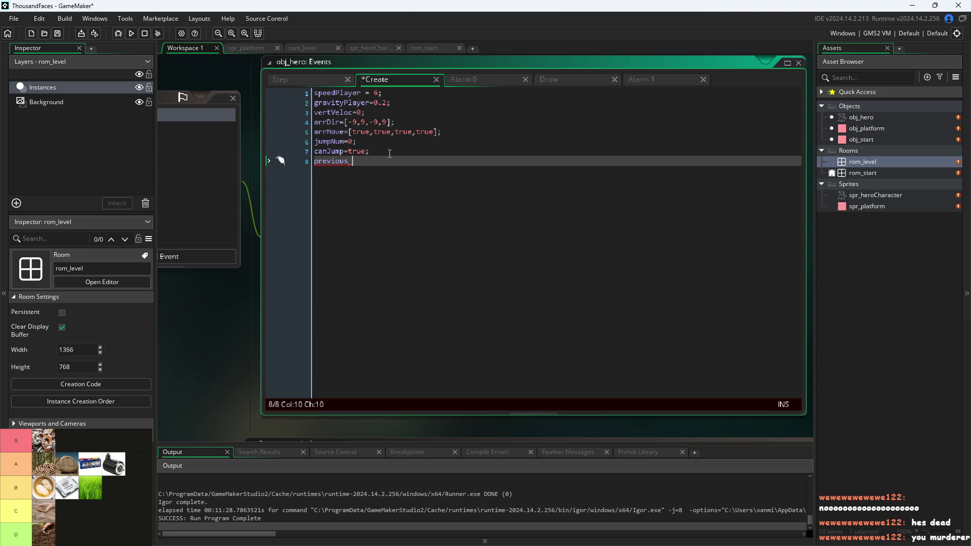
text(grounded)
text(=true;)
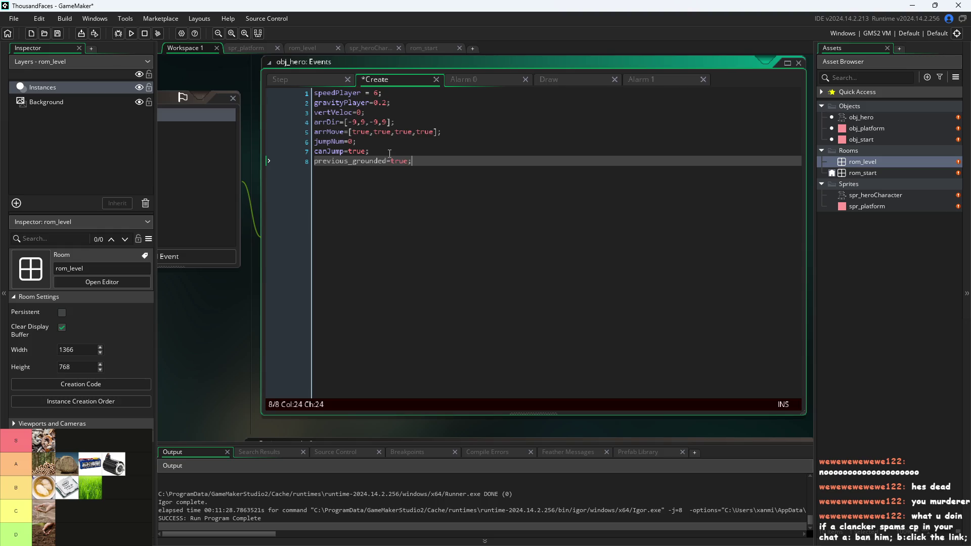
text(;)
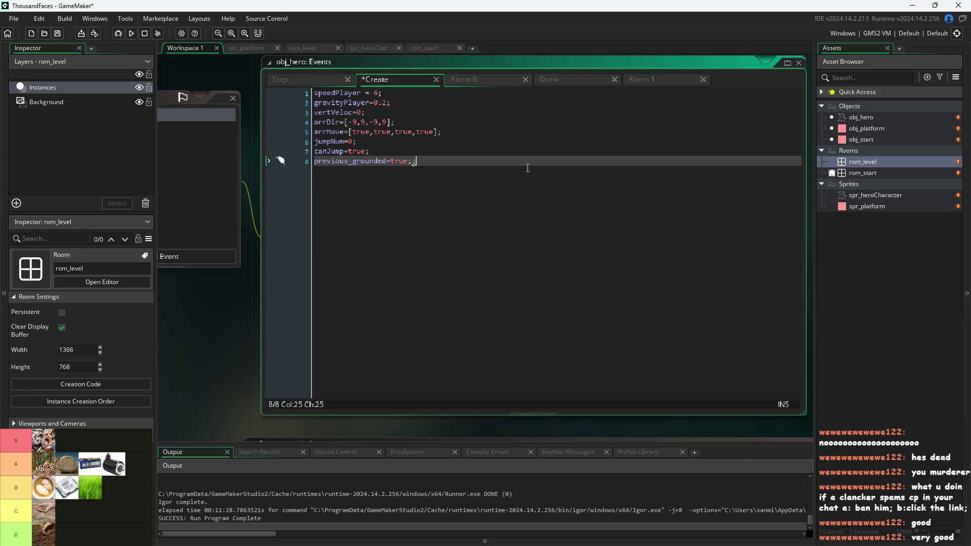
key(BackSpace)
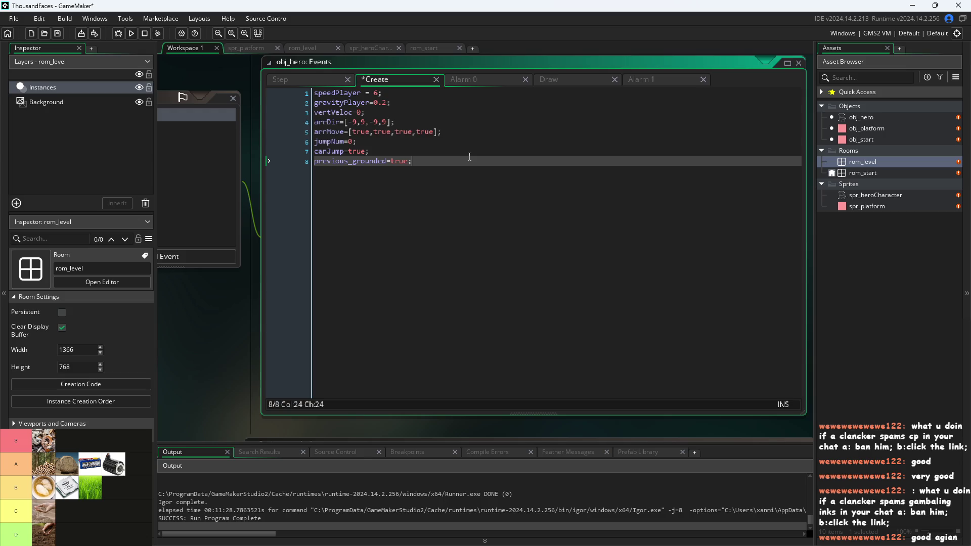
Switch to obj_hero's Step event and insert blank lines above its existing code.
click(463, 142)
click(461, 153)
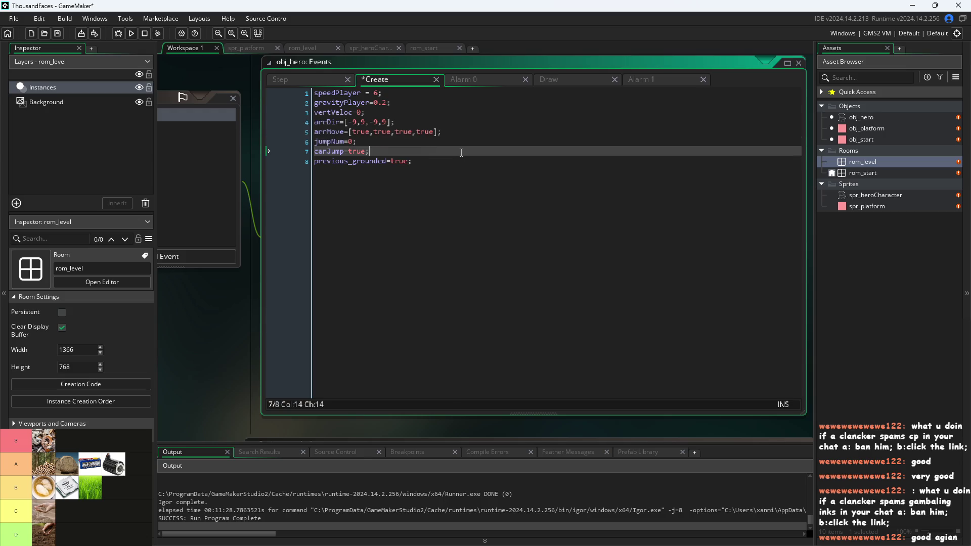
click(283, 76)
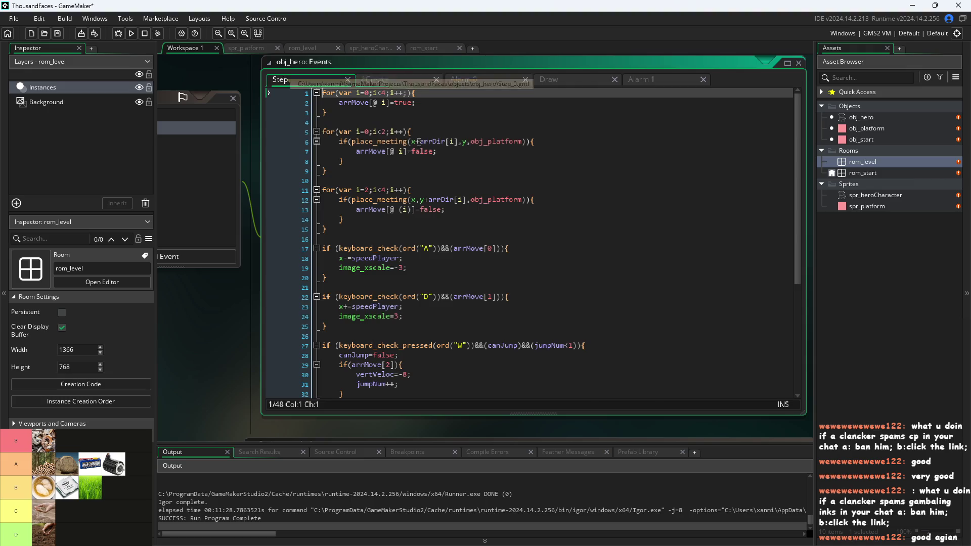
key(Return)
key(Return)
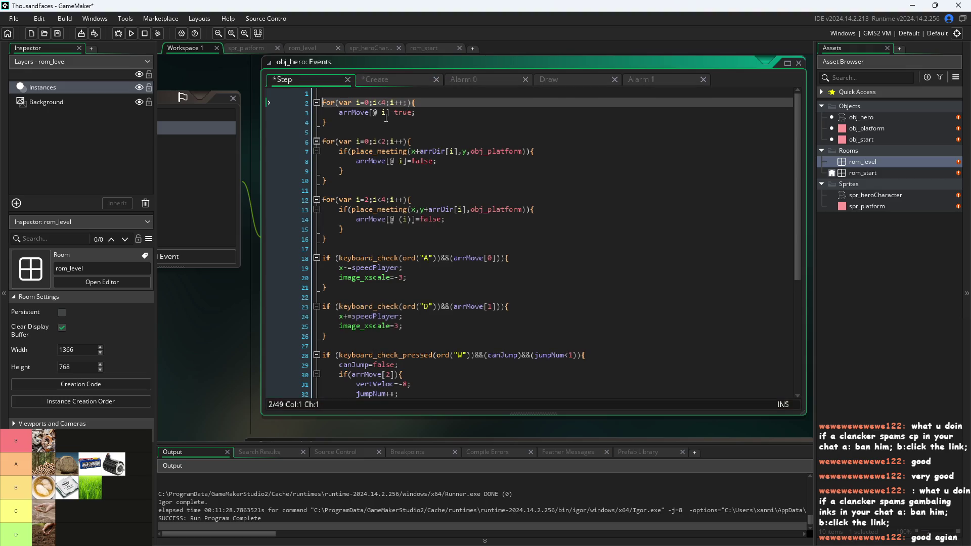
key(Up)
key(Up)
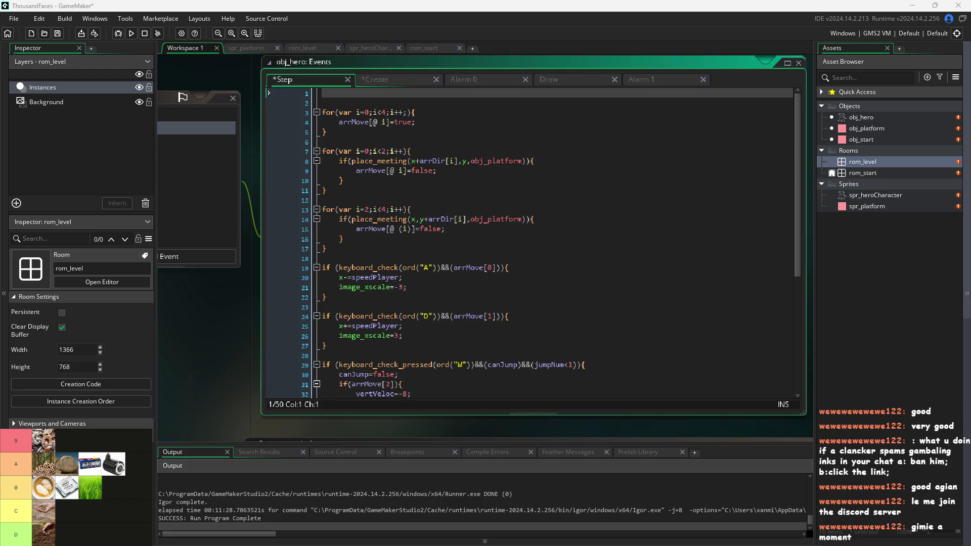
click(499, 325)
click(548, 320)
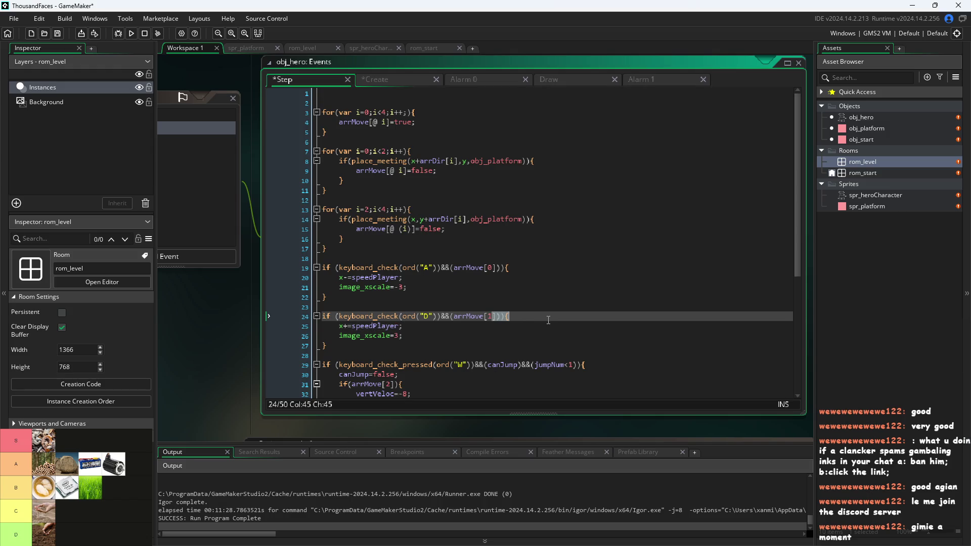
click(547, 337)
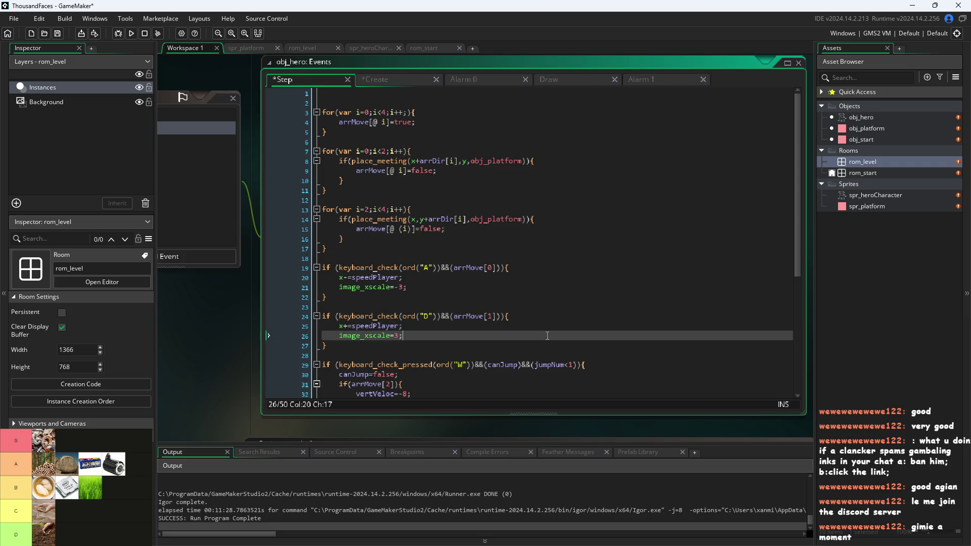
click(548, 328)
click(562, 318)
click(561, 330)
click(562, 337)
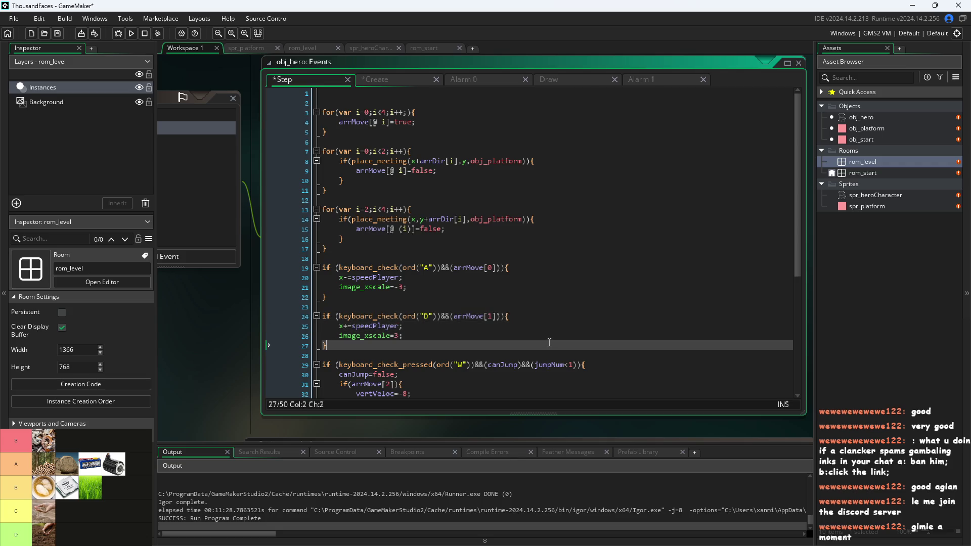
click(561, 330)
click(552, 338)
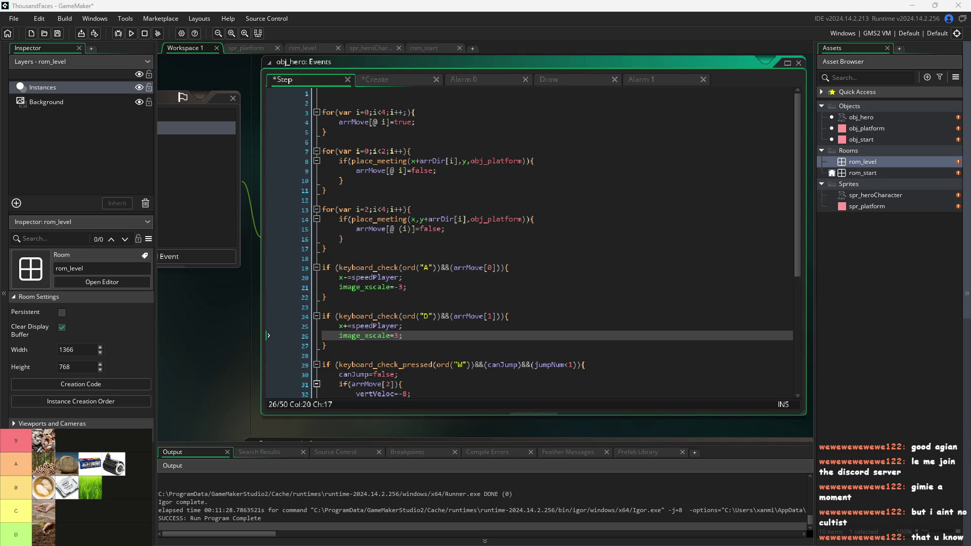
click(460, 365)
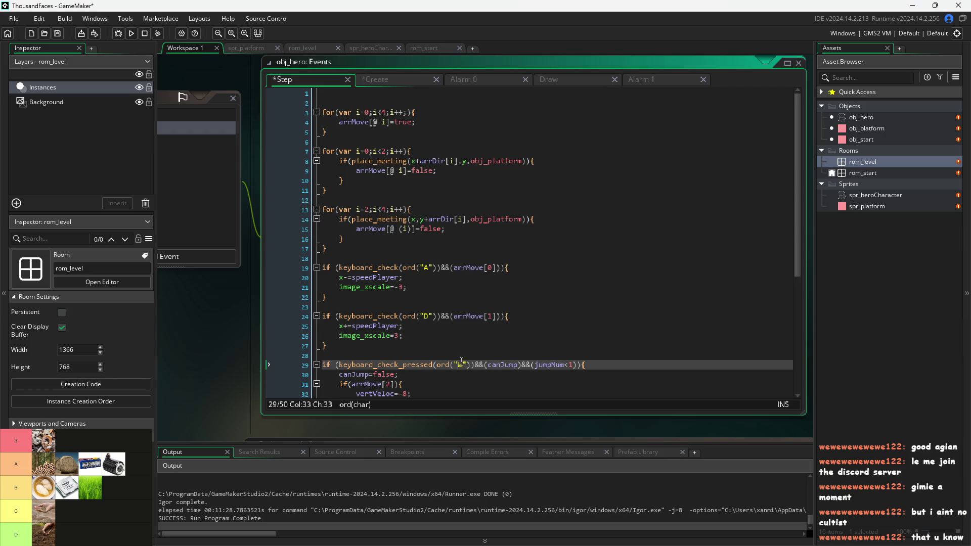
click(671, 374)
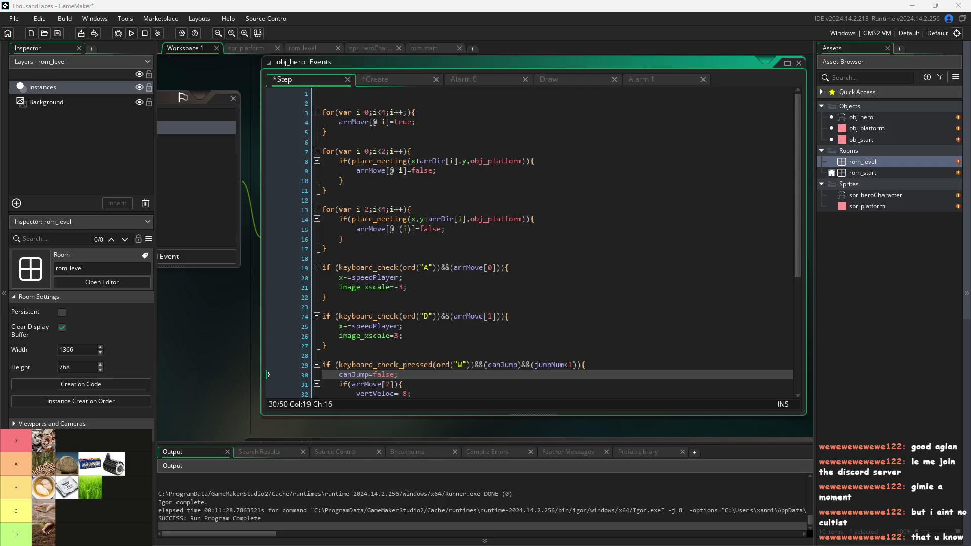
click(606, 301)
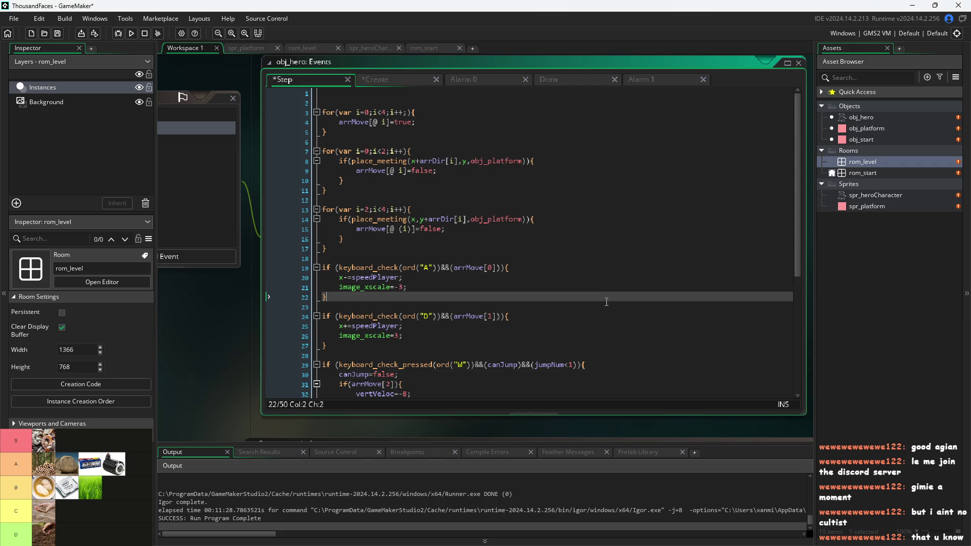
click(631, 275)
click(631, 266)
click(631, 284)
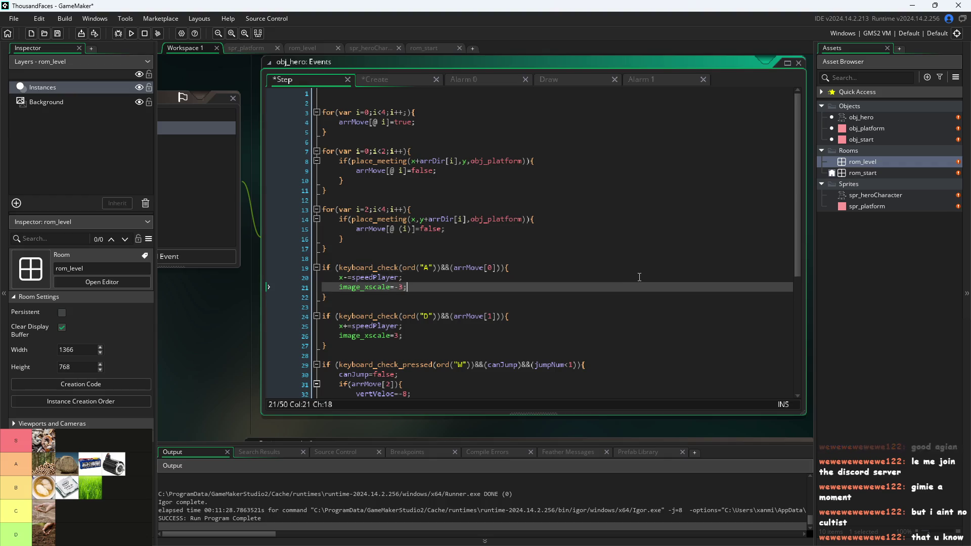
click(640, 278)
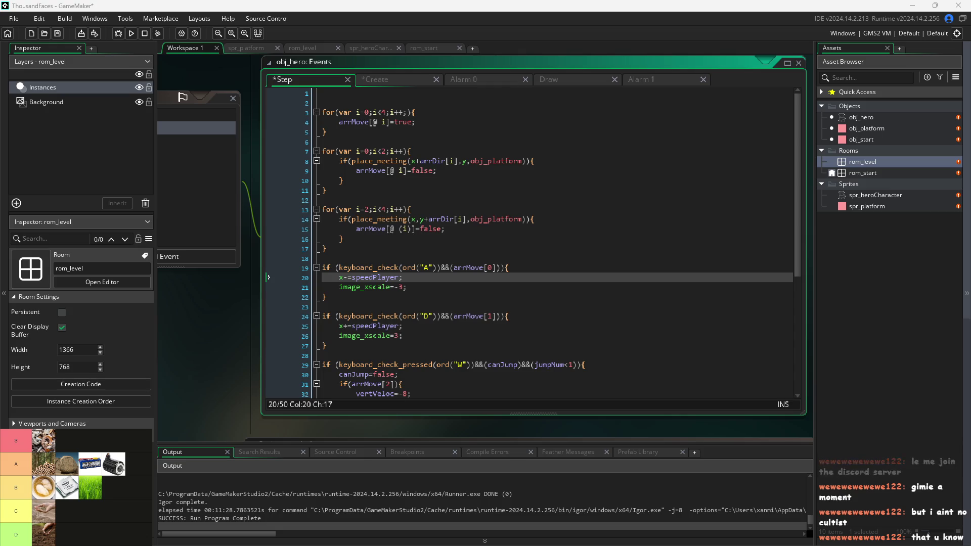
click(580, 324)
click(570, 320)
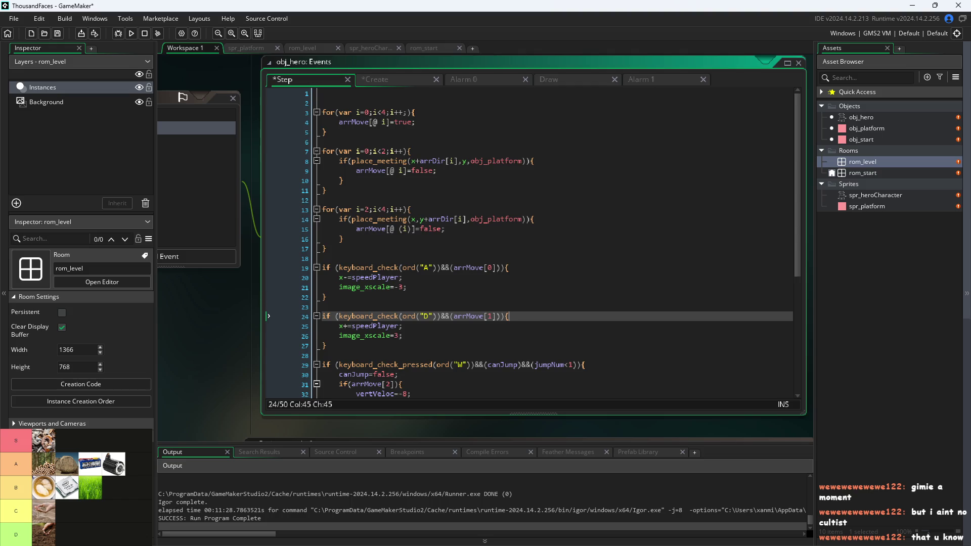
click(390, 243)
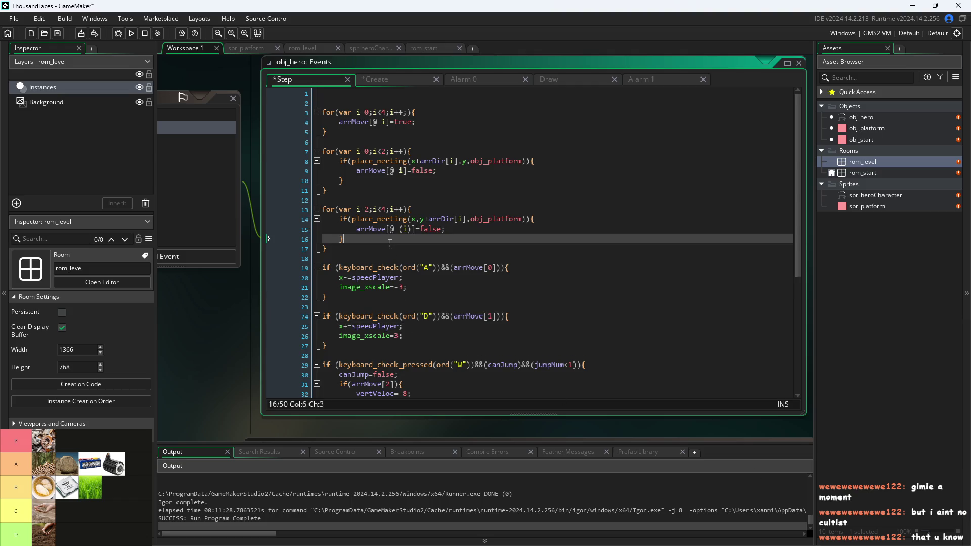
click(457, 232)
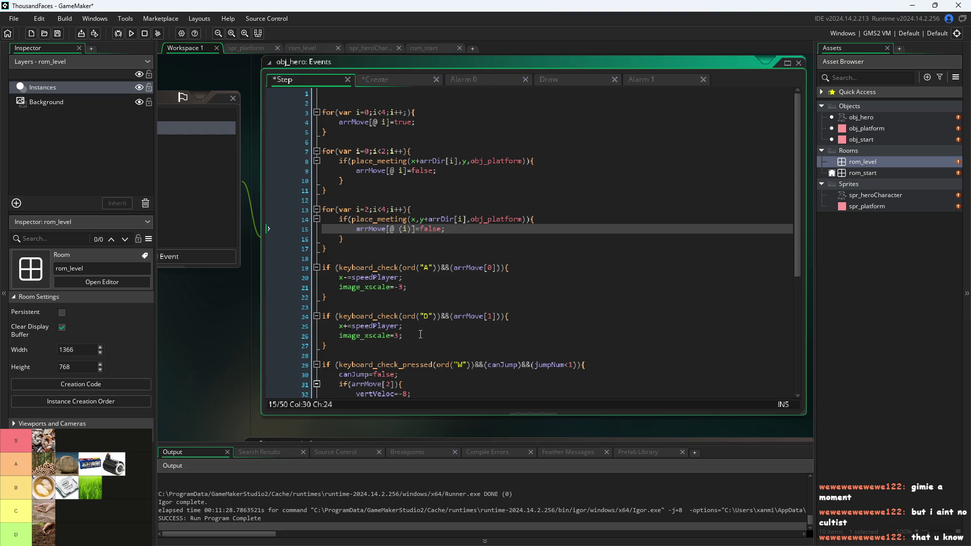
scroll(421, 335, down, 5)
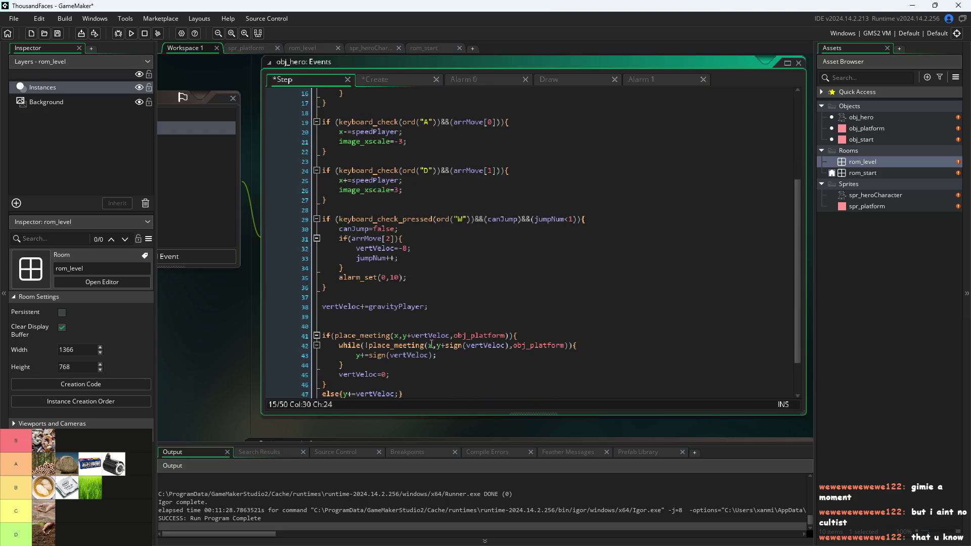
click(435, 321)
scroll(450, 312, up, 5)
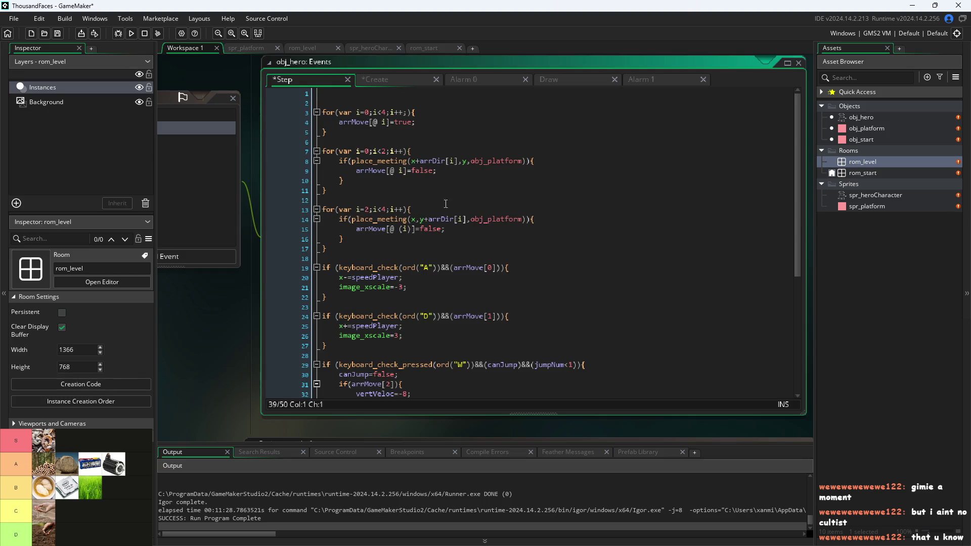
click(456, 93)
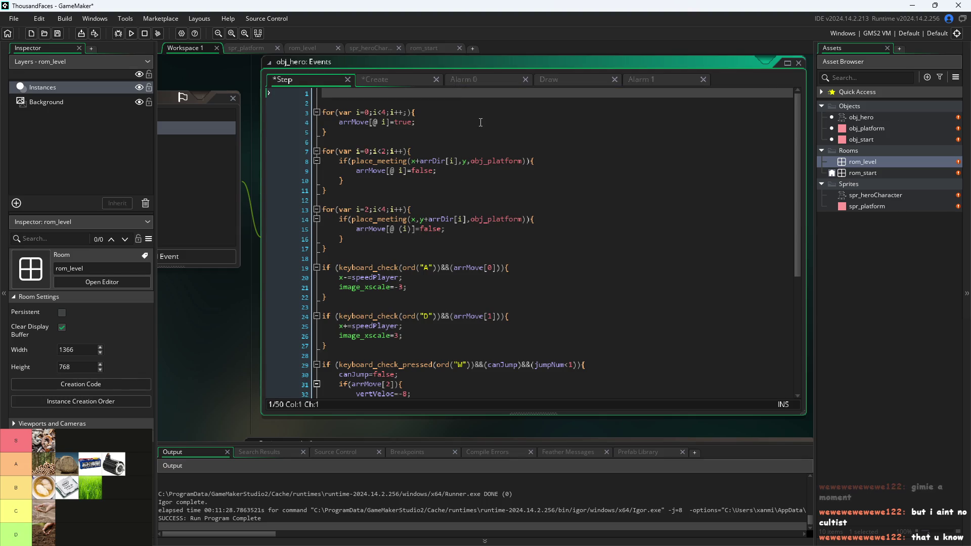
Start the previous-grounded variable on Step line 1, matching the Create event's name.
text(arrM)
key(Escape)
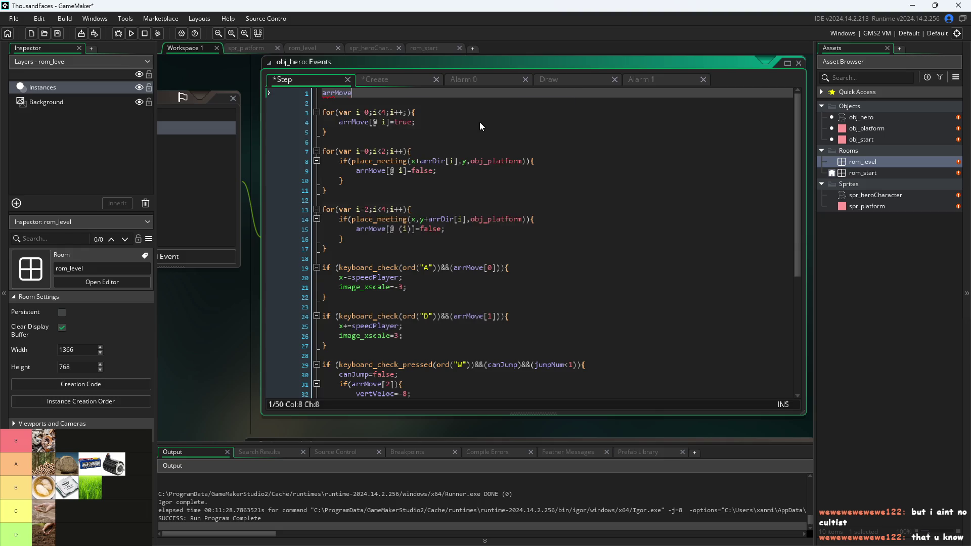
key(BackSpace)
key(BackSpace)
key(BackSpace)
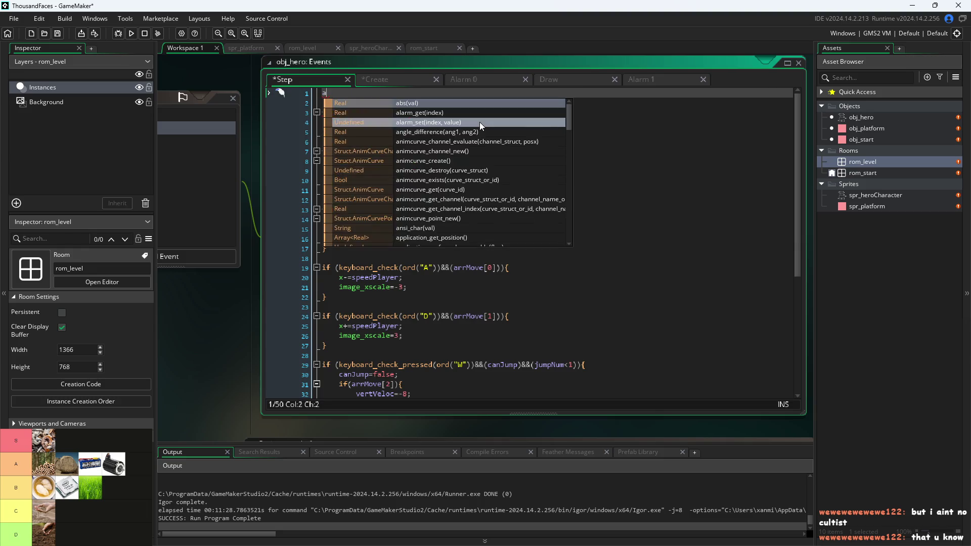
text(prev)
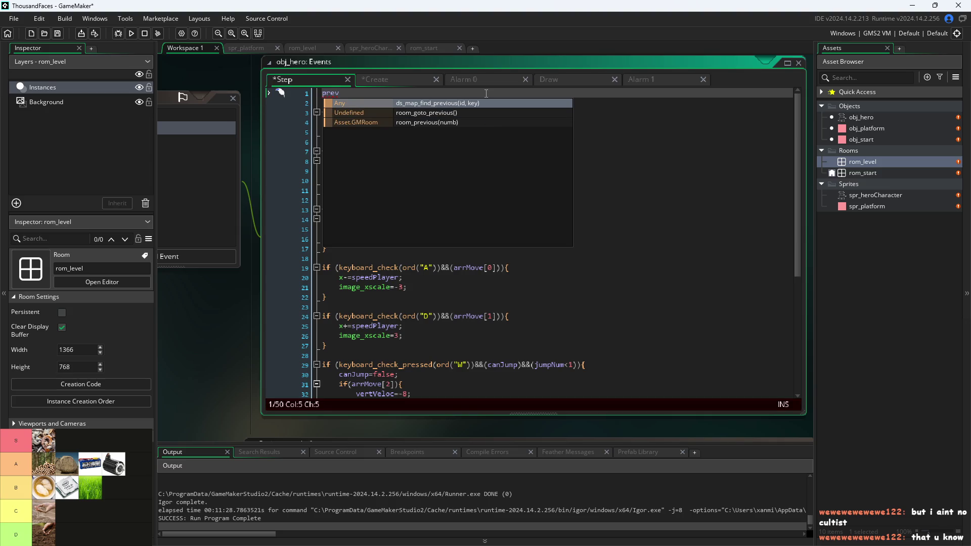
scroll(488, 147, down, 1)
scroll(412, 137, up, 1)
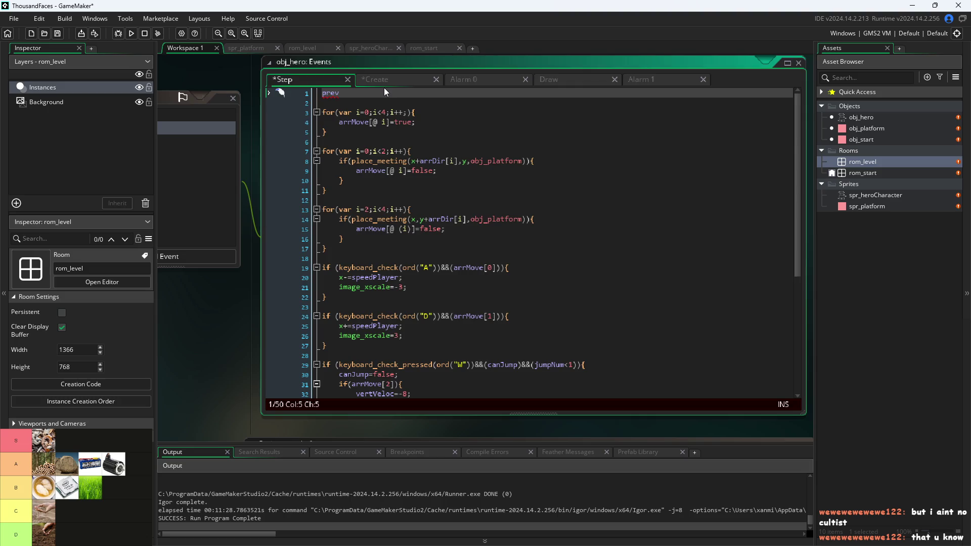
click(408, 82)
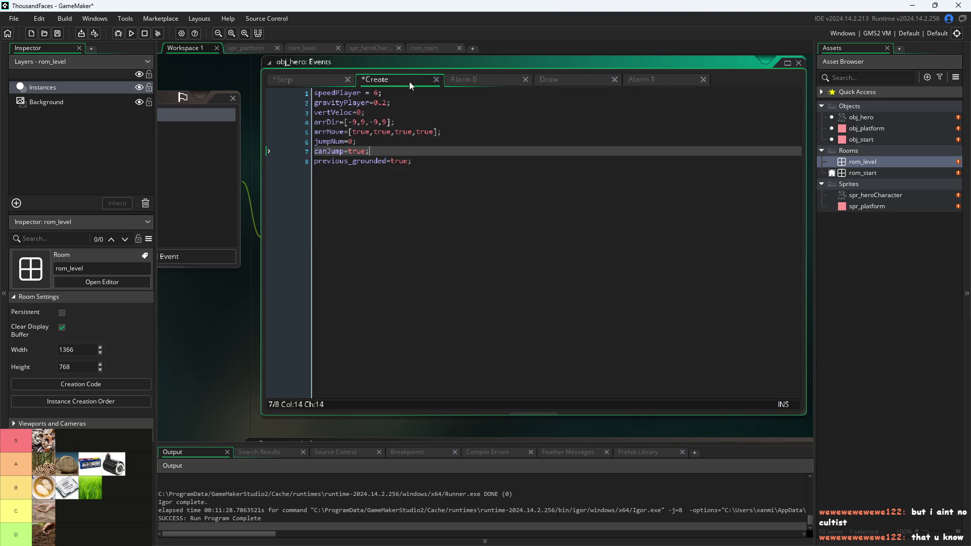
click(348, 162)
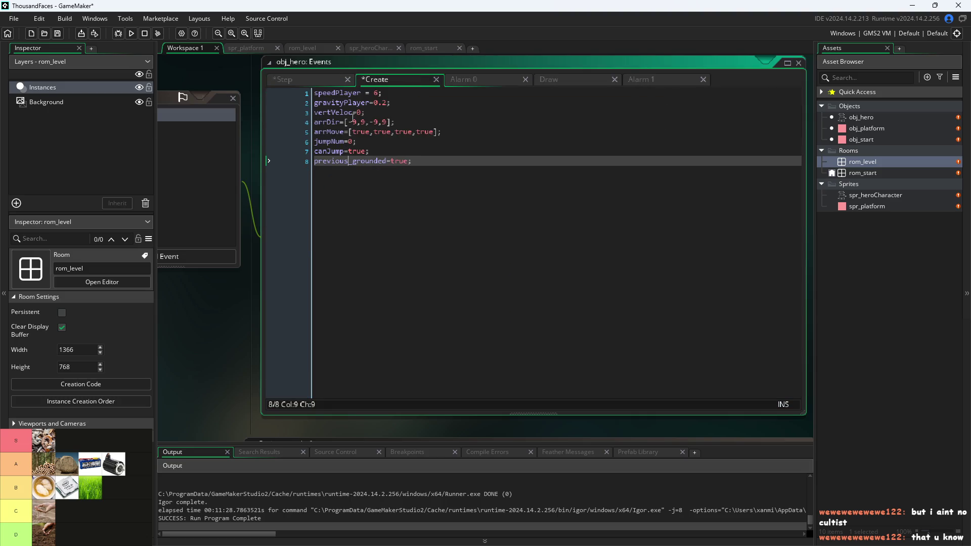
click(311, 80)
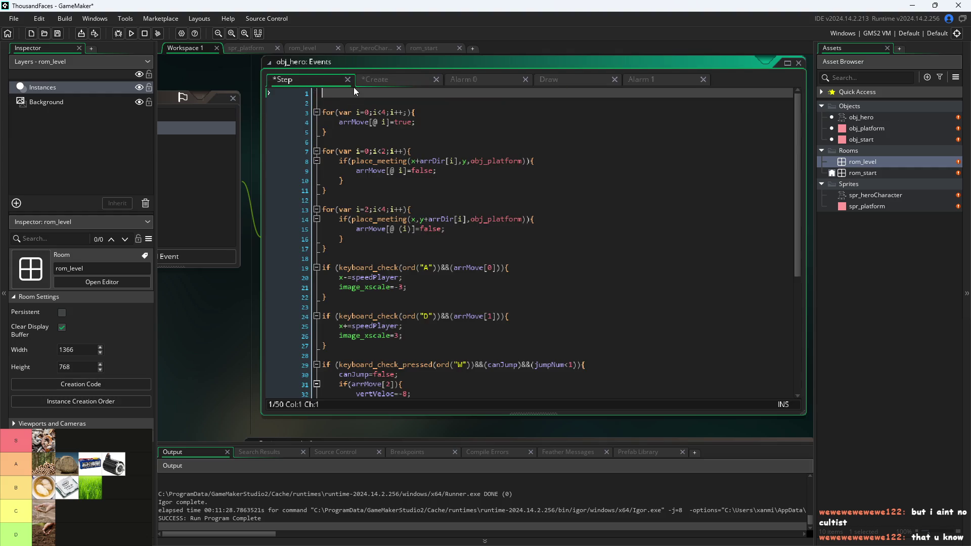
text(previous)
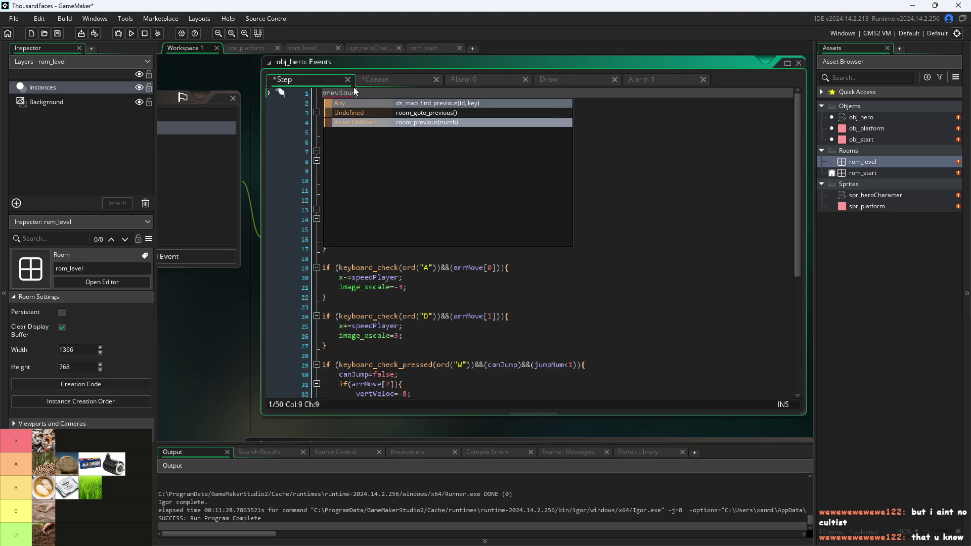
text(_)
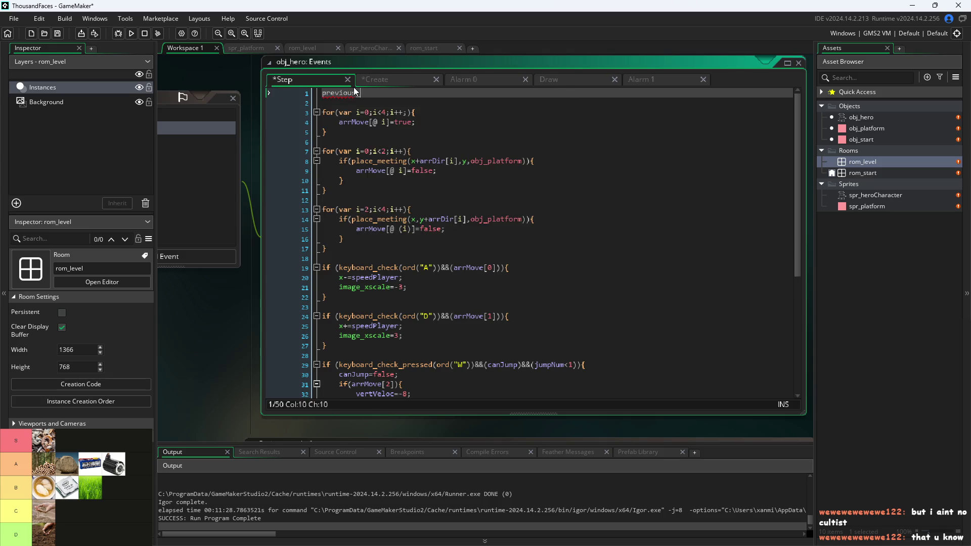
Rename previous_grounded to previousGrounded in the Create event.
click(384, 81)
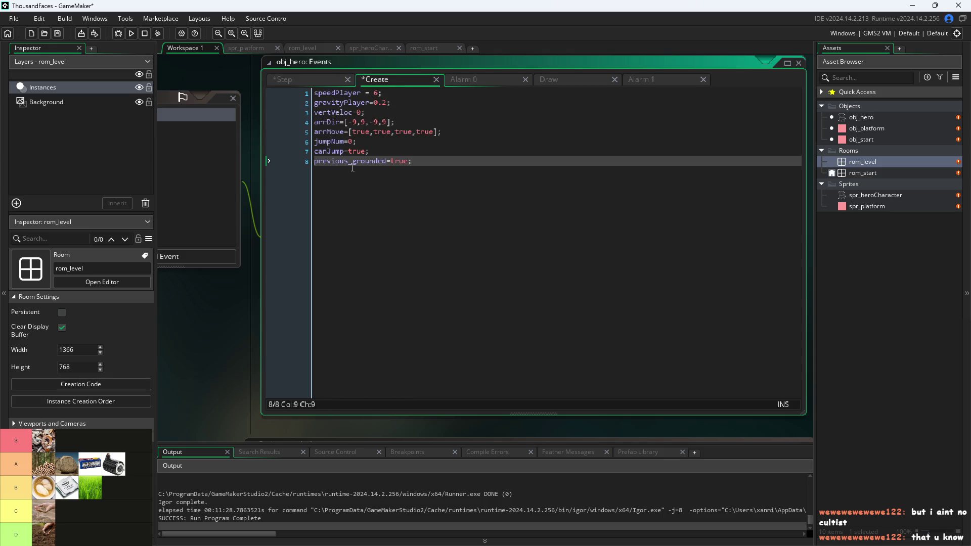
text(G)
key(Delete)
key(Delete)
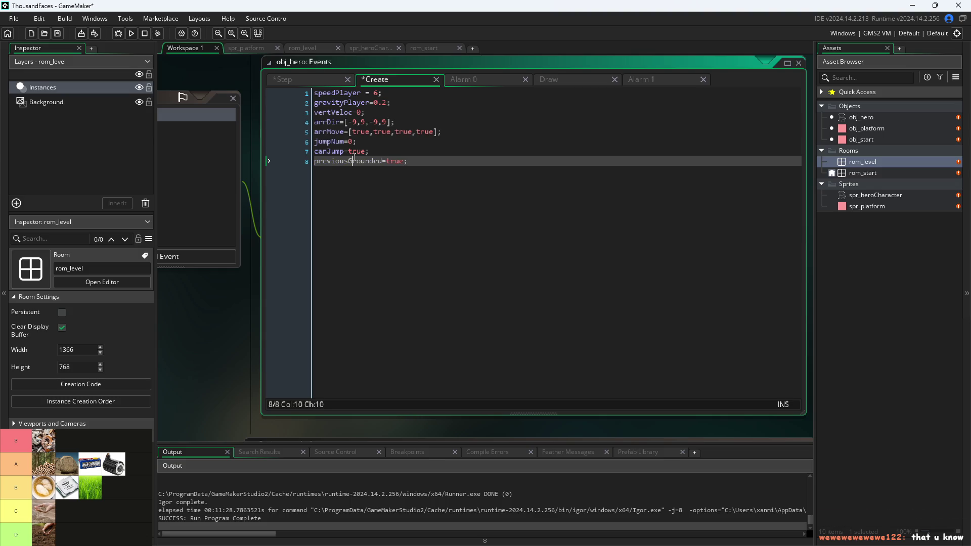
Finish Step event line 1 as previousGrounded=false;.
click(317, 80)
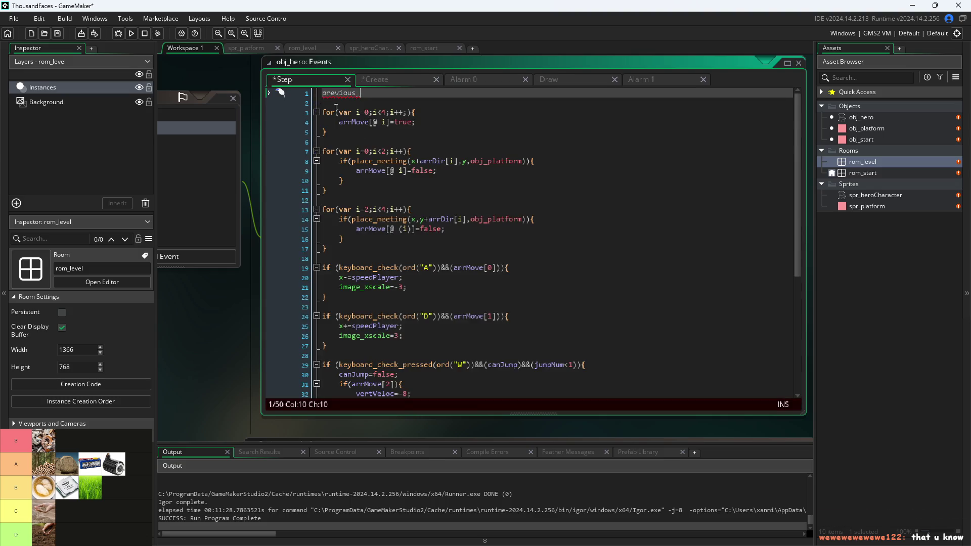
key(BackSpace)
key(BackSpace)
key(BackSpace)
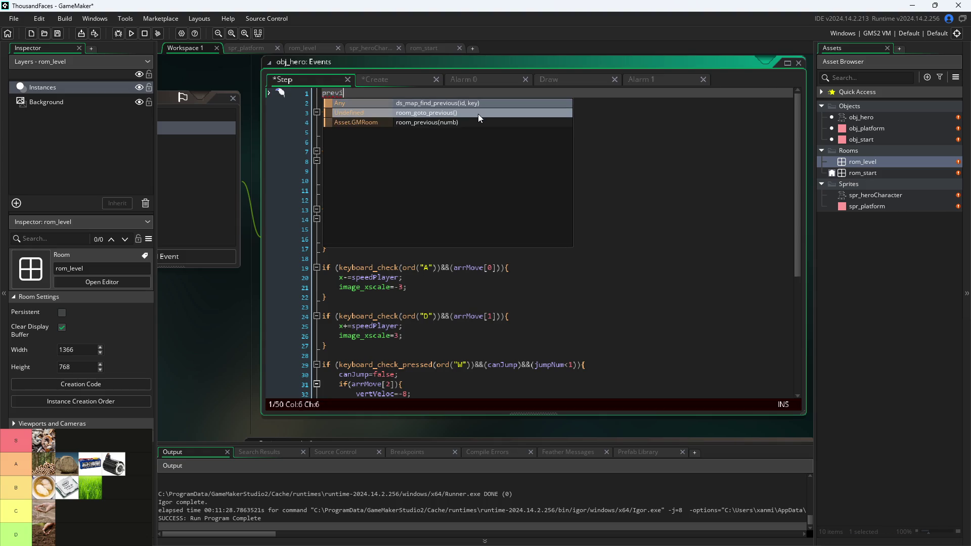
text(ous)
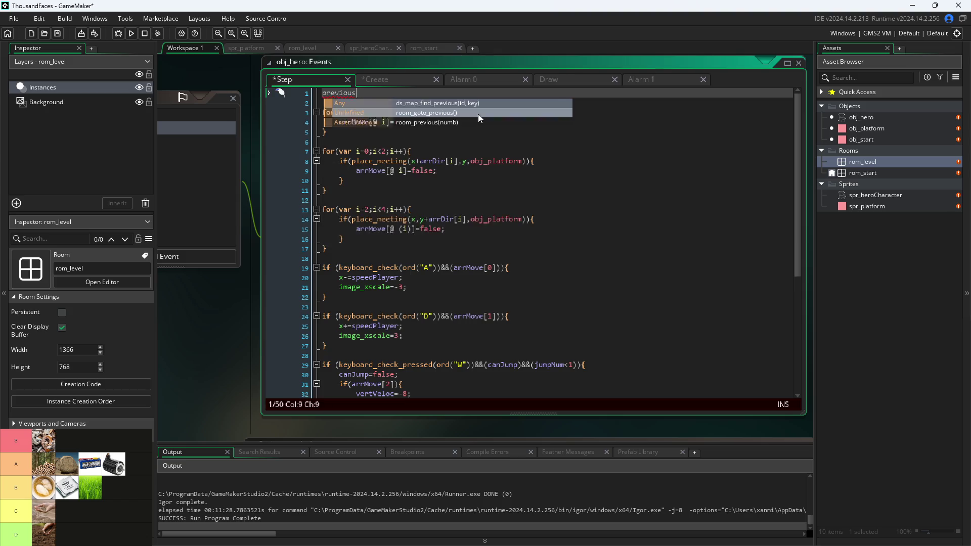
text(Grounded)
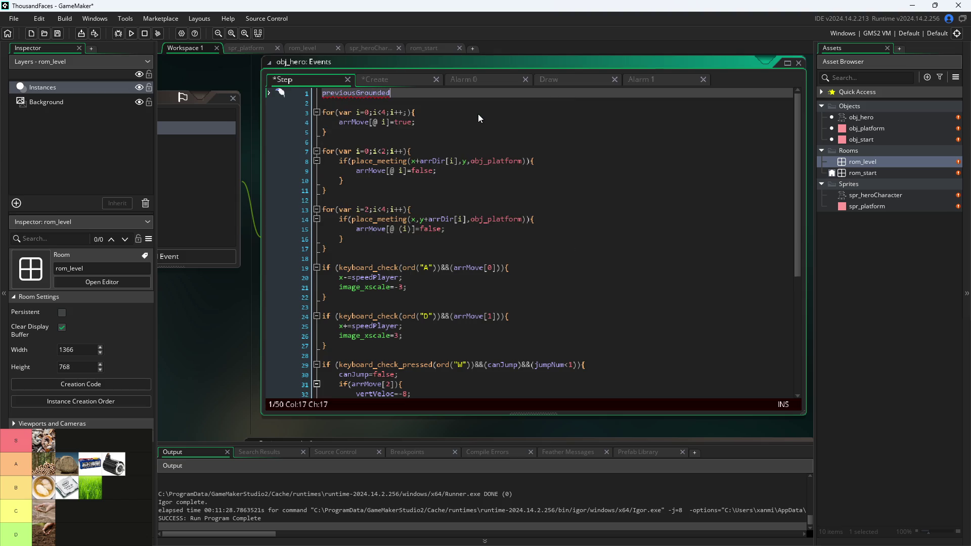
text(=-f)
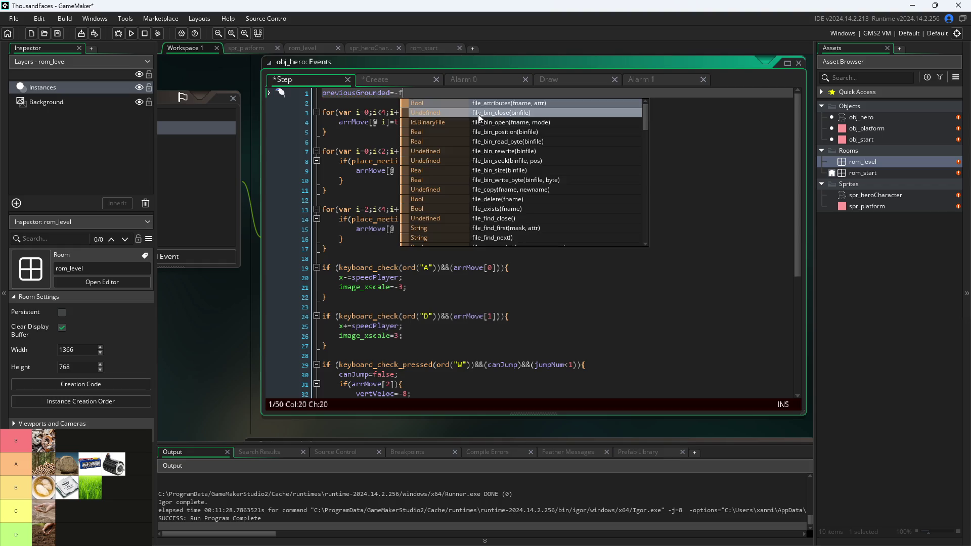
key(BackSpace)
key(BackSpace)
text(al)
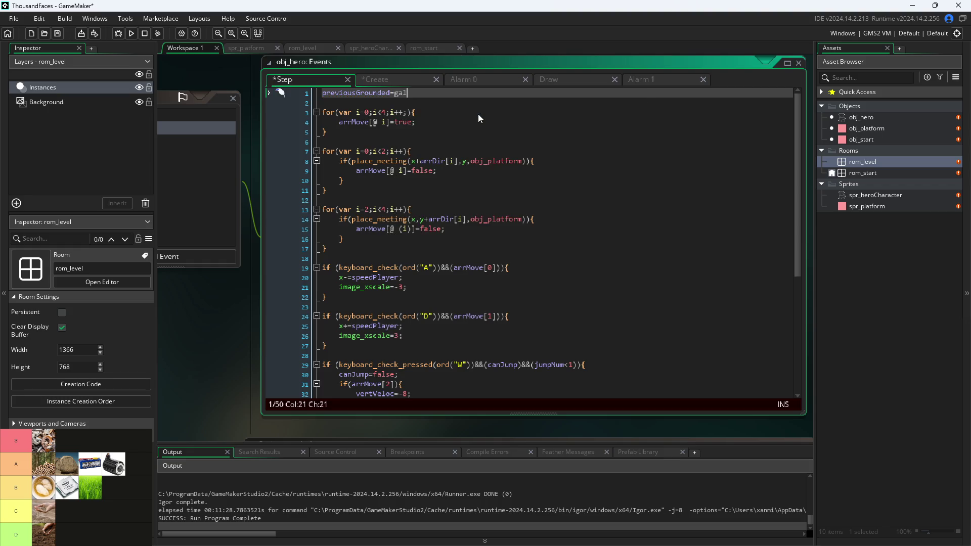
text(false;)
click(392, 80)
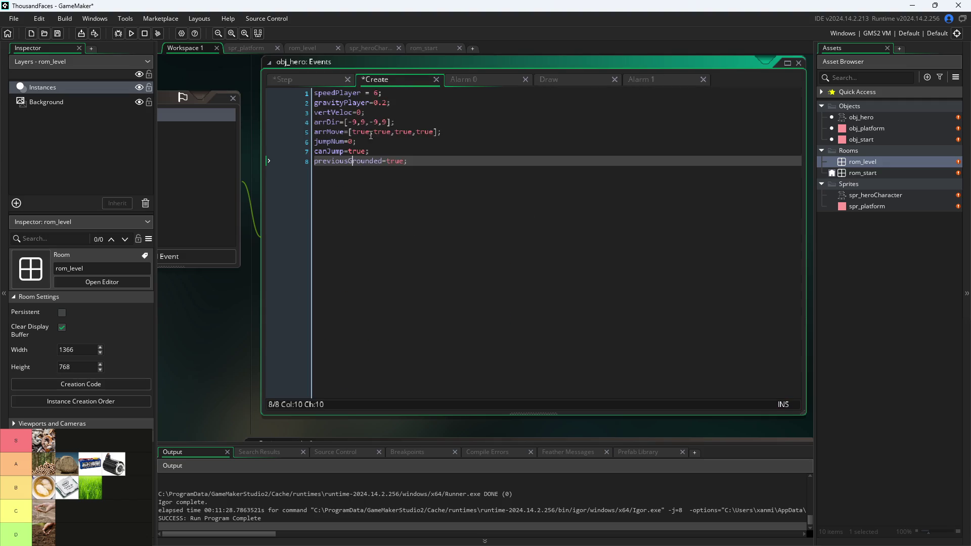
Change Step event line 1 to previousGrounded=arrMove[3];.
click(354, 163)
click(312, 169)
shift+click(326, 168)
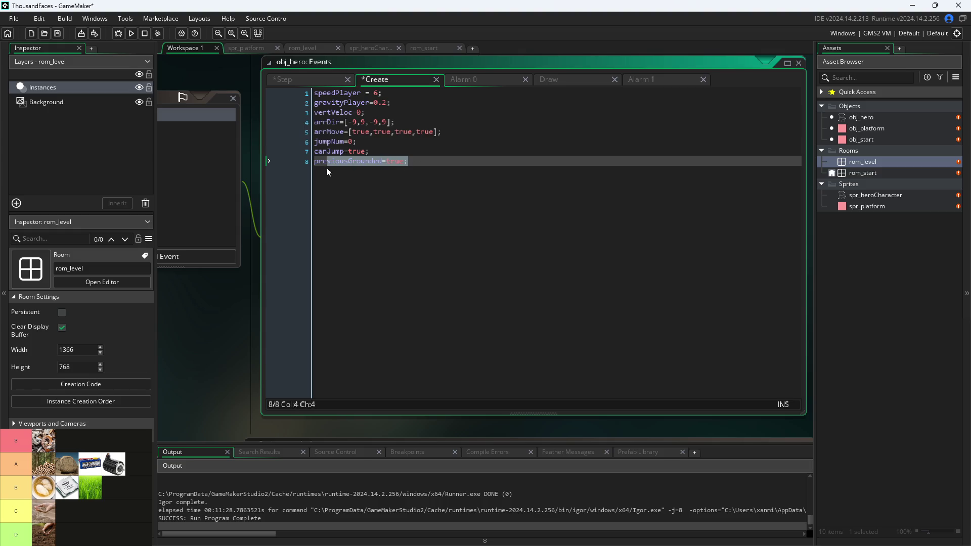
click(301, 78)
key(Return)
text(previousGrounded=true;)
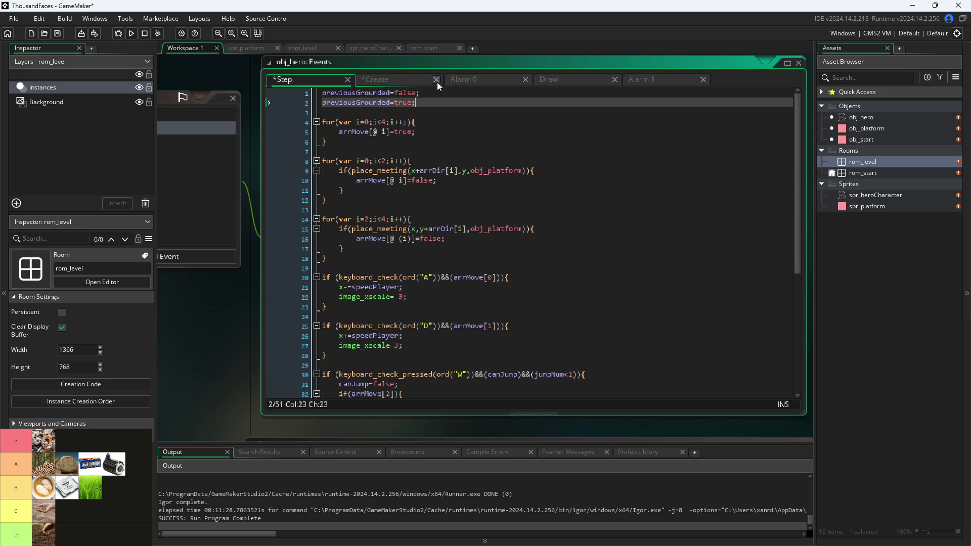
click(336, 103)
key(Right)
key(Right)
key(Right)
key(Right)
key(Right)
key(Right)
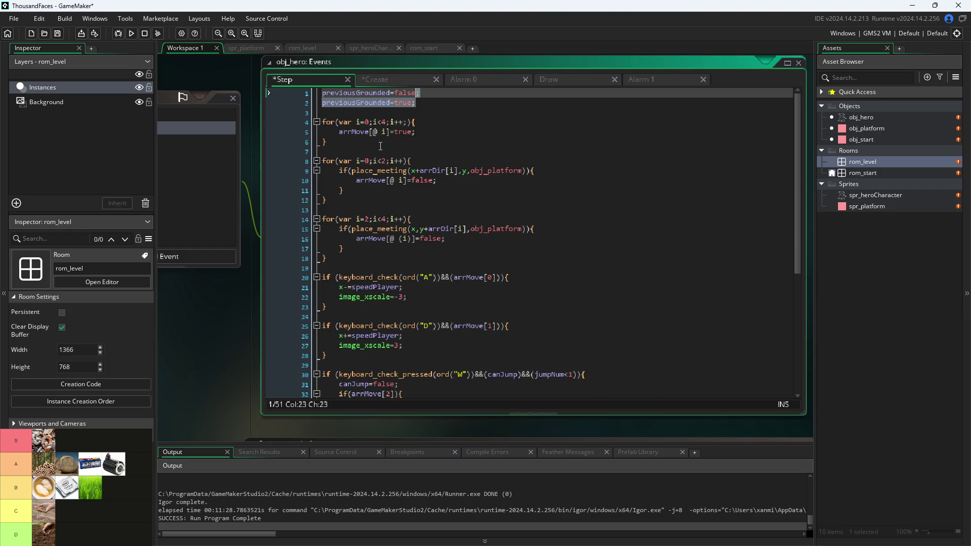
key(BackSpace)
key(BackSpace)
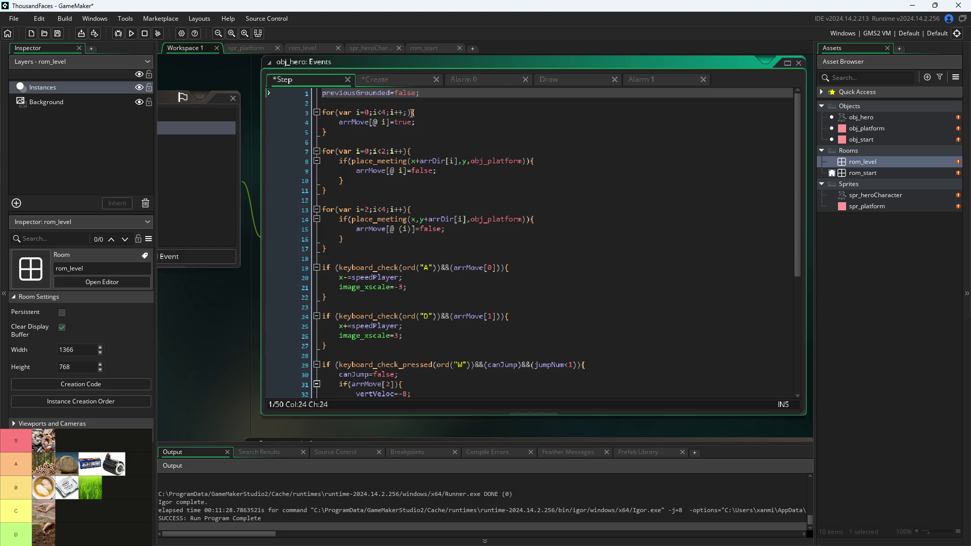
click(413, 93)
key(BackSpace)
key(BackSpace)
key(BackSpace)
key(BackSpace)
text(arrMove)
text([)
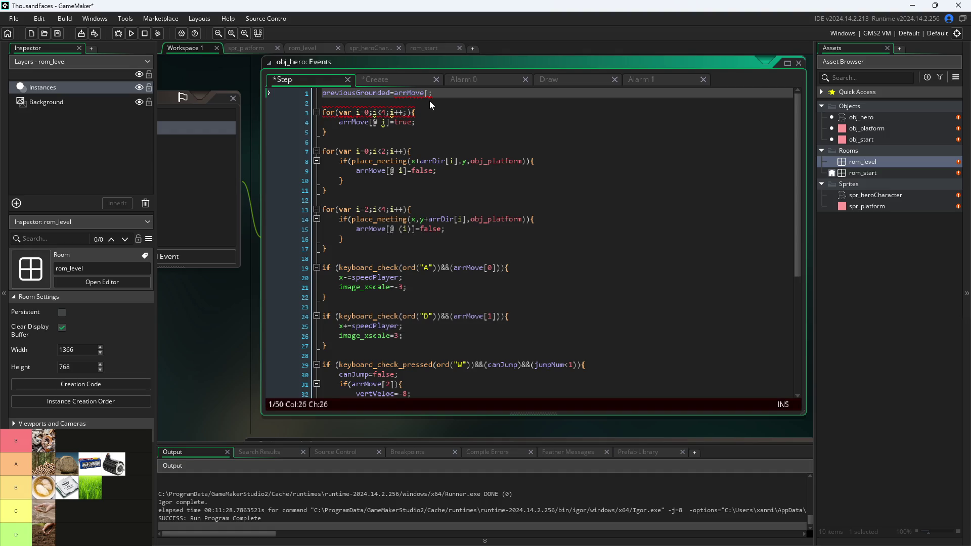
text(3])
Replace true with arrMove[3] on Create event line 8.
click(413, 81)
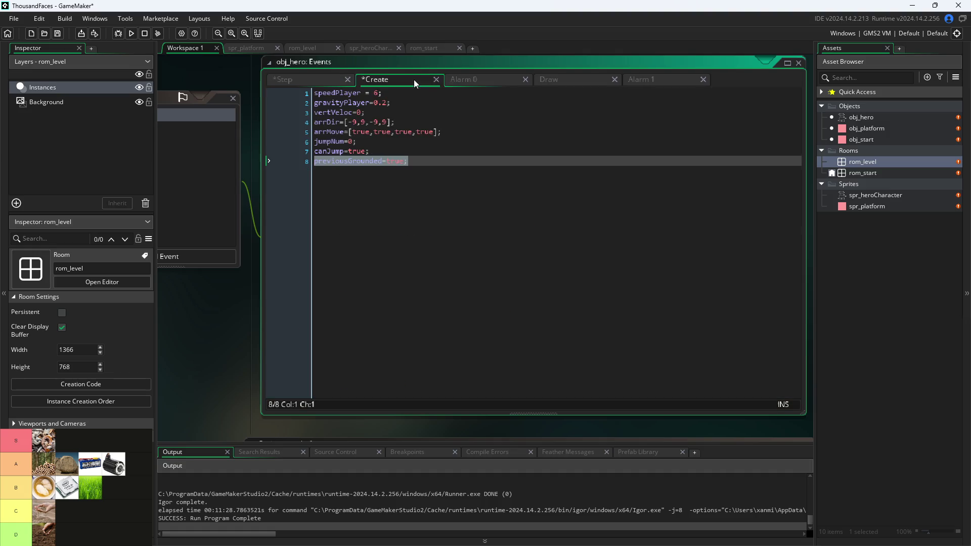
double_click(388, 165)
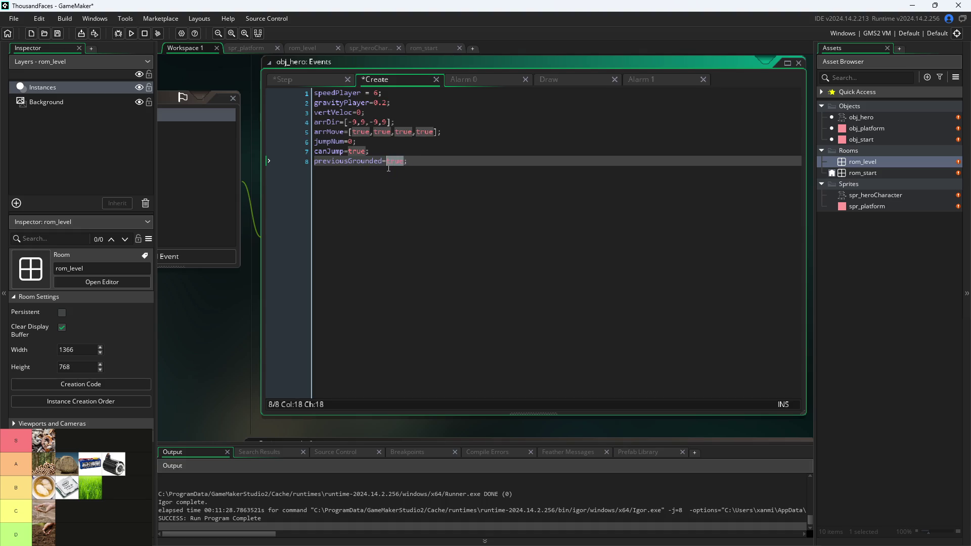
text(arrM)
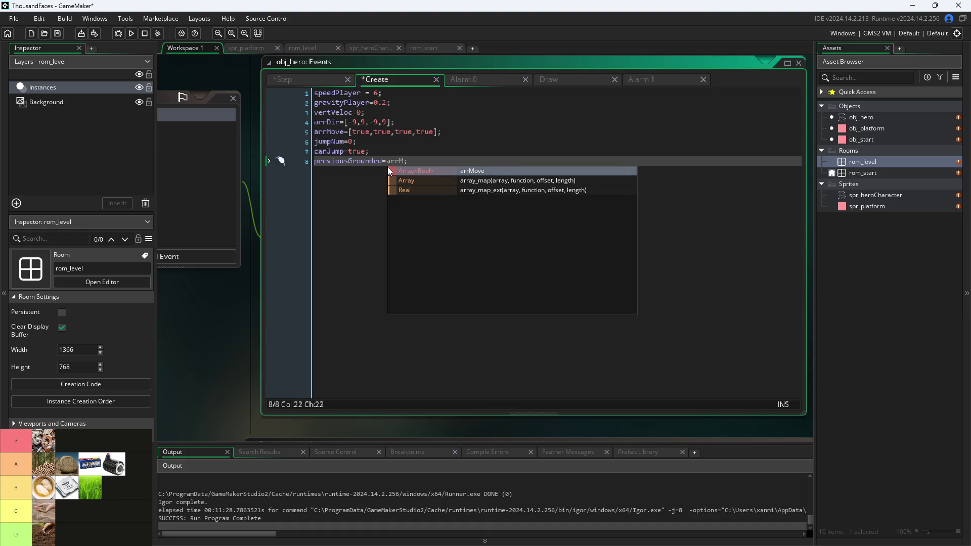
key(Return)
text([3])
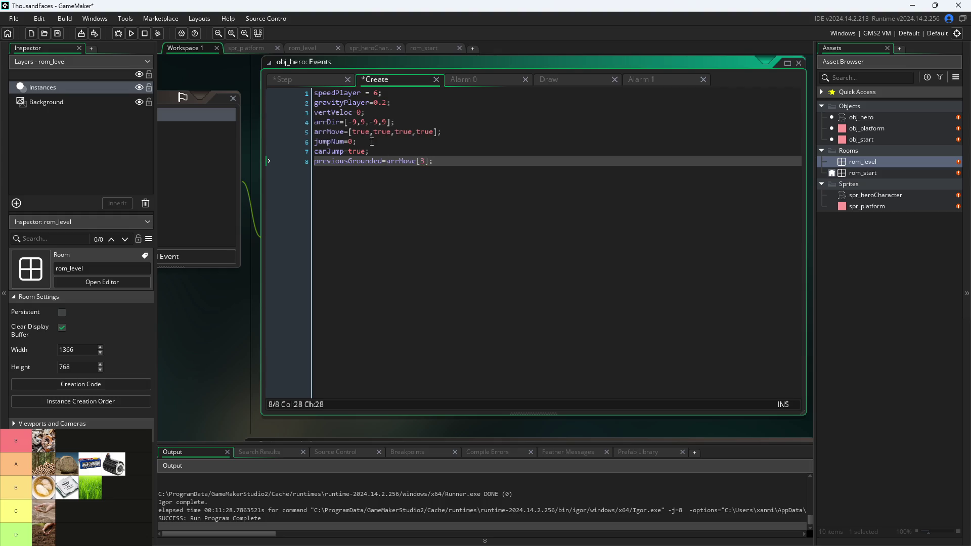
click(398, 132)
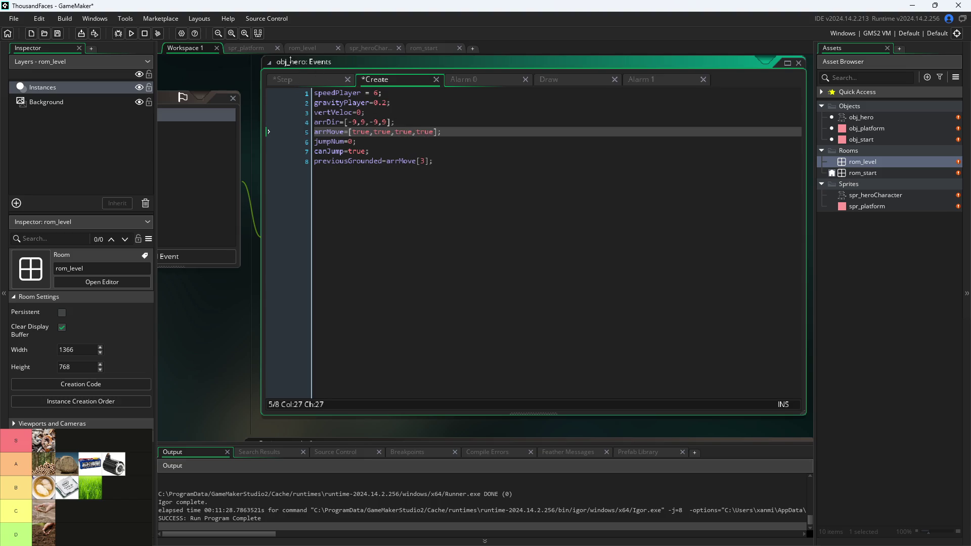
click(301, 81)
click(451, 123)
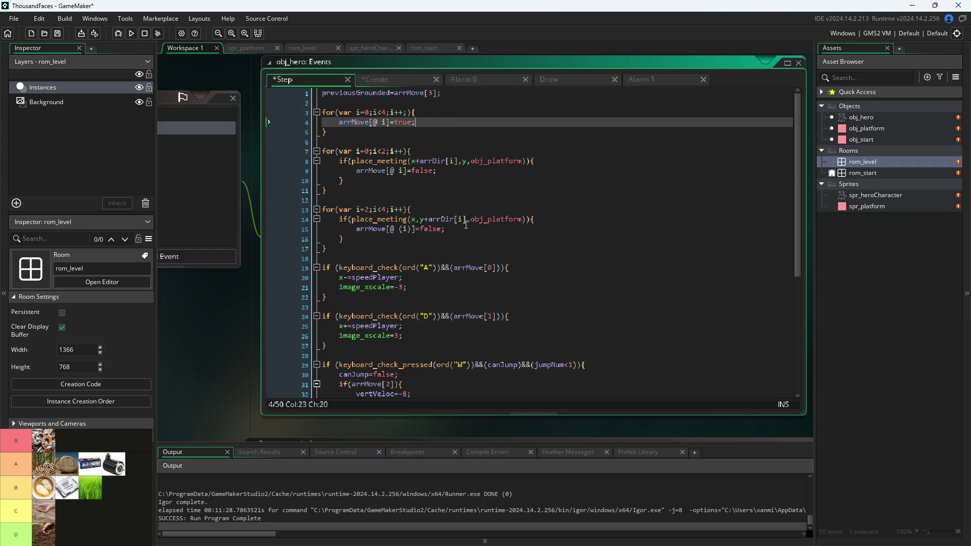
Try adding a previousGrounded!= condition to the jumpNum reset, then revert it.
scroll(450, 123, down, 7)
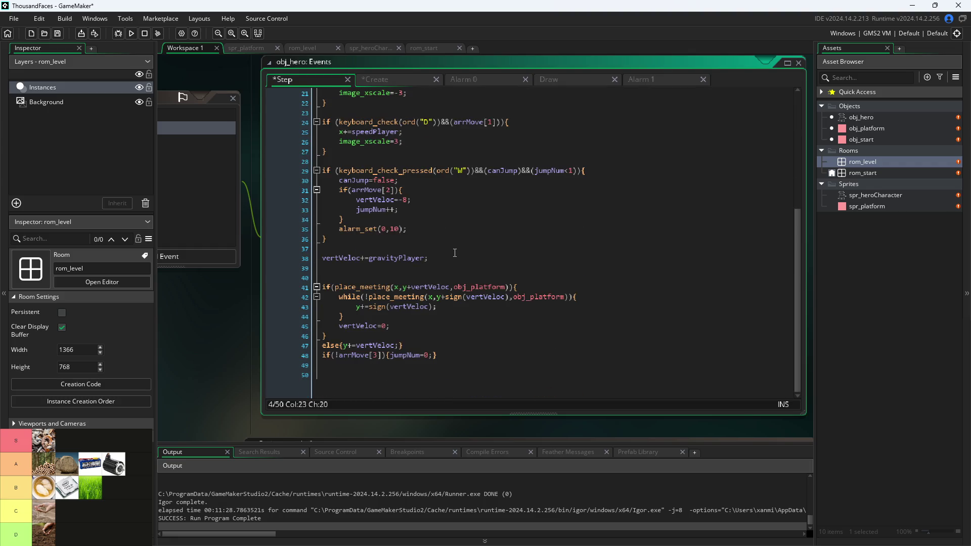
click(450, 346)
click(456, 360)
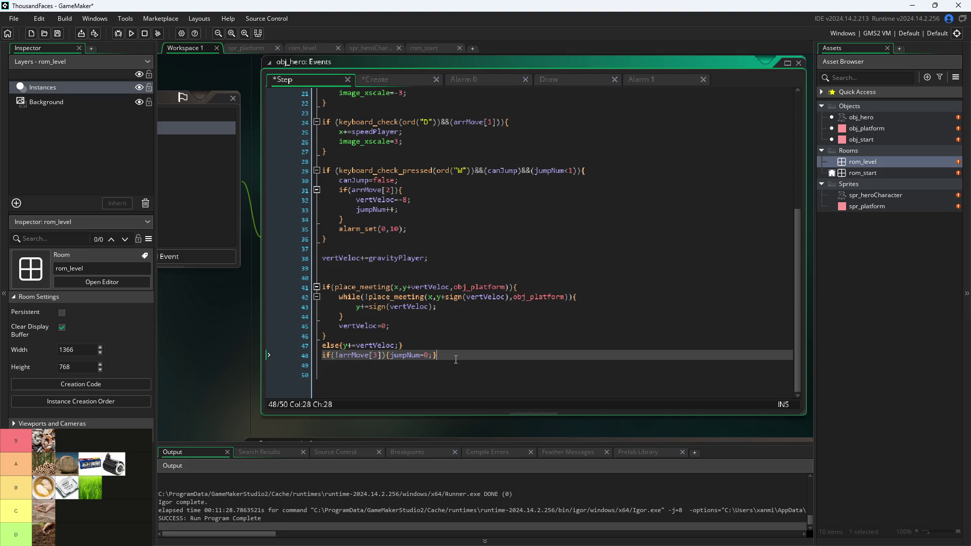
click(388, 358)
key(Left)
text(||)
text((arr)
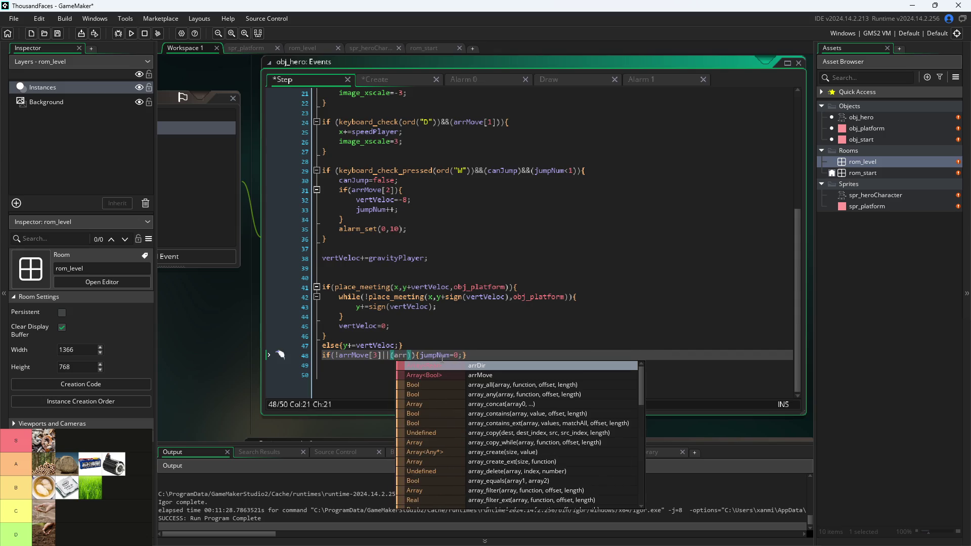
key(BackSpace)
key(BackSpace)
key(BackSpace)
text(previousGrounded)
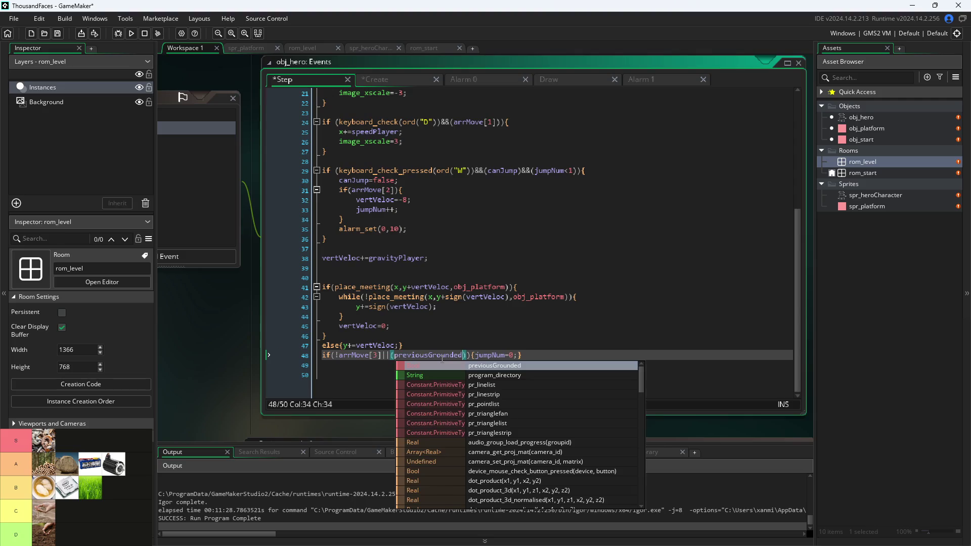
key(Escape)
text(!=)
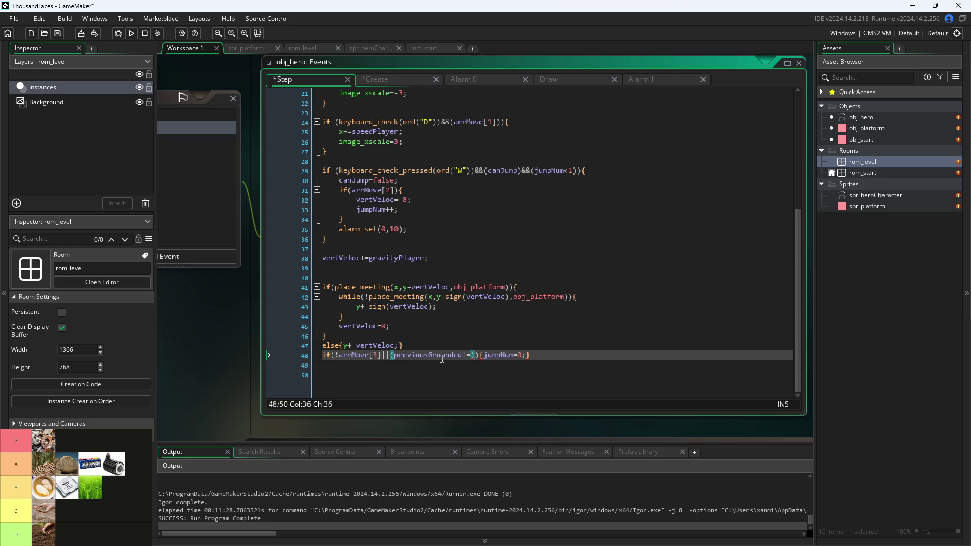
key(BackSpace)
key(BackSpace)
key(BackSpace)
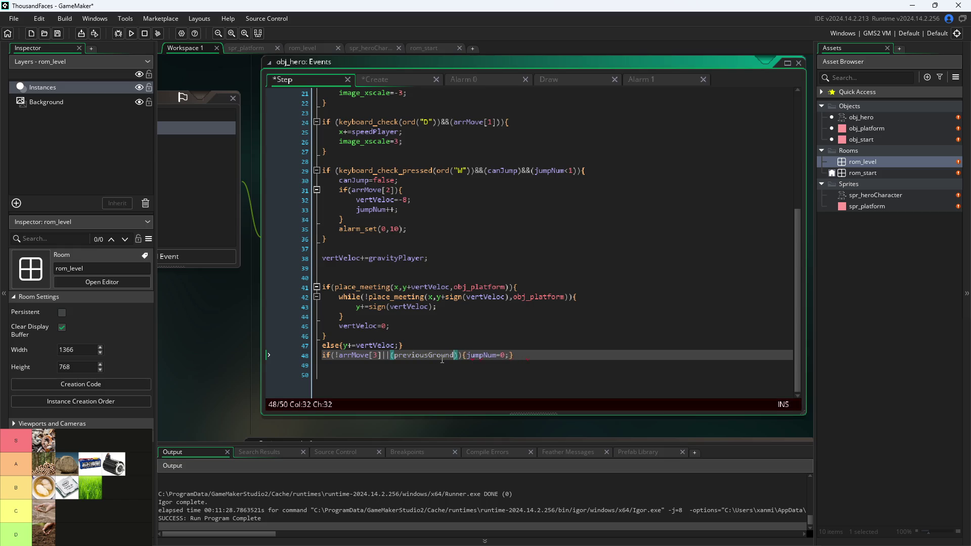
key(BackSpace)
key(BackSpace)
key(BackSpace)
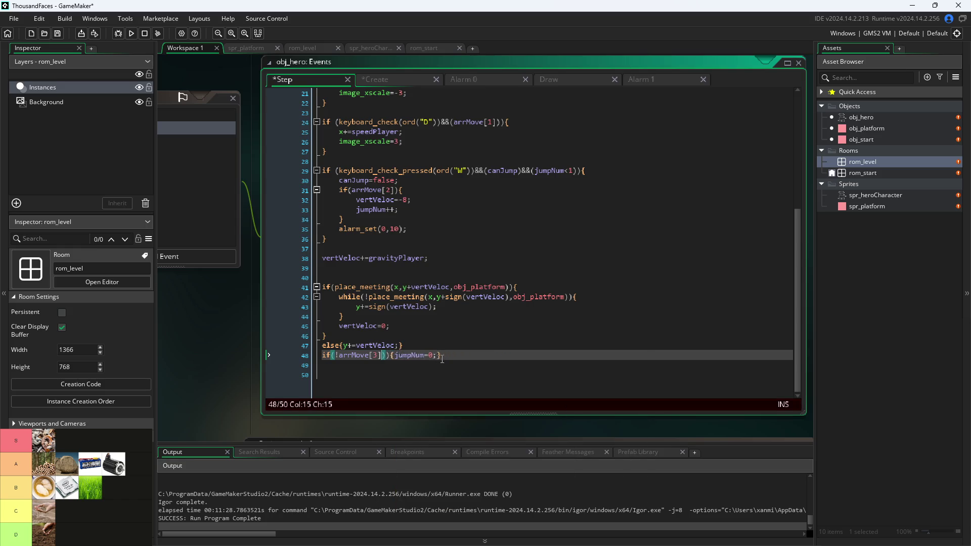
Insert a line above the jumpNum reset and begin if(previousGrounded!=...
click(460, 344)
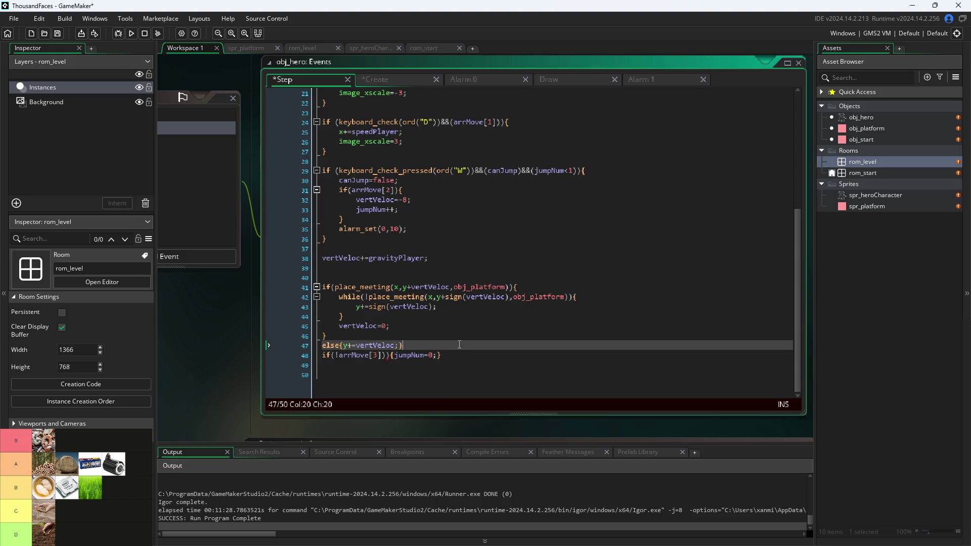
key(Return)
key(Return)
key(Return)
key(Up)
text(if)
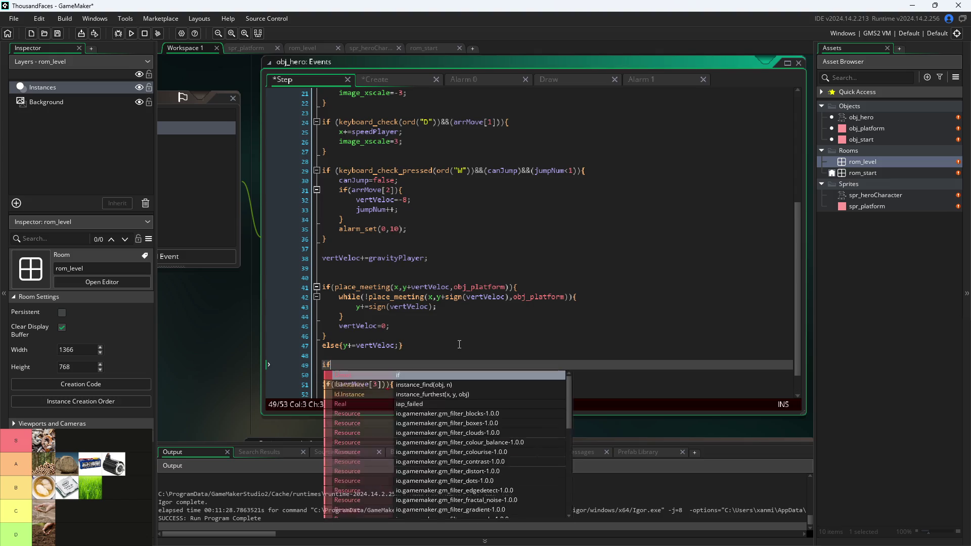
text((previo)
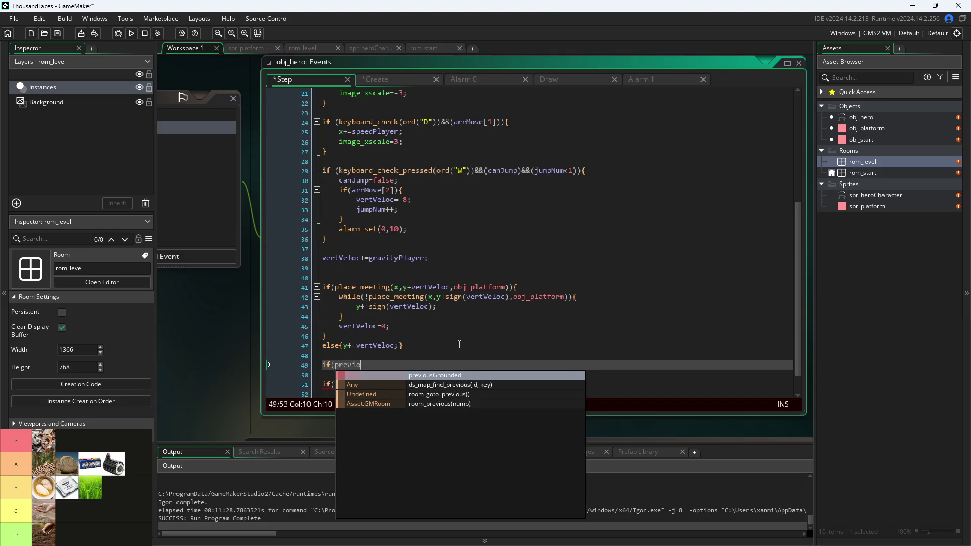
text(usGrounded!=)
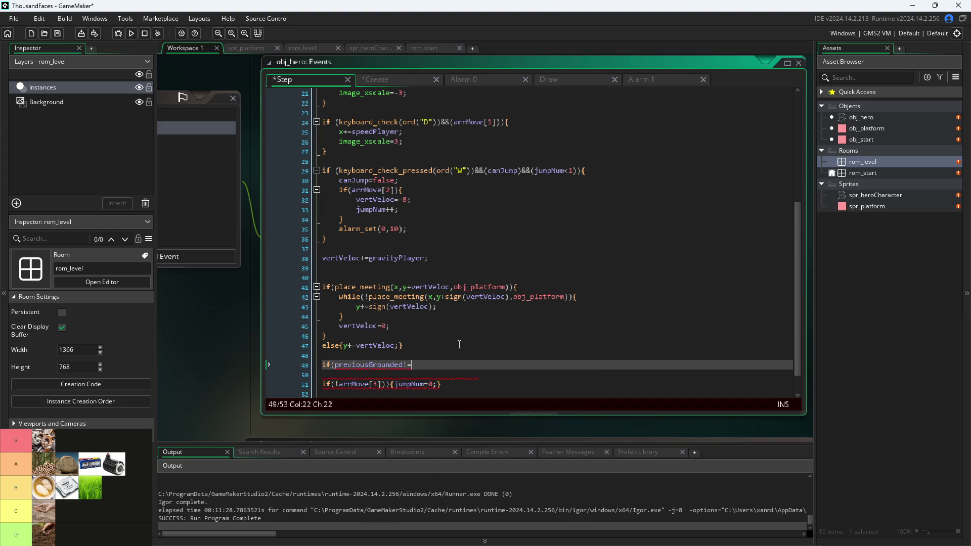
text(gro)
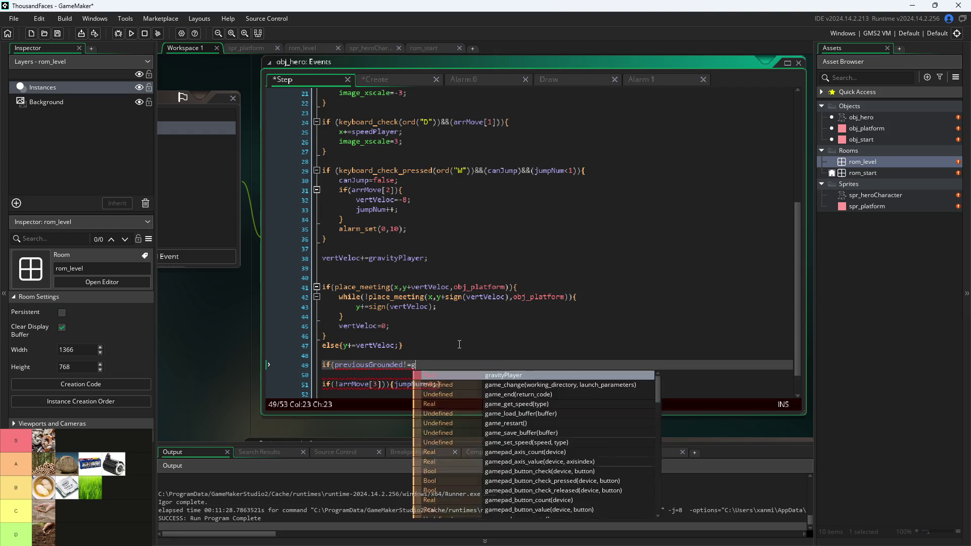
Complete the condition as if(previousGrounded!=arrMove[3]){ with a new line inside.
key(BackSpace)
key(BackSpace)
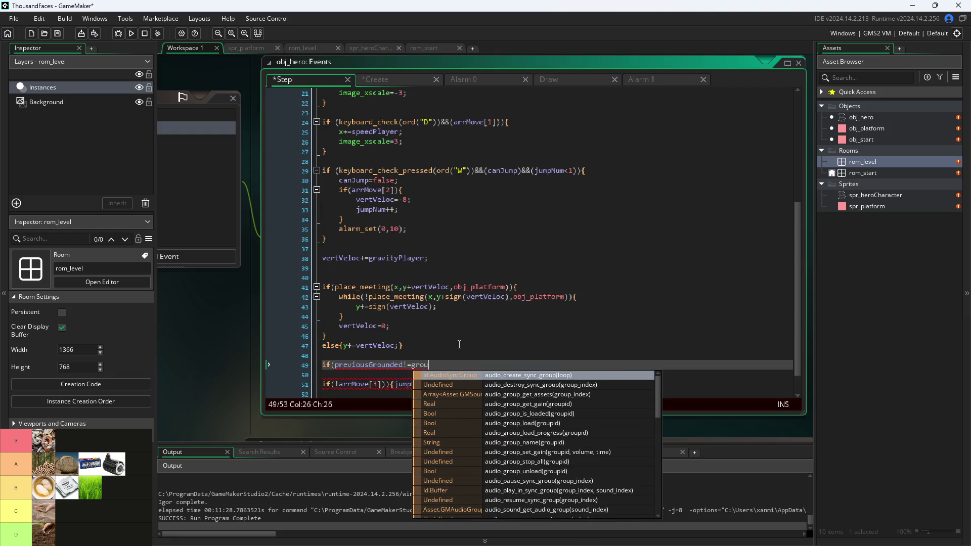
key(BackSpace)
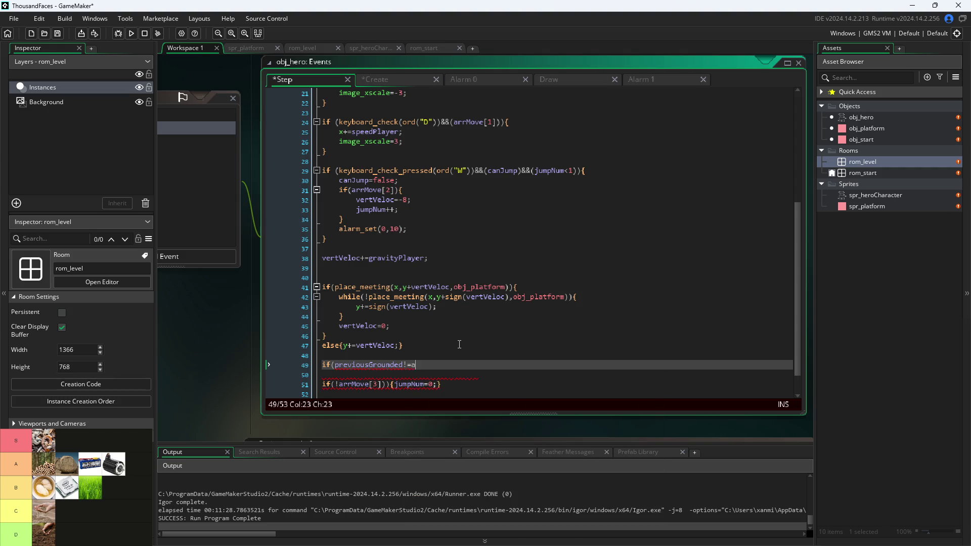
text(arrMove[3])
text())
text({)
key(Return)
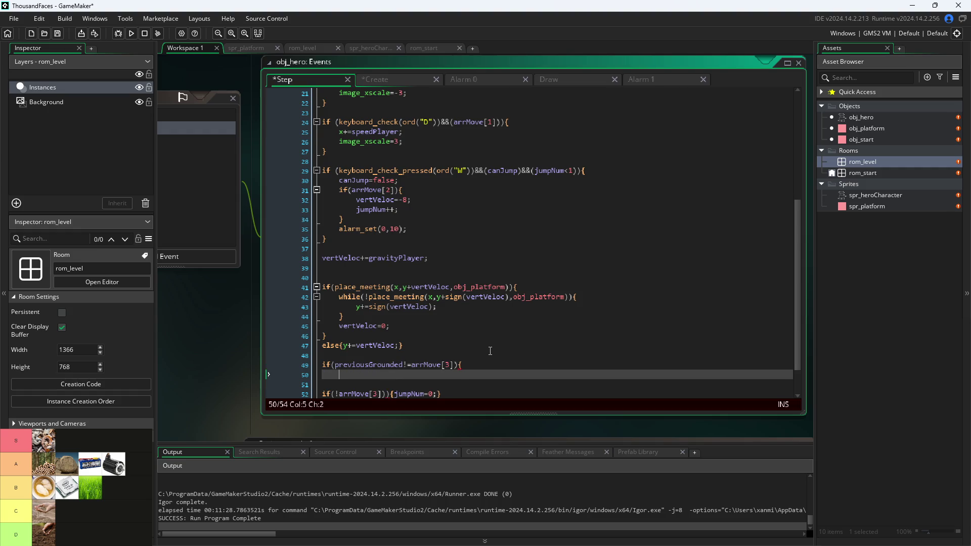
Call alarm_set(1,5); inside the check and close the block.
text(set_)
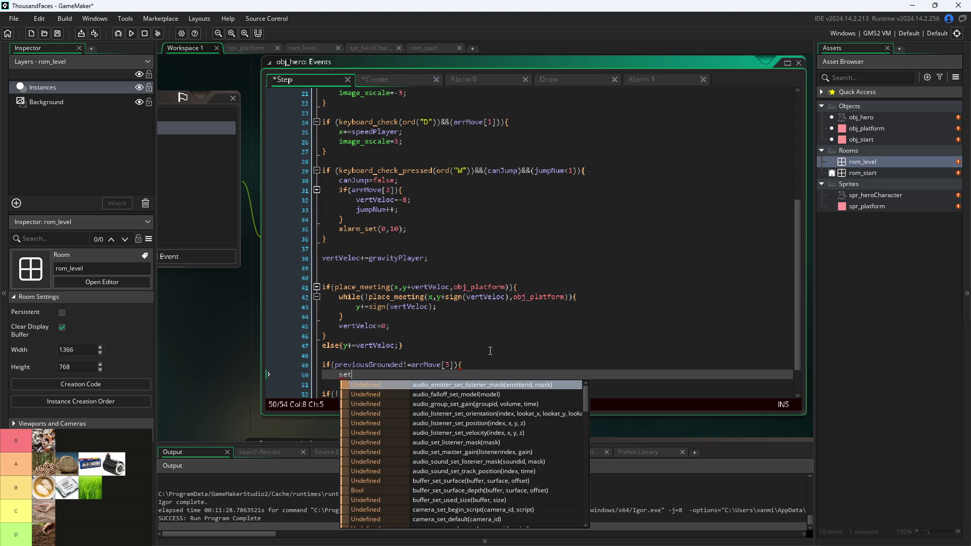
key(BackSpace)
key(BackSpace)
key(BackSpace)
text(alar)
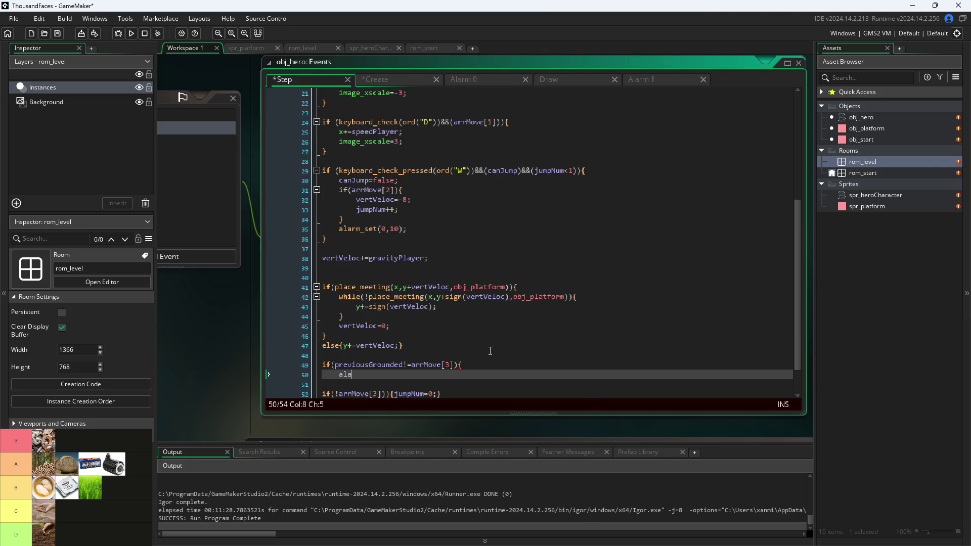
key(Down)
key(Return)
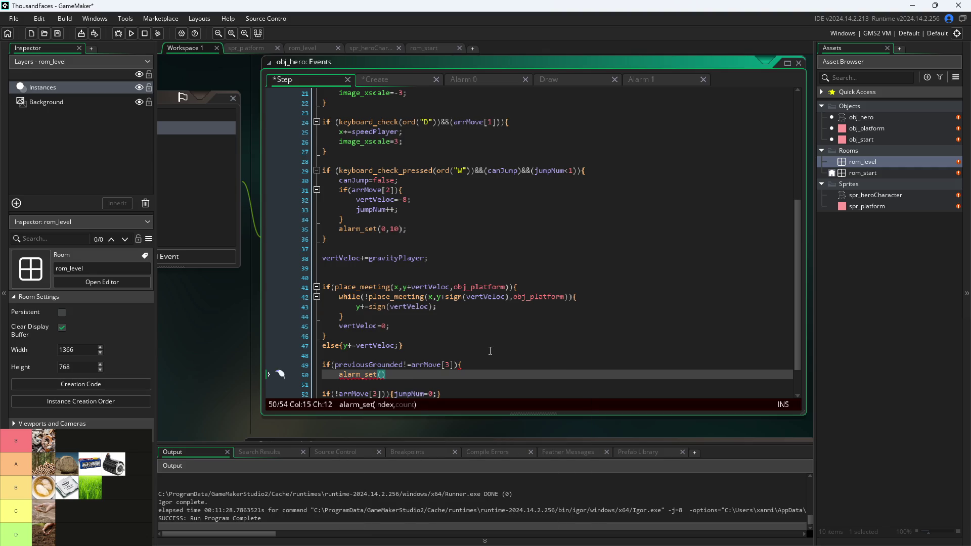
text(1,)
text(5))
text(;)
key(Return)
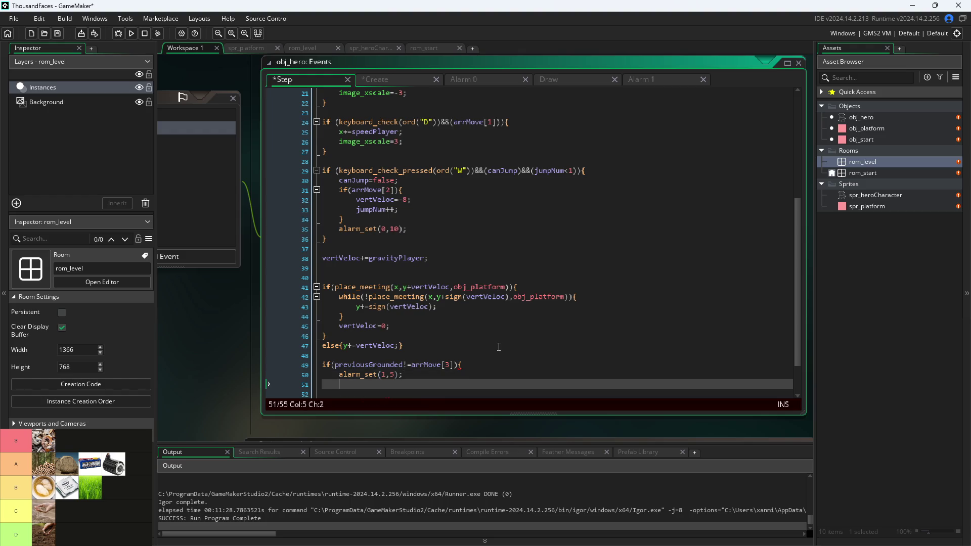
text(})
click(660, 80)
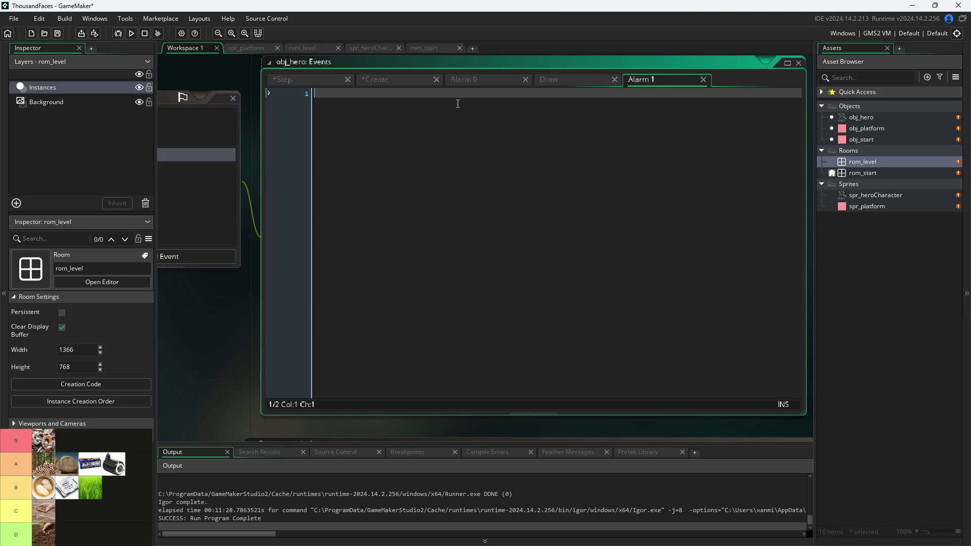
Enter jumpNum=0; in Alarm 1, then return to the top of the Step event code.
text(jum)
text(pNum)
text(=0;)
click(412, 77)
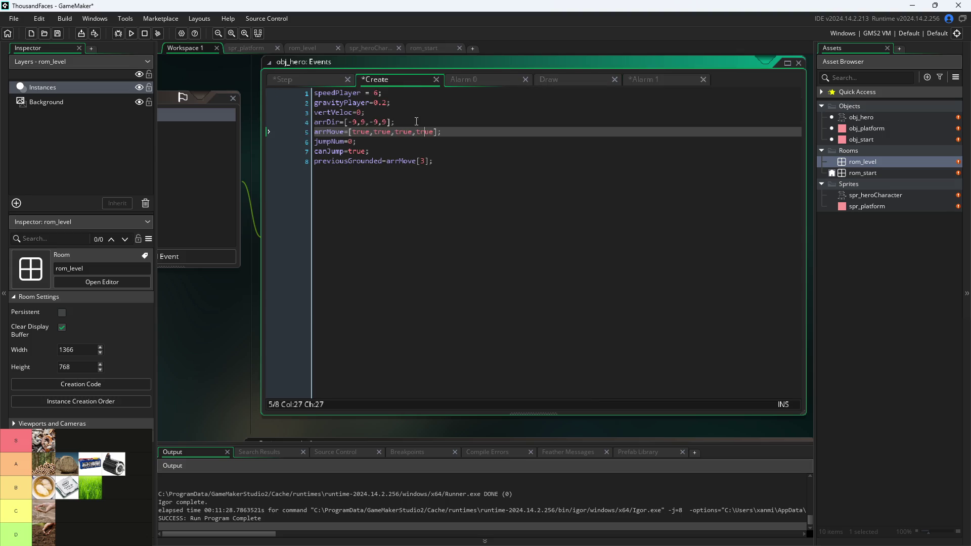
click(329, 75)
scroll(410, 129, up, 5)
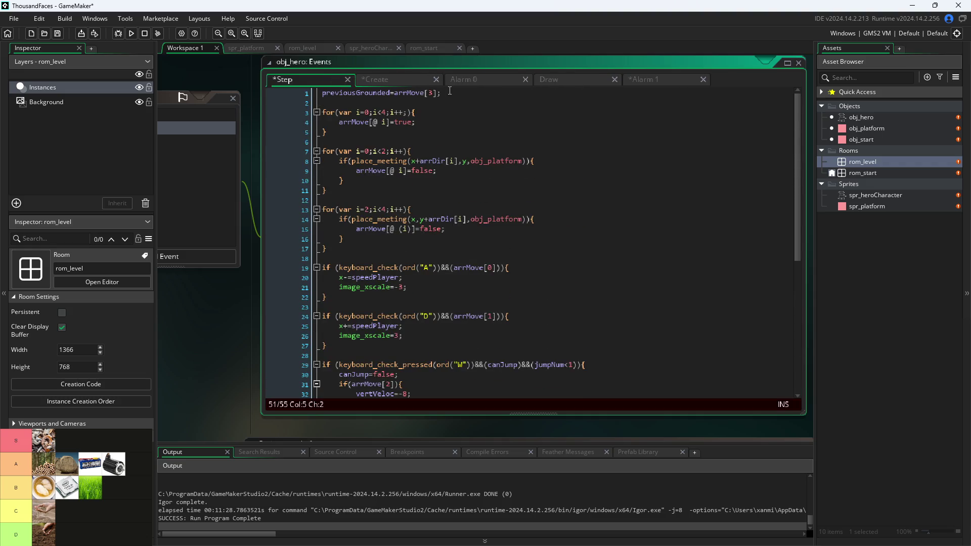
click(448, 92)
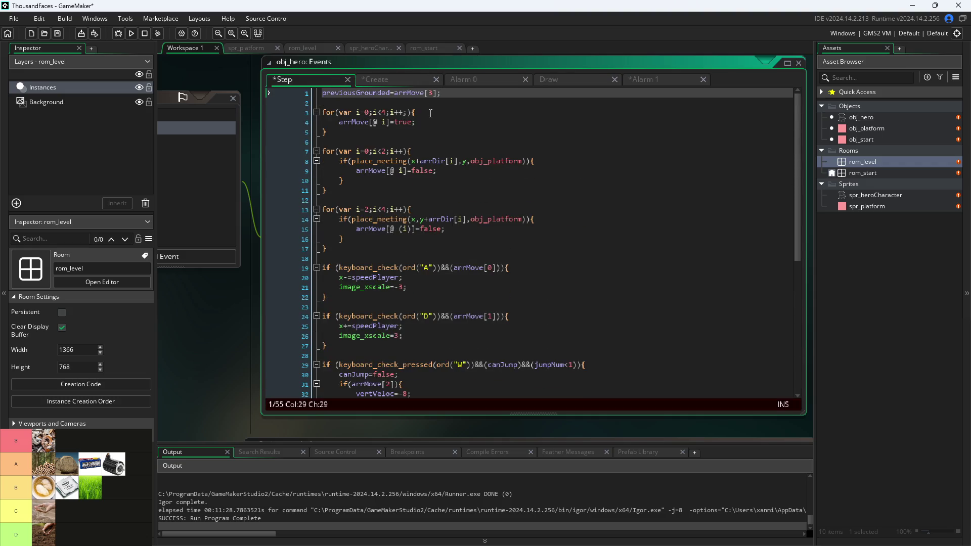
scroll(424, 121, down, 4)
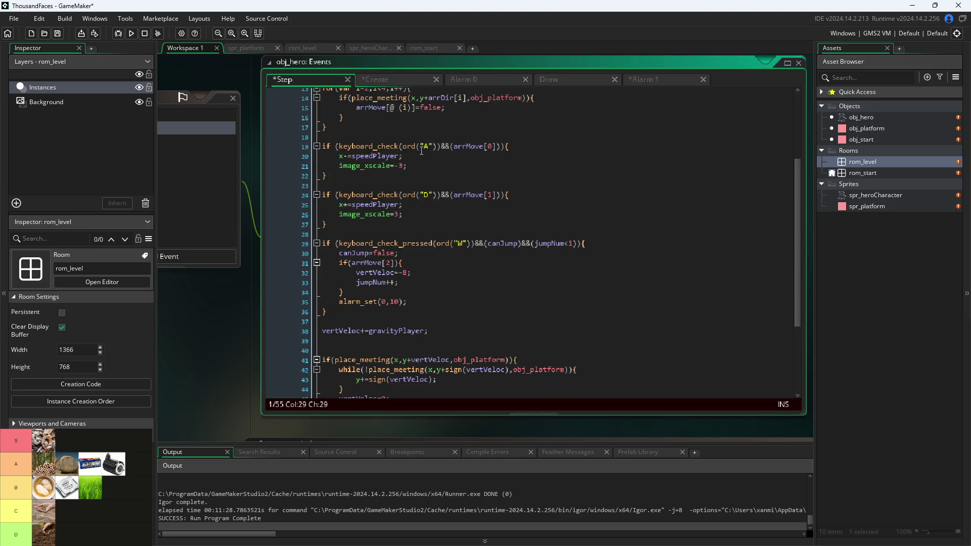
scroll(420, 154, down, 1)
scroll(427, 237, up, 5)
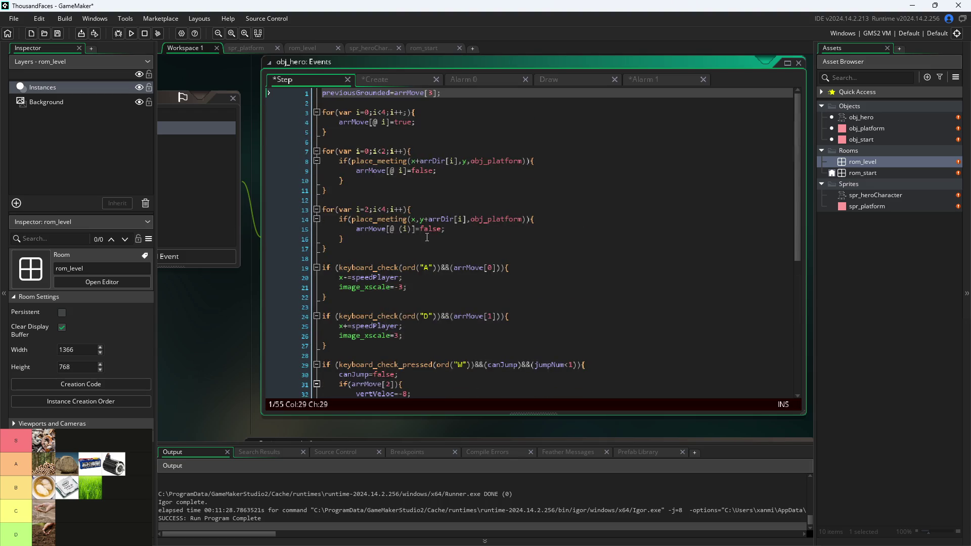
click(407, 123)
click(402, 172)
scroll(436, 170, down, 2)
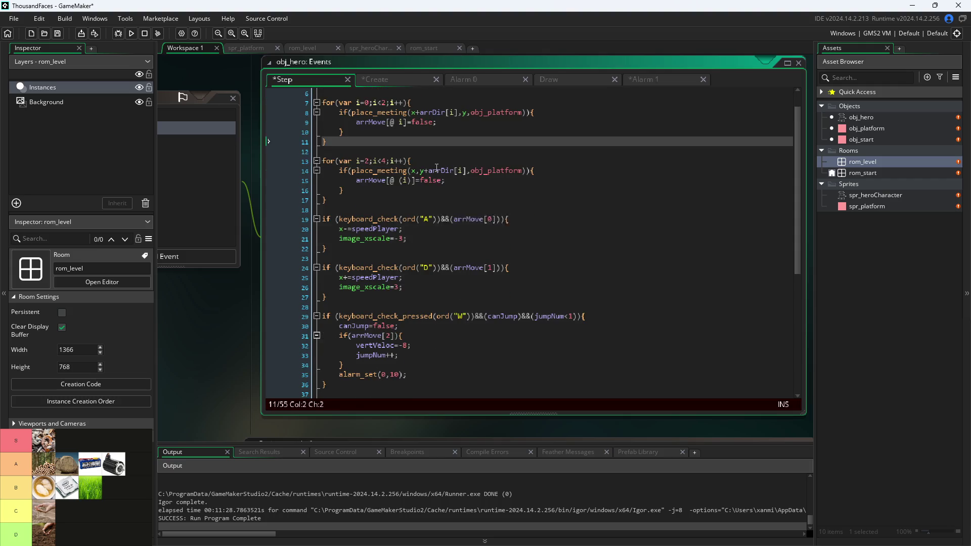
click(448, 170)
click(455, 192)
scroll(456, 192, down, 1)
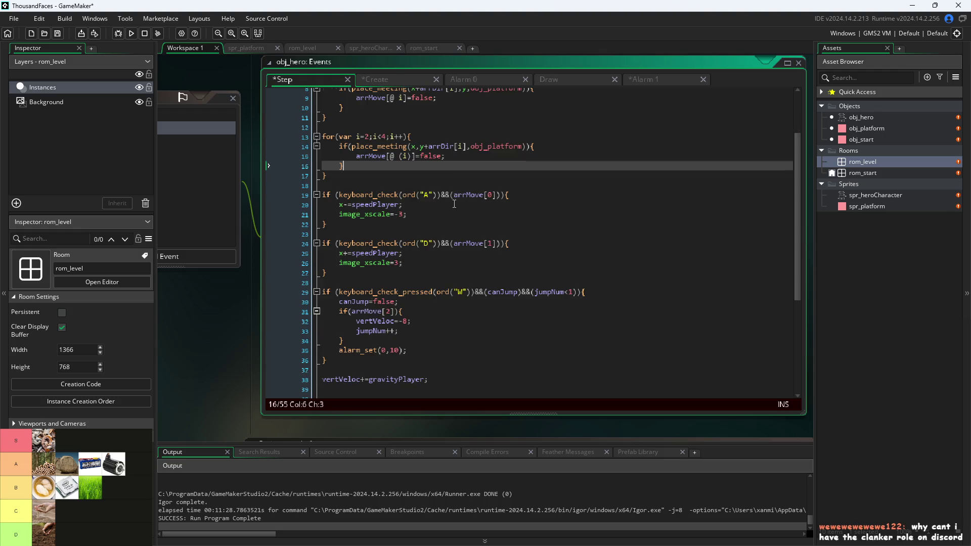
scroll(454, 204, up, 3)
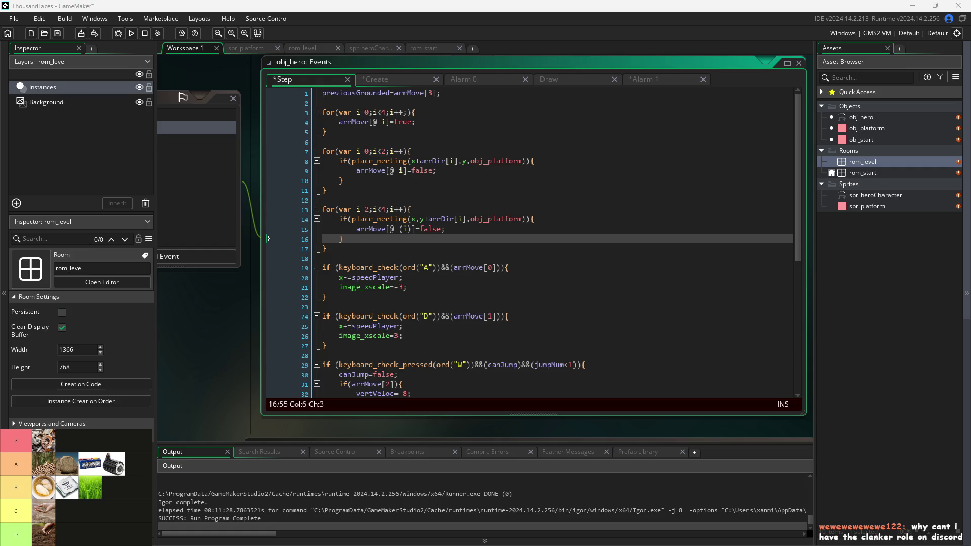
click(613, 334)
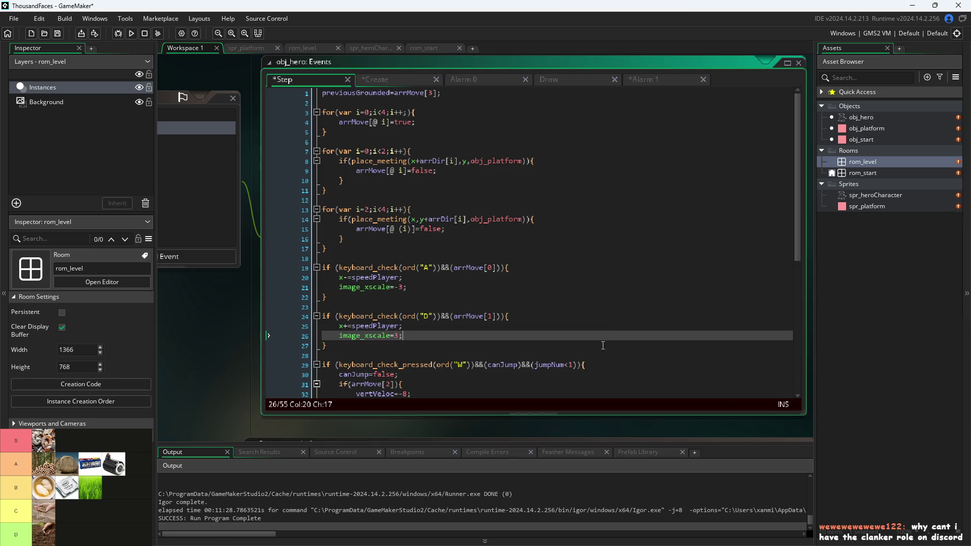
click(613, 315)
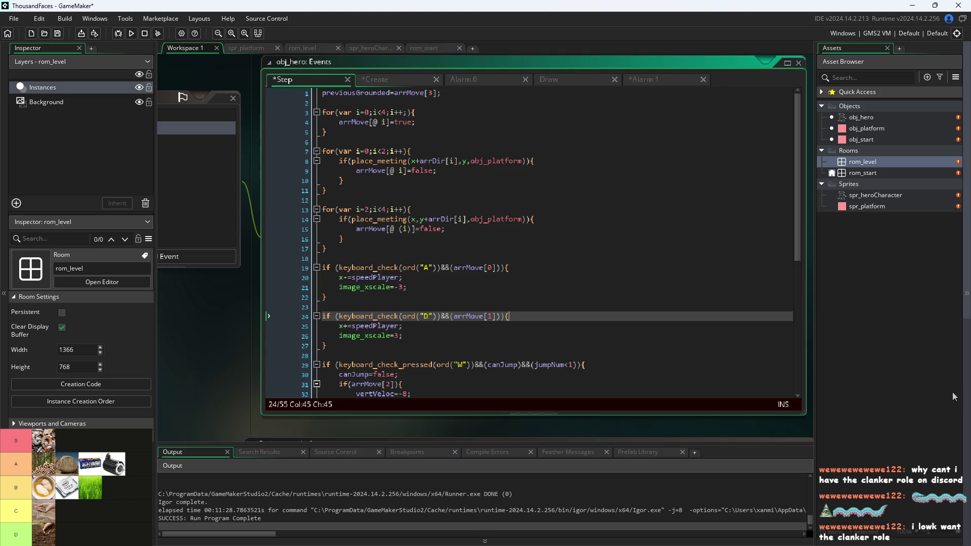
click(570, 297)
click(575, 285)
click(575, 277)
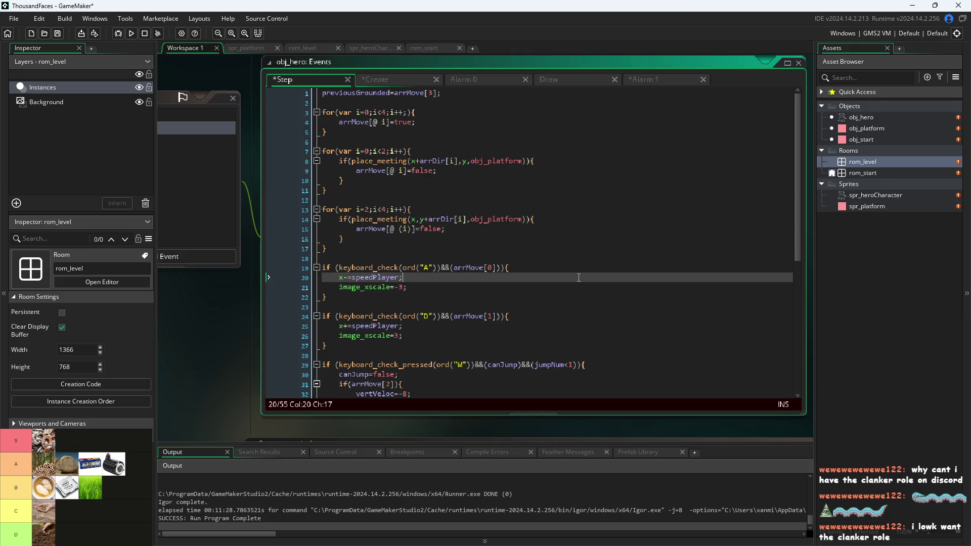
click(580, 268)
click(589, 259)
click(598, 248)
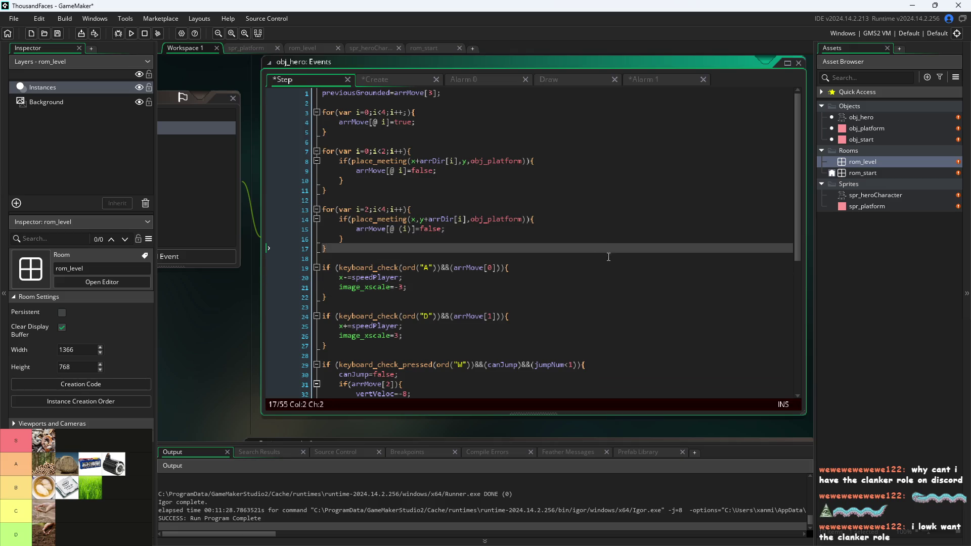
scroll(604, 283, down, 3)
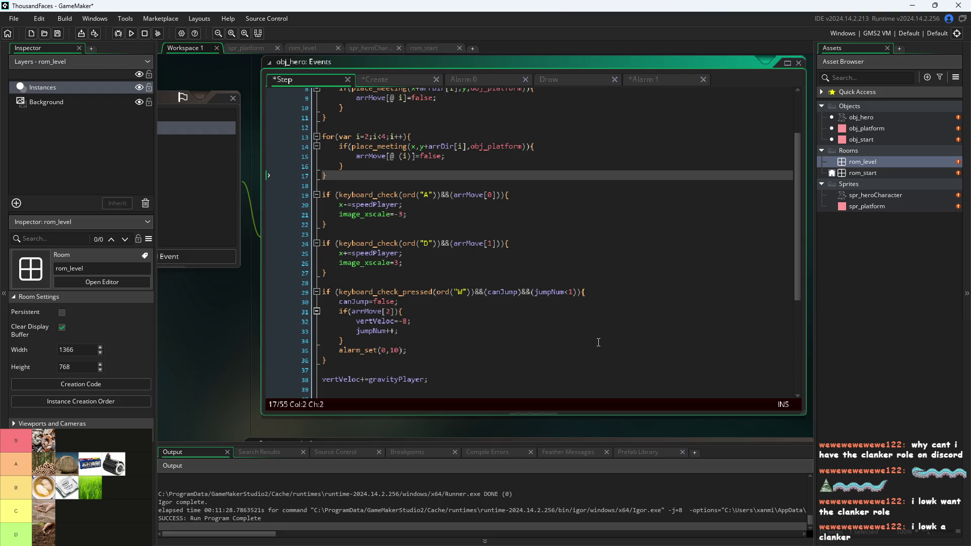
click(582, 349)
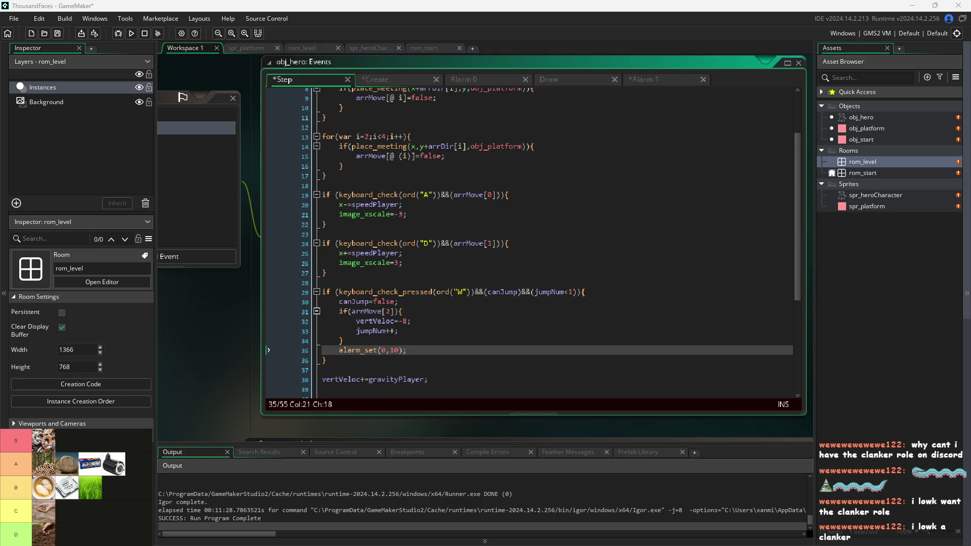
click(578, 310)
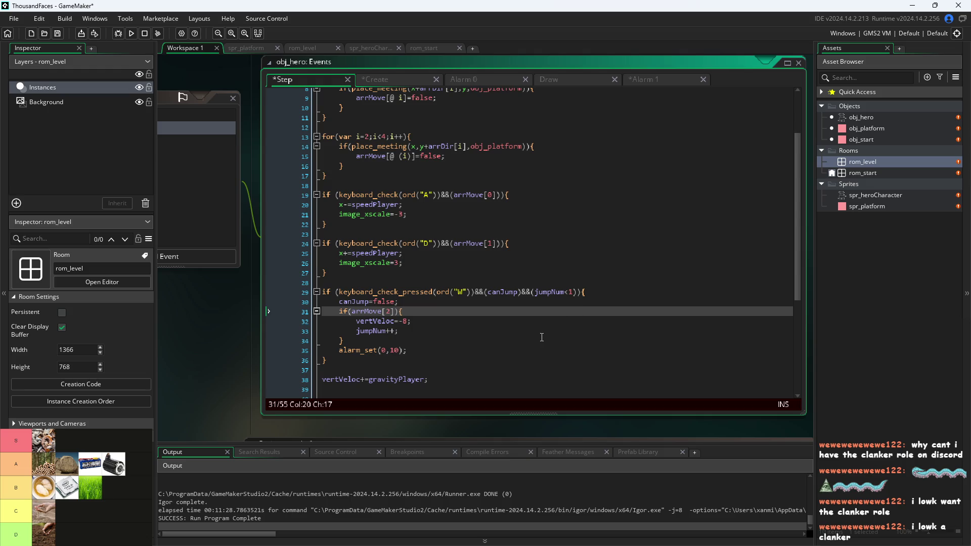
click(497, 323)
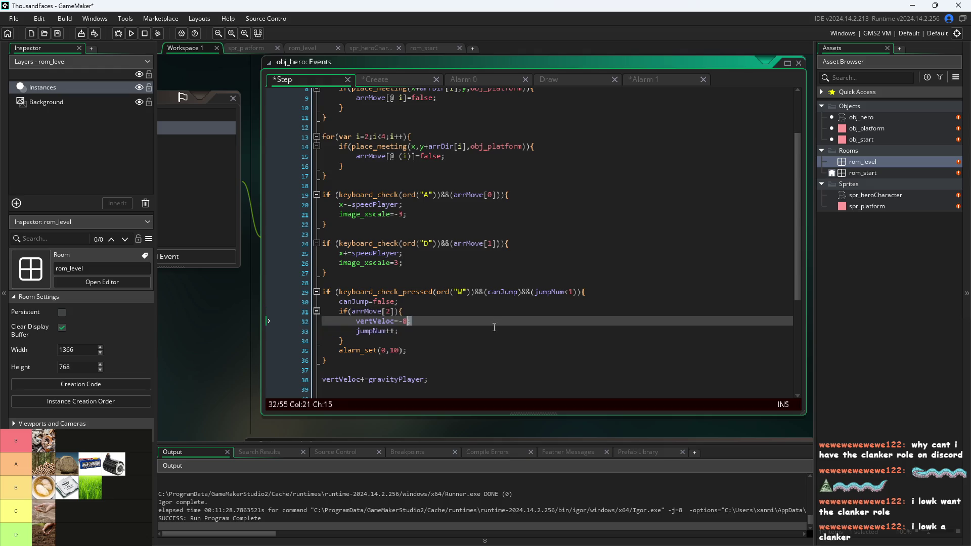
click(506, 328)
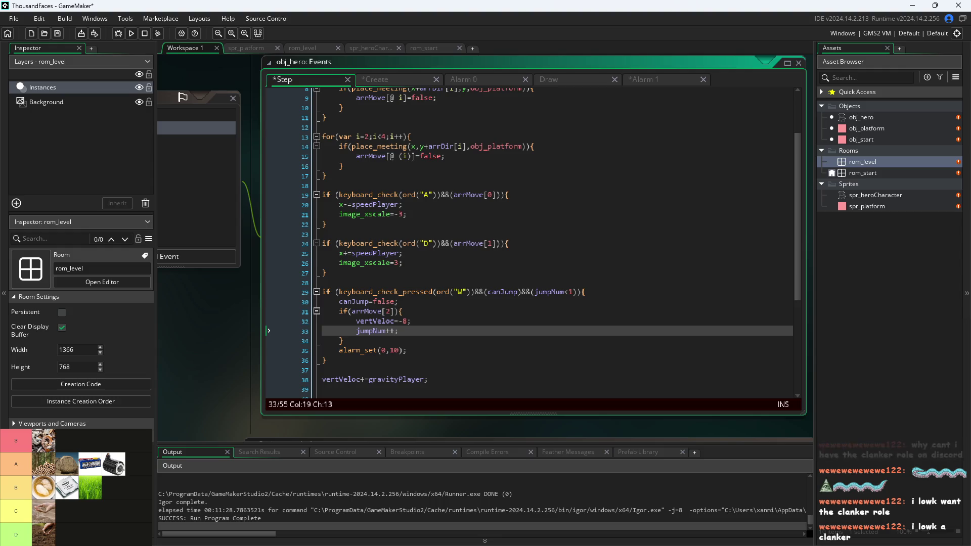
click(545, 301)
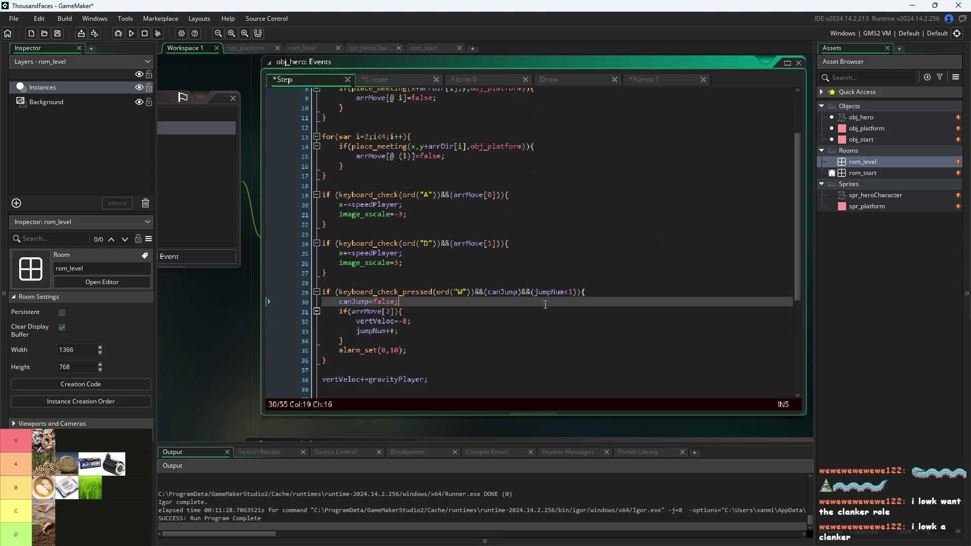
click(545, 283)
scroll(545, 304, up, 2)
scroll(546, 305, up, 1)
click(546, 305)
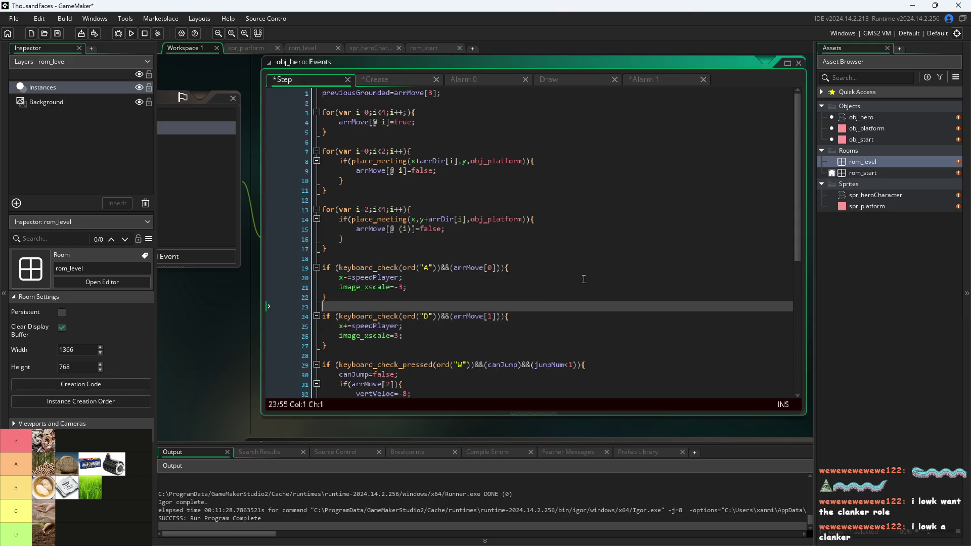
click(595, 259)
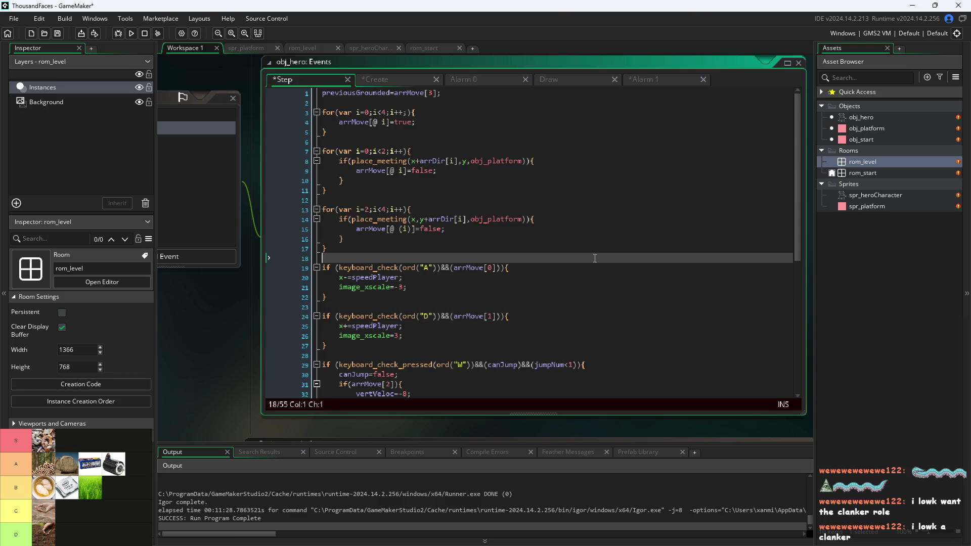
click(600, 153)
click(491, 103)
click(324, 93)
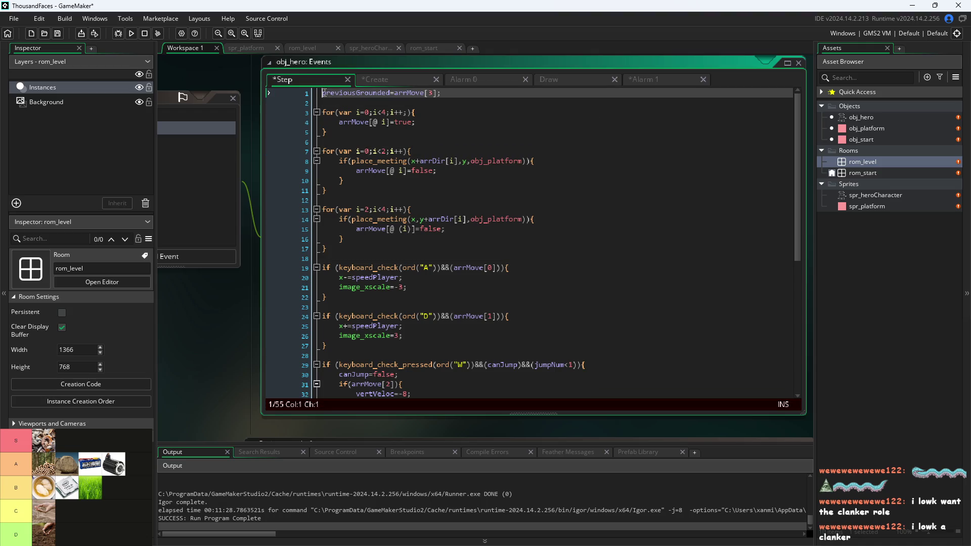
mouse_move(403, 161)
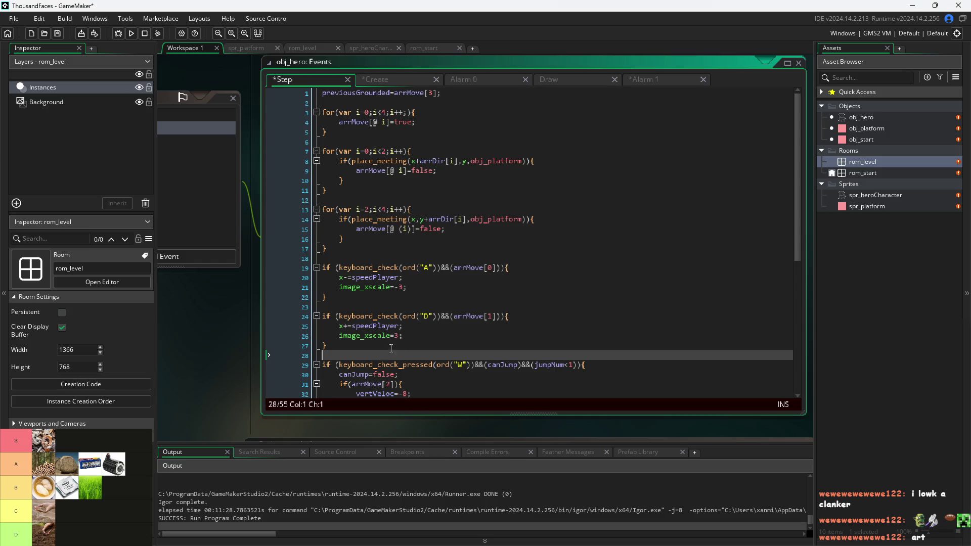
click(429, 338)
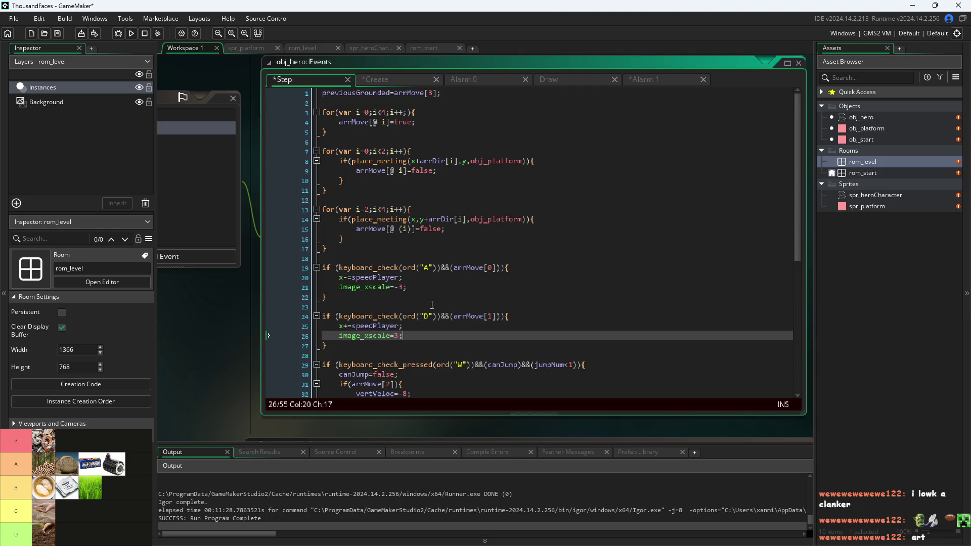
click(425, 249)
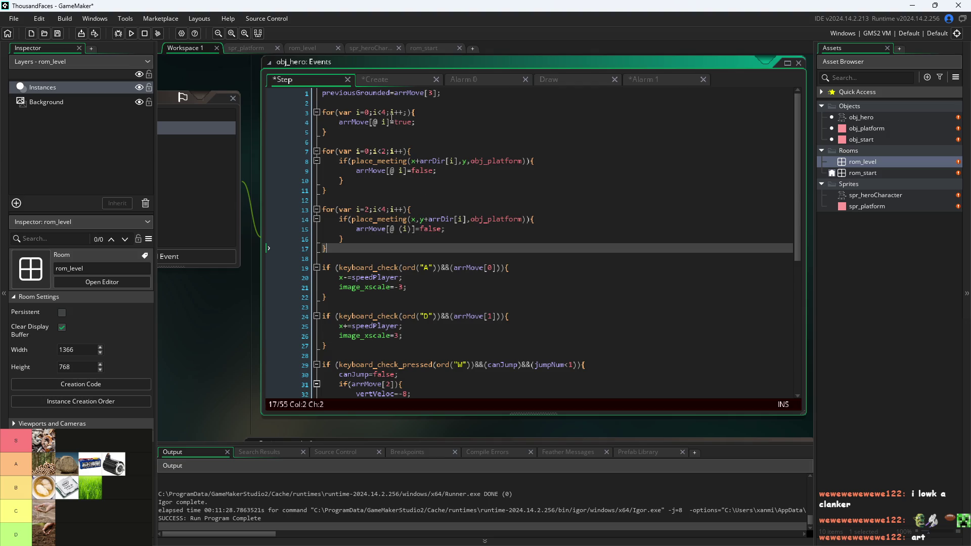
scroll(394, 121, down, 1)
scroll(396, 127, up, 1)
scroll(430, 167, down, 1)
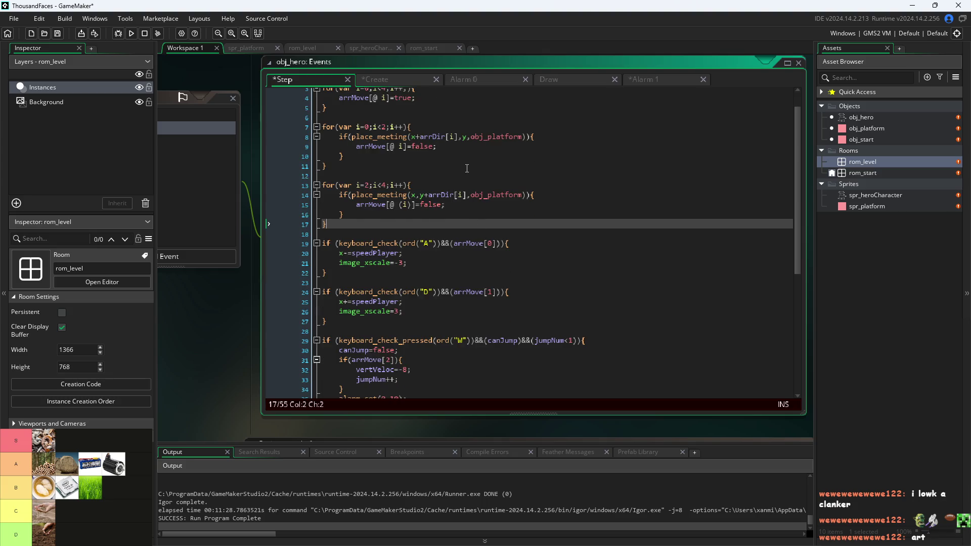
scroll(468, 172, down, 1)
scroll(468, 170, up, 2)
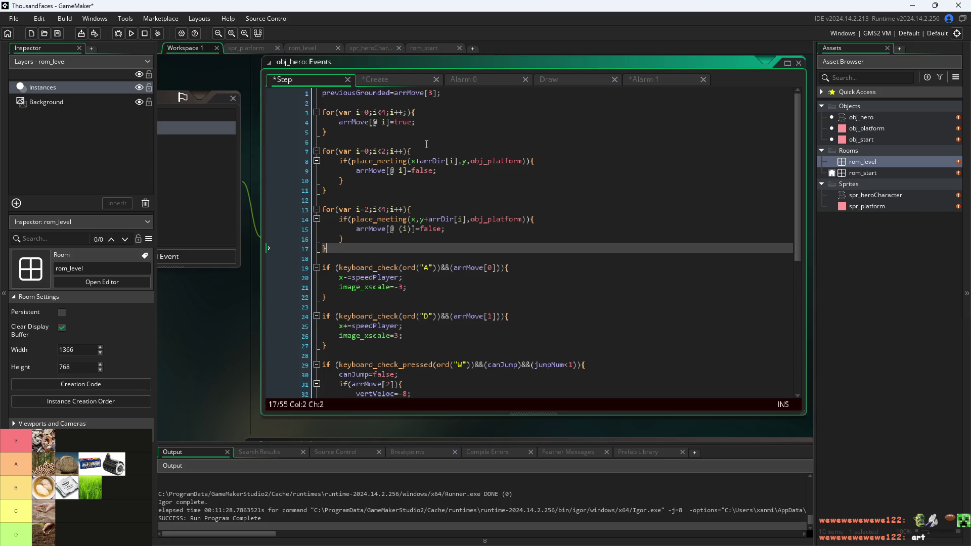
click(387, 124)
click(362, 112)
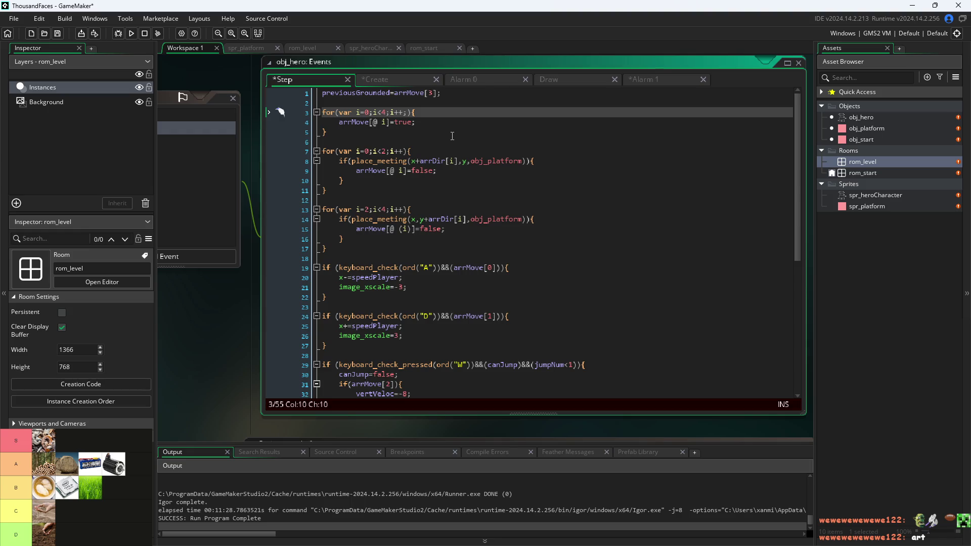
scroll(454, 183, down, 2)
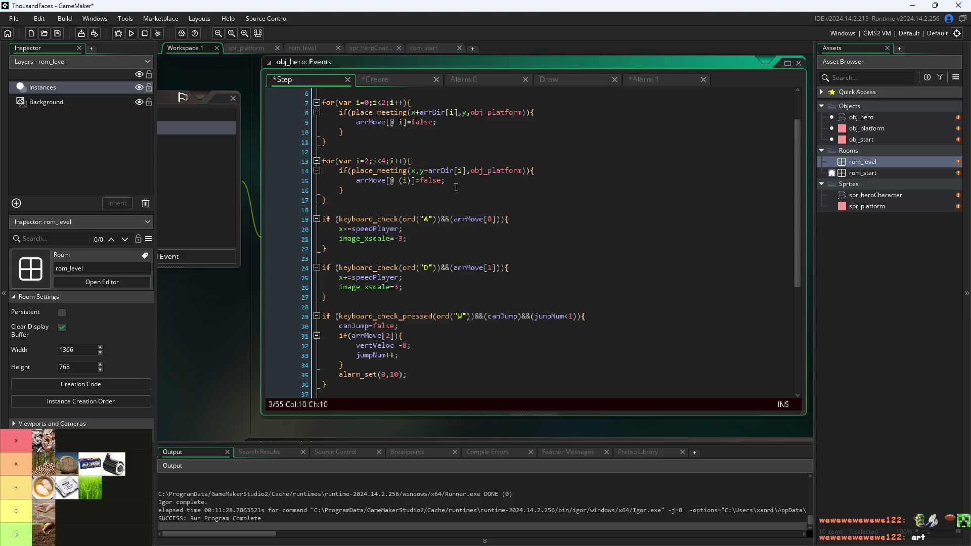
scroll(455, 187, down, 2)
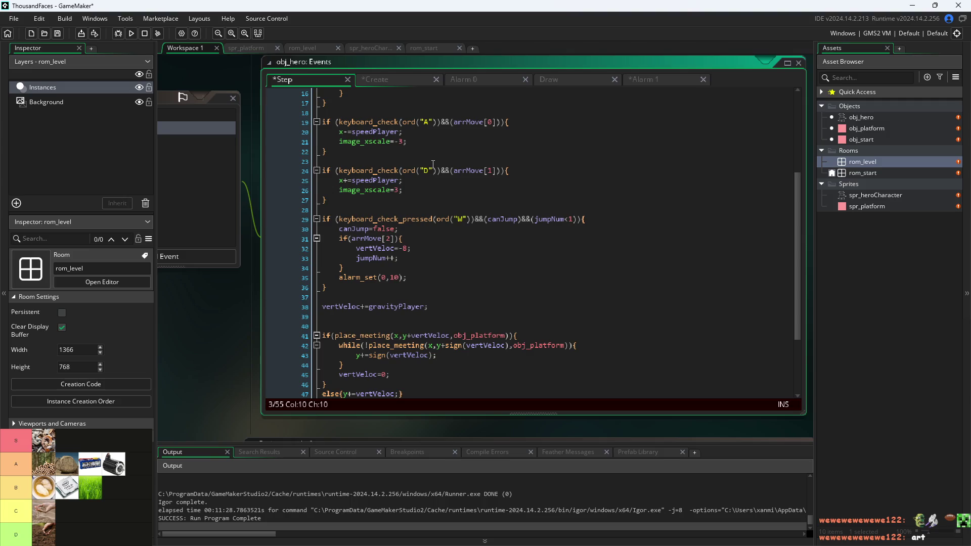
scroll(433, 163, up, 5)
scroll(433, 164, down, 3)
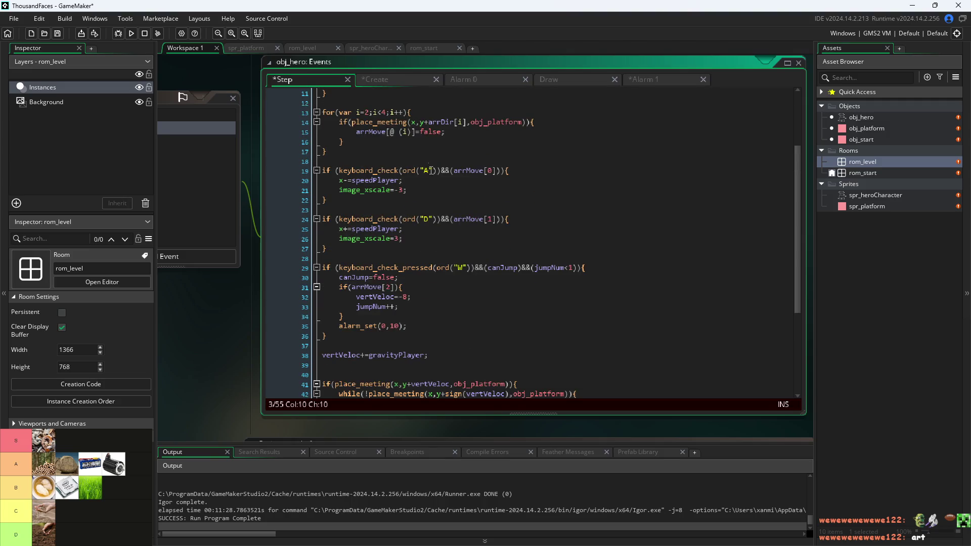
scroll(430, 169, down, 2)
click(419, 141)
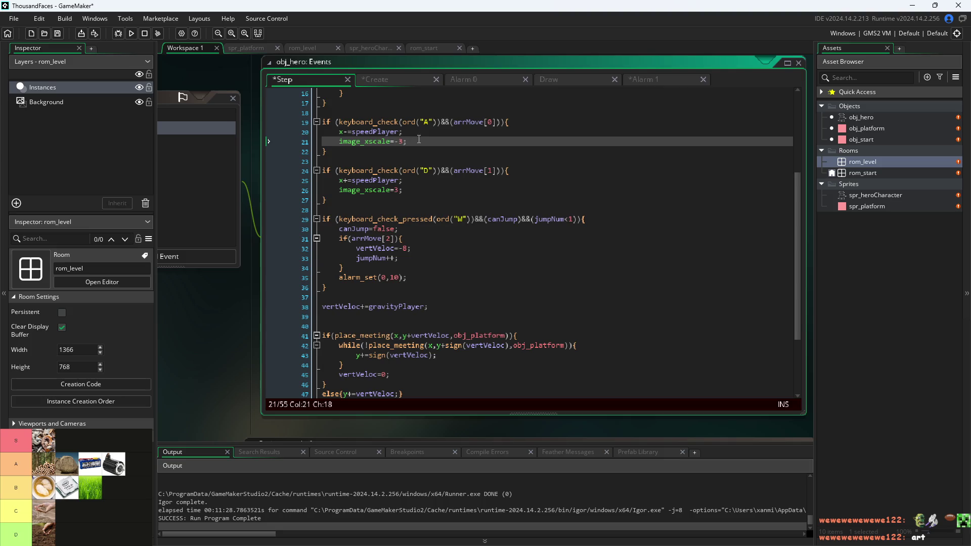
scroll(404, 191, down, 2)
click(427, 182)
click(440, 192)
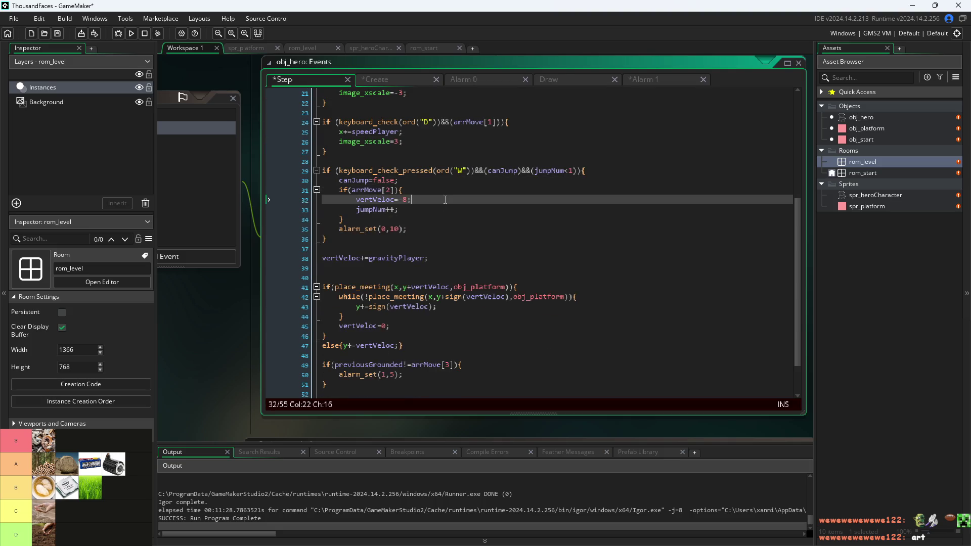
scroll(462, 268, down, 2)
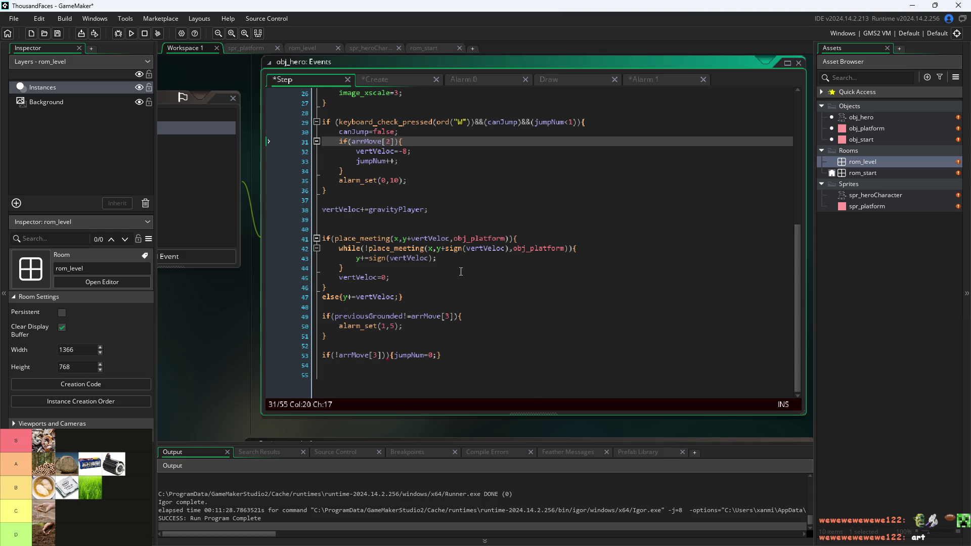
click(437, 328)
click(410, 317)
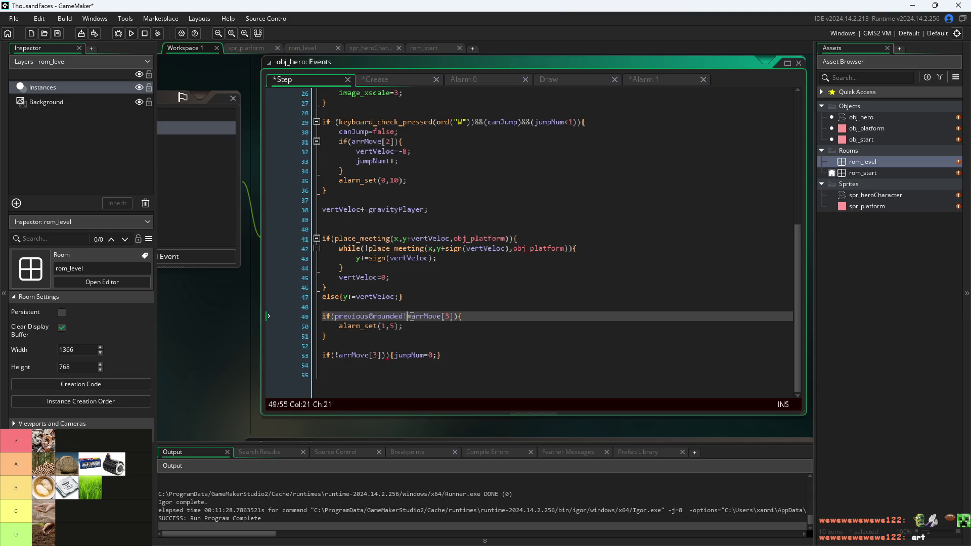
key(Left)
key(Left)
key(Left)
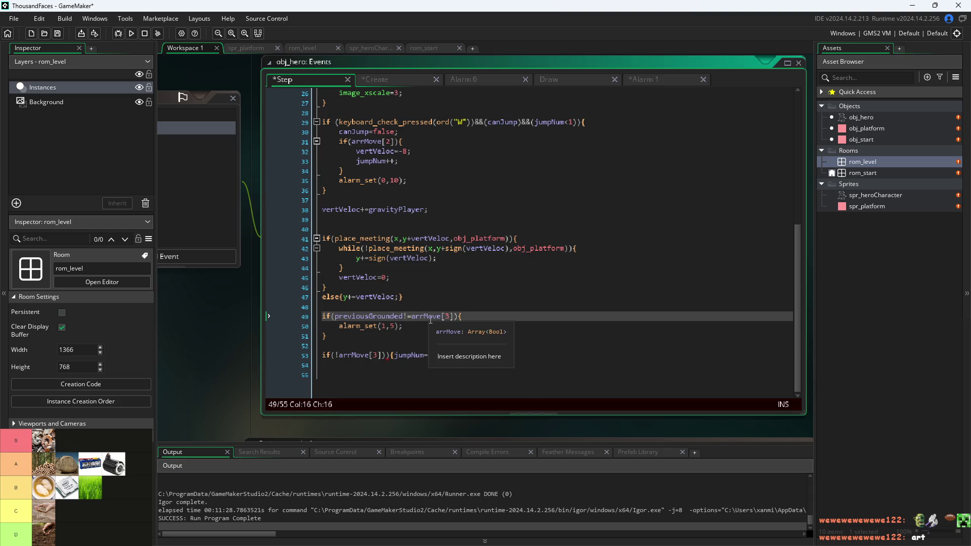
click(430, 326)
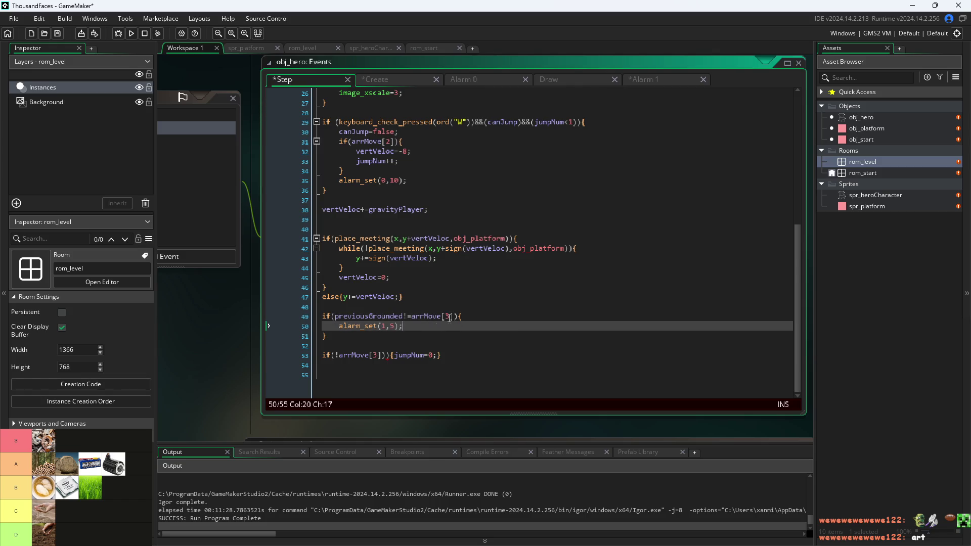
Review the Alarm 1 jumpNum reset, then return to the jumpNum line in the Step code.
click(639, 85)
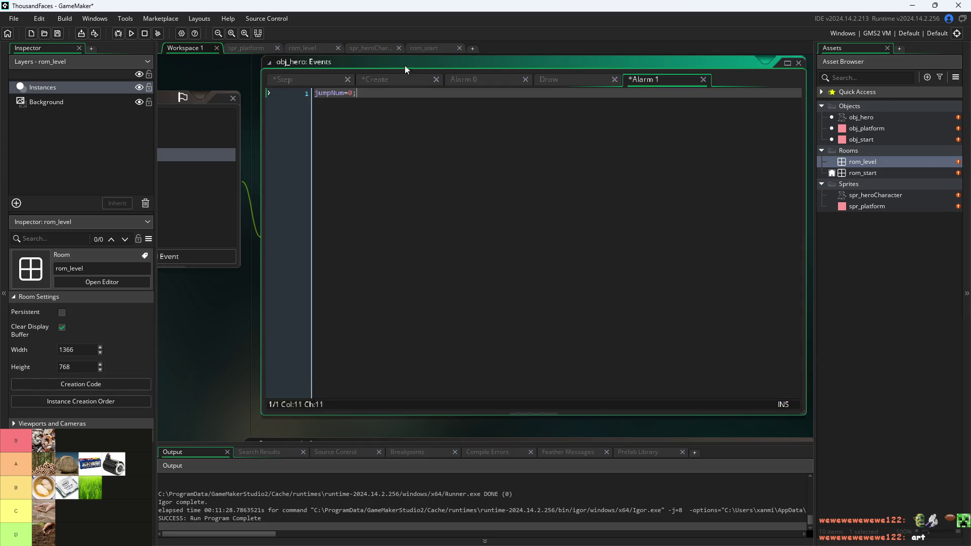
click(299, 78)
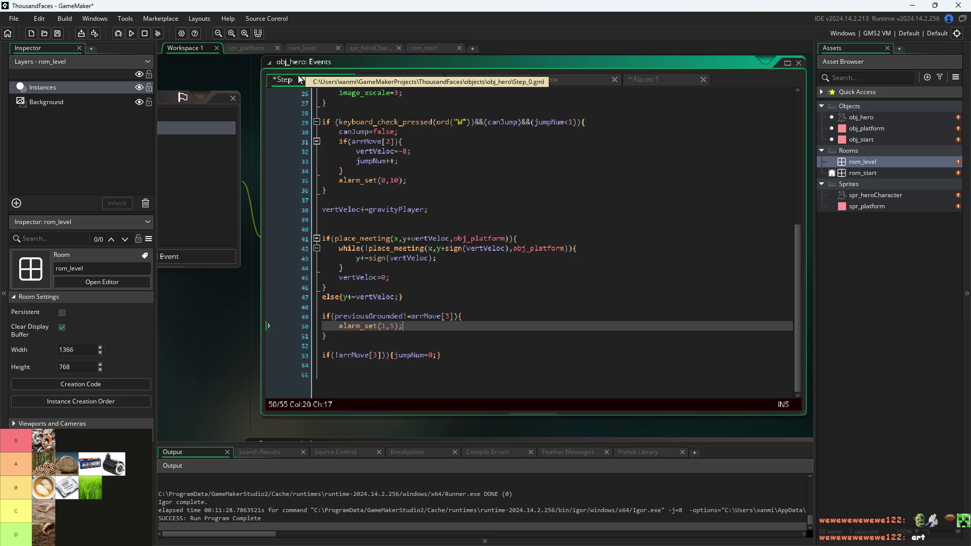
click(234, 343)
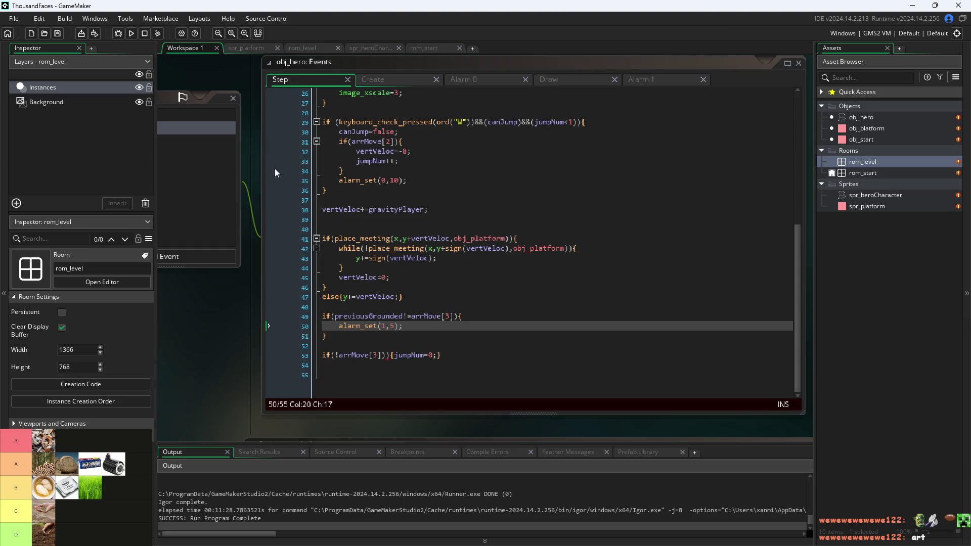
click(389, 357)
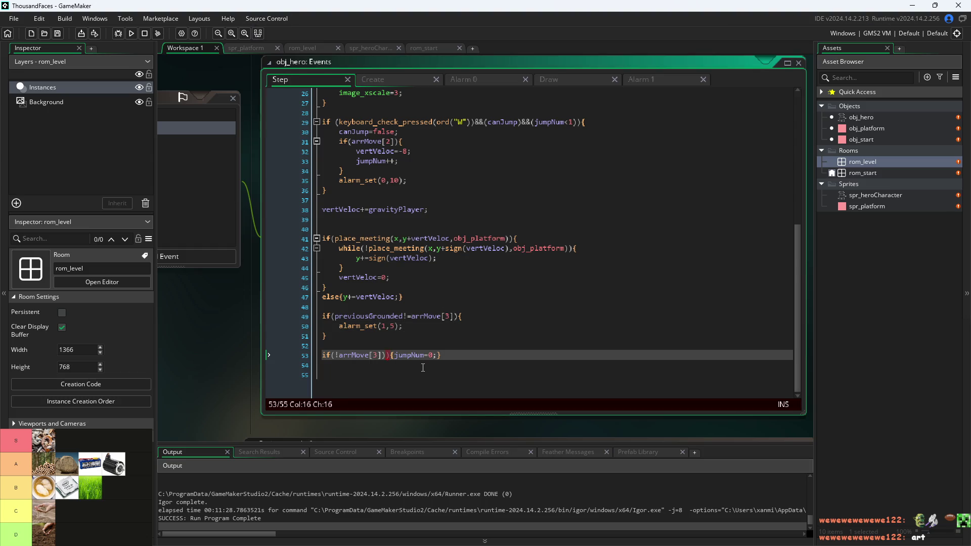
Save and run the game, walk the hero with A/D and jump with W, then close it.
click(234, 335)
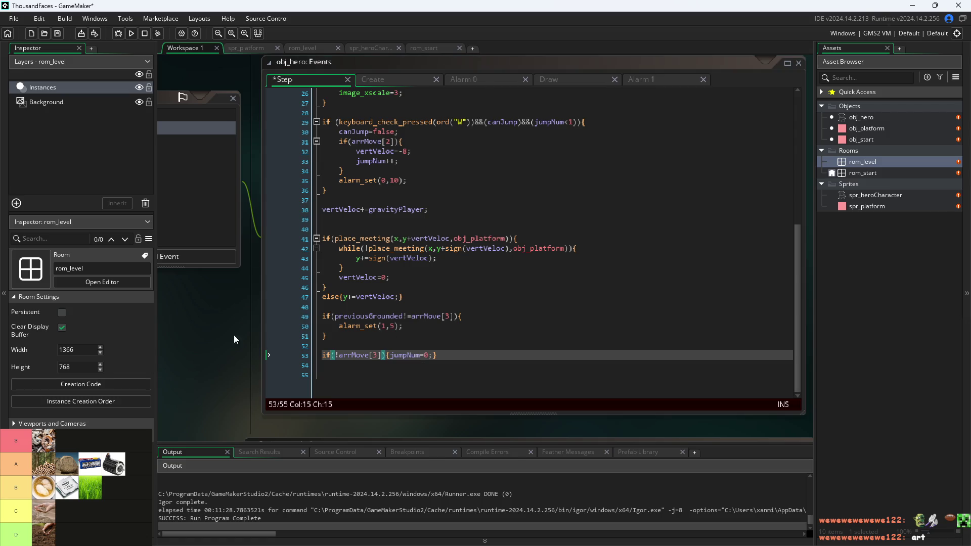
click(131, 33)
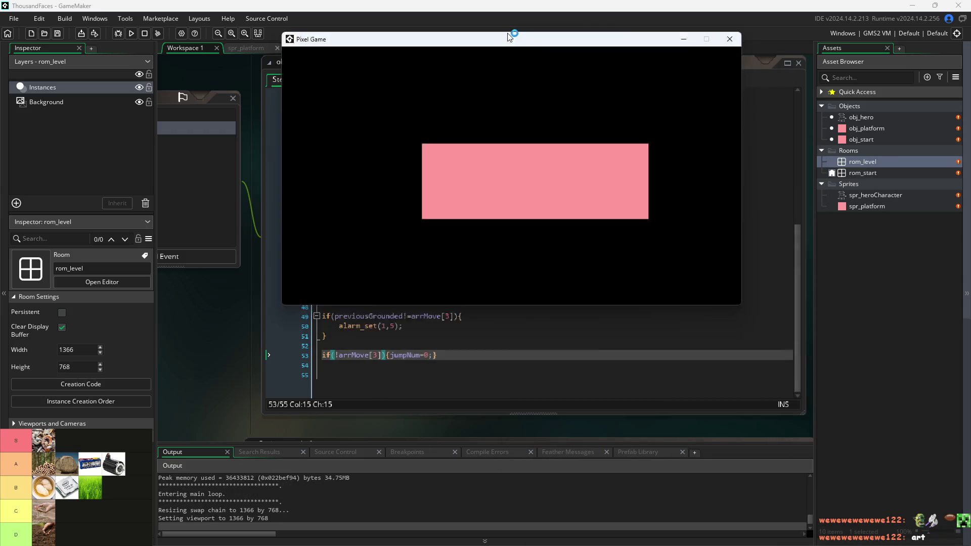
key(d)
key(w)
key(a)
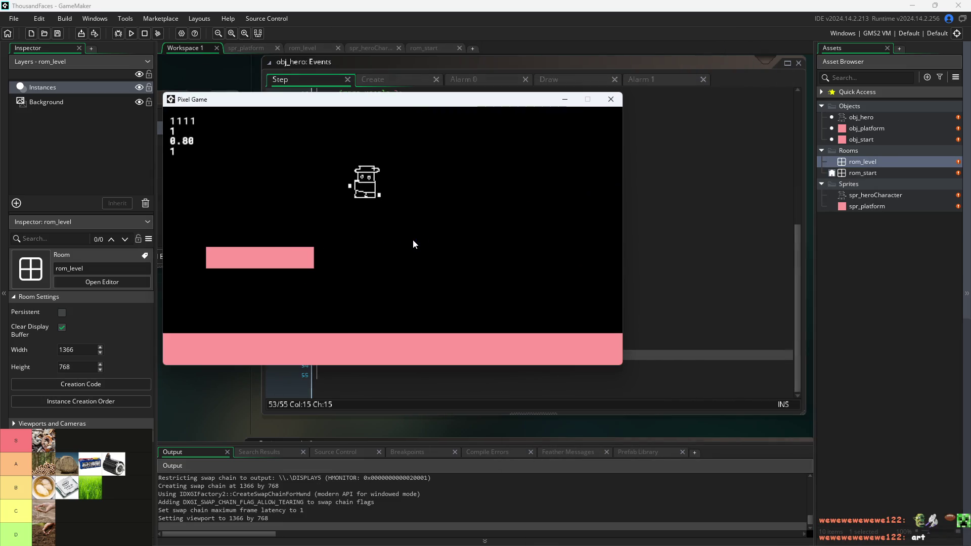
key(d)
key(w)
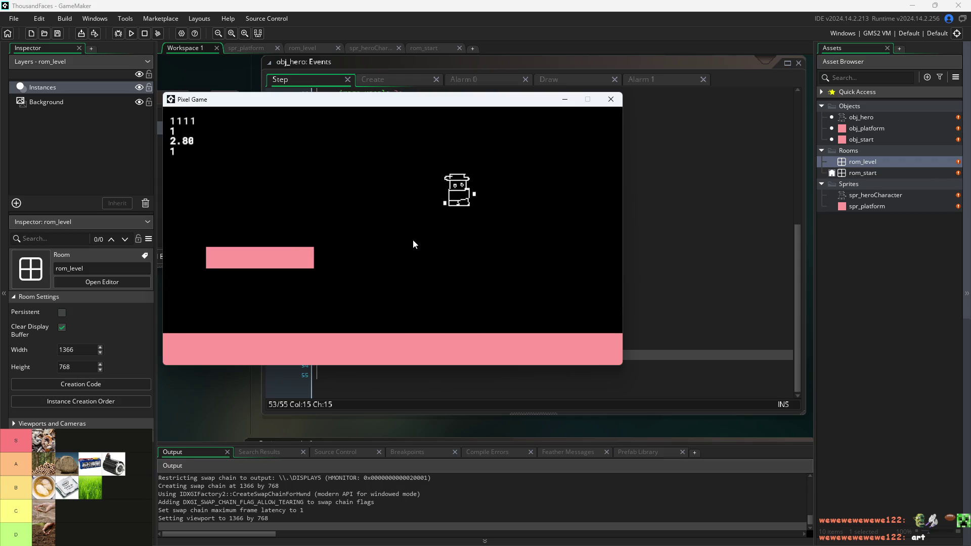
key(a)
click(611, 99)
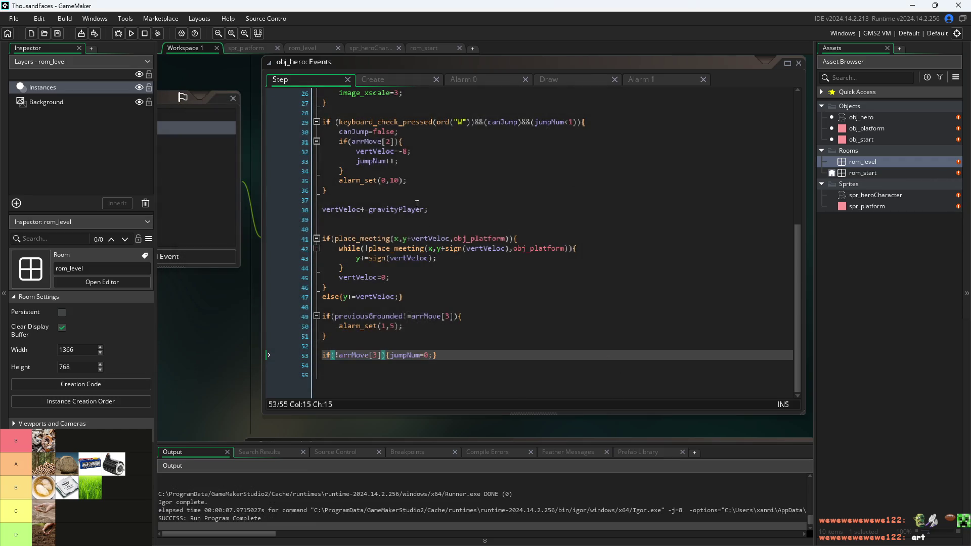
Lengthen the line-50 coyote alarm delay to 20 steps and save the project.
click(392, 326)
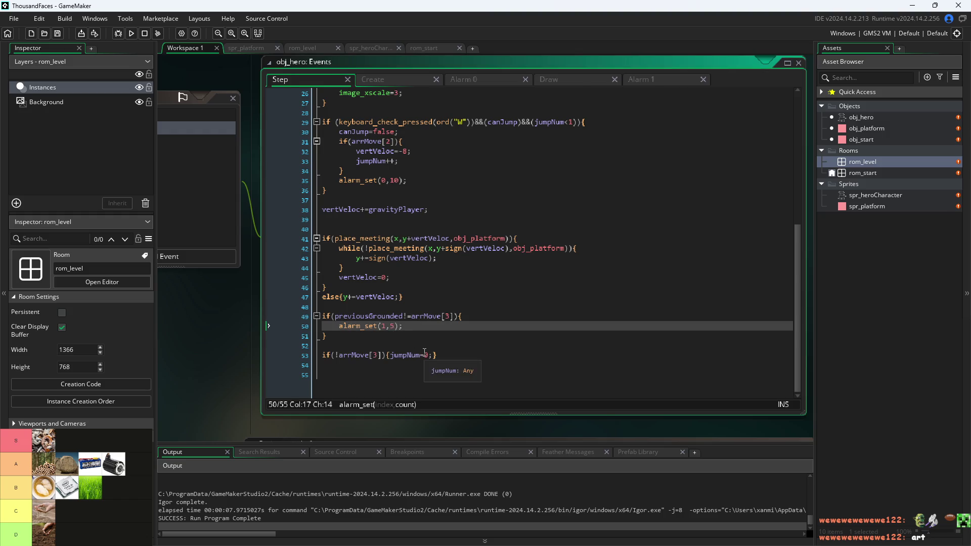
key(Right)
text(0)
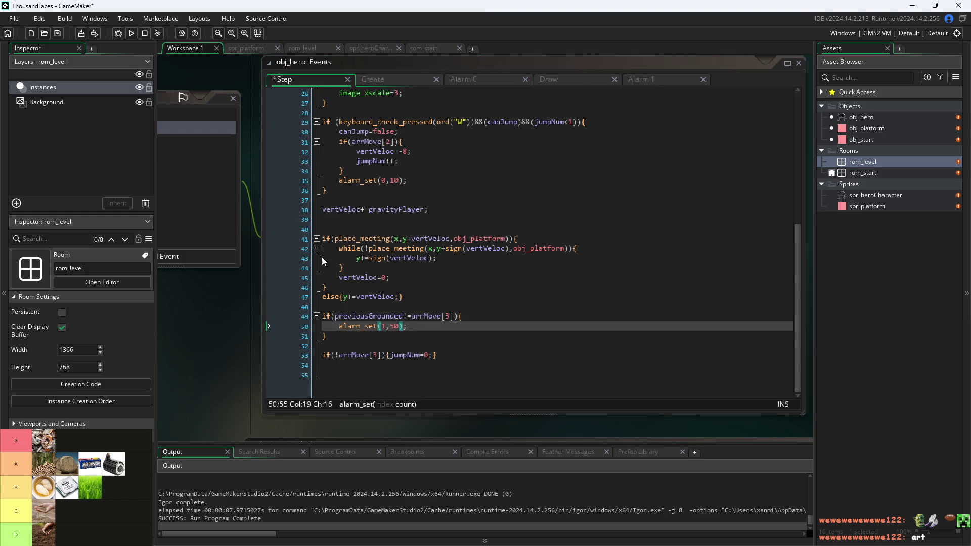
click(395, 330)
text(2)
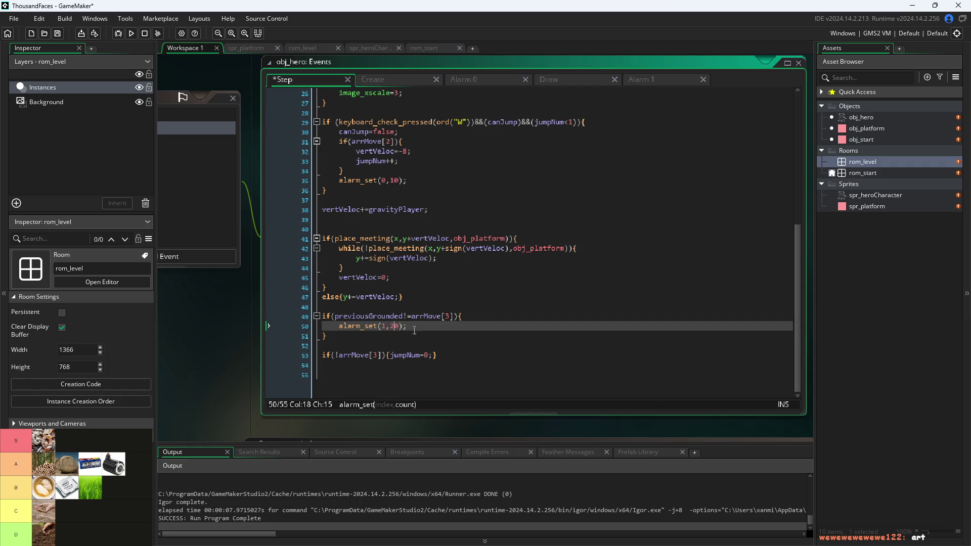
key(ctrl+s)
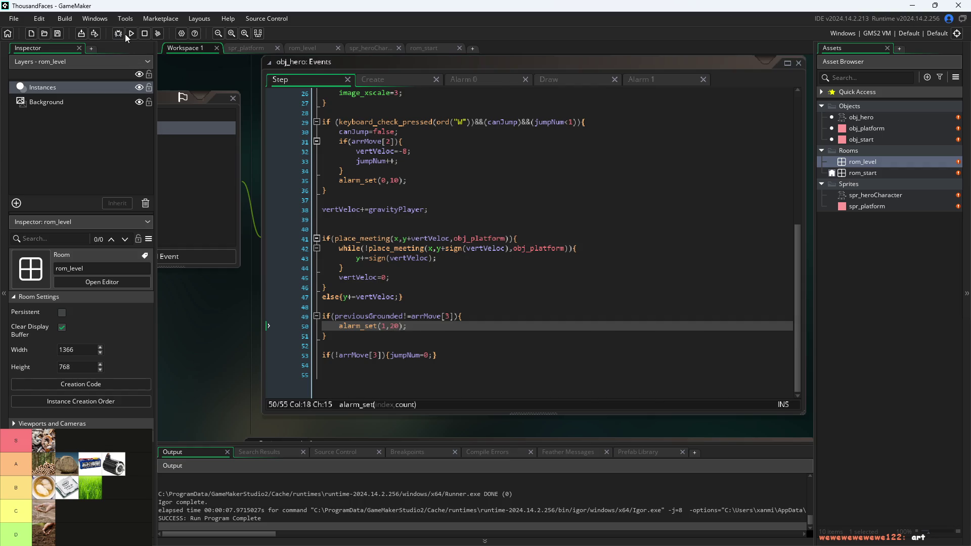
Playtest walking off platforms and jumping, quit the game, and select the 20 delay value.
click(130, 33)
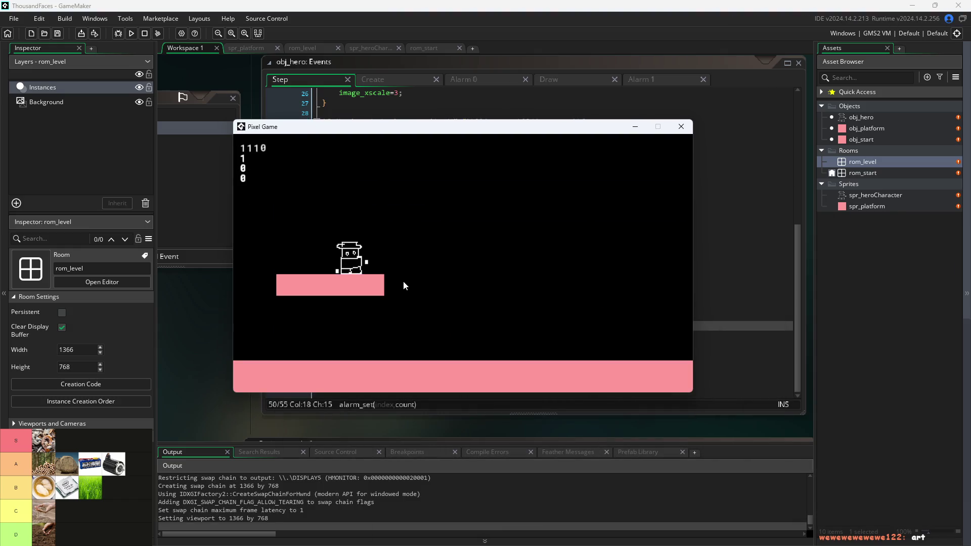
key(Right)
key(Up)
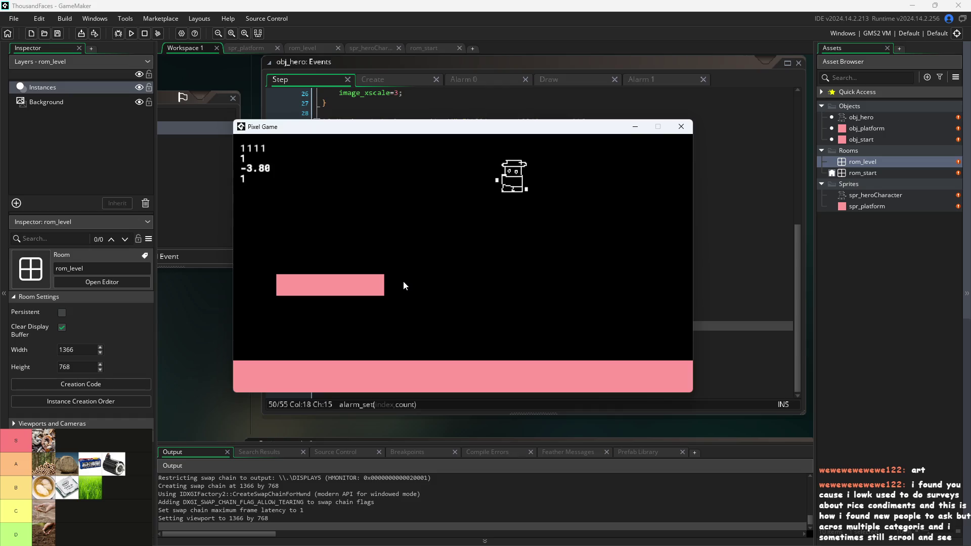
key(Left)
key(Right)
key(Up)
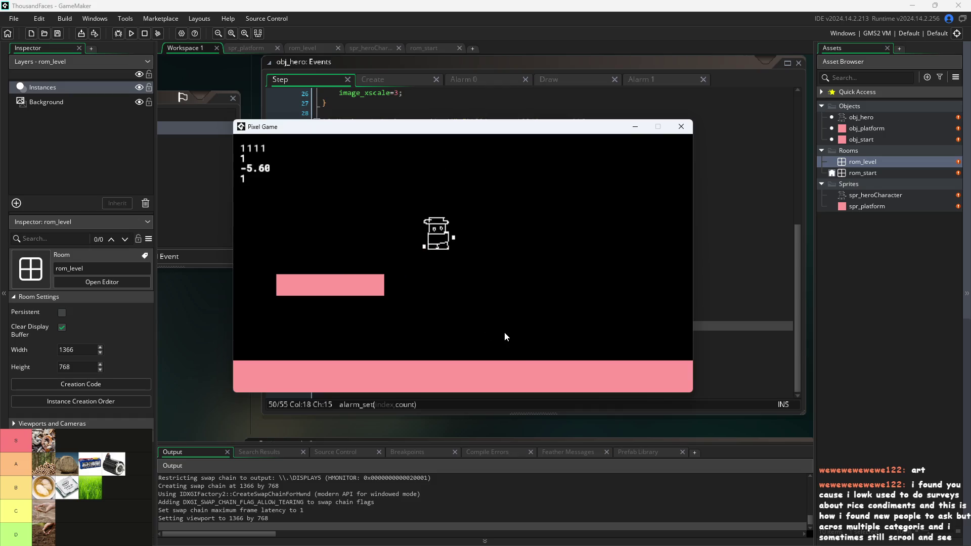
key(Left)
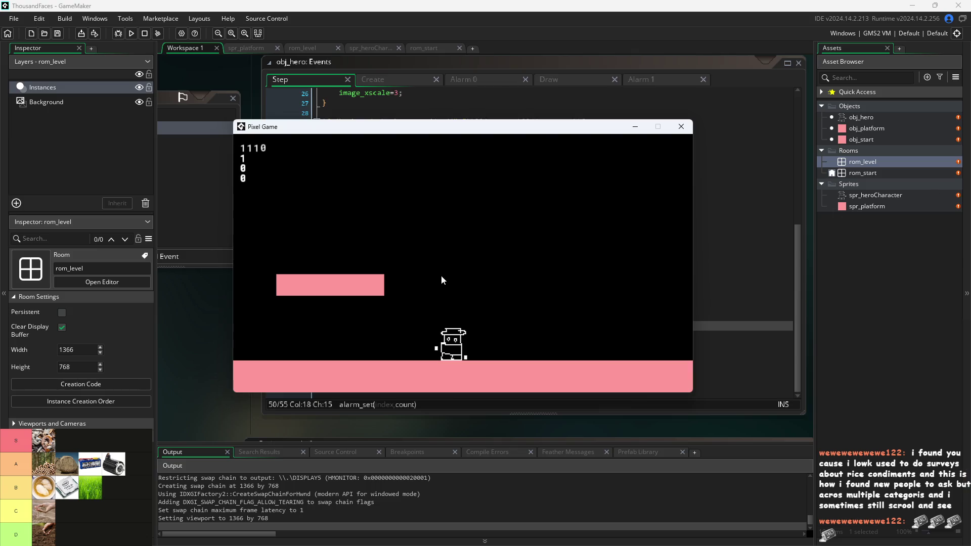
key(space)
key(Left)
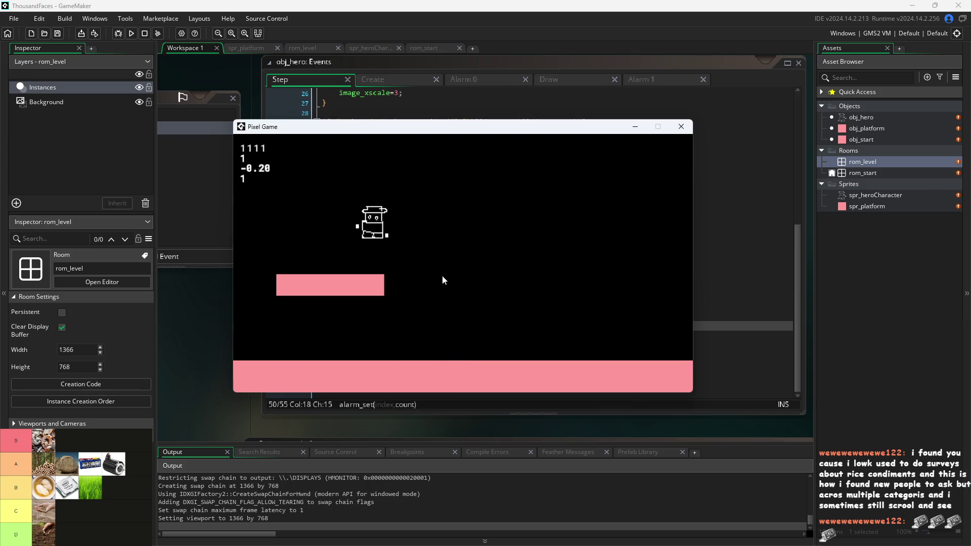
key(Right)
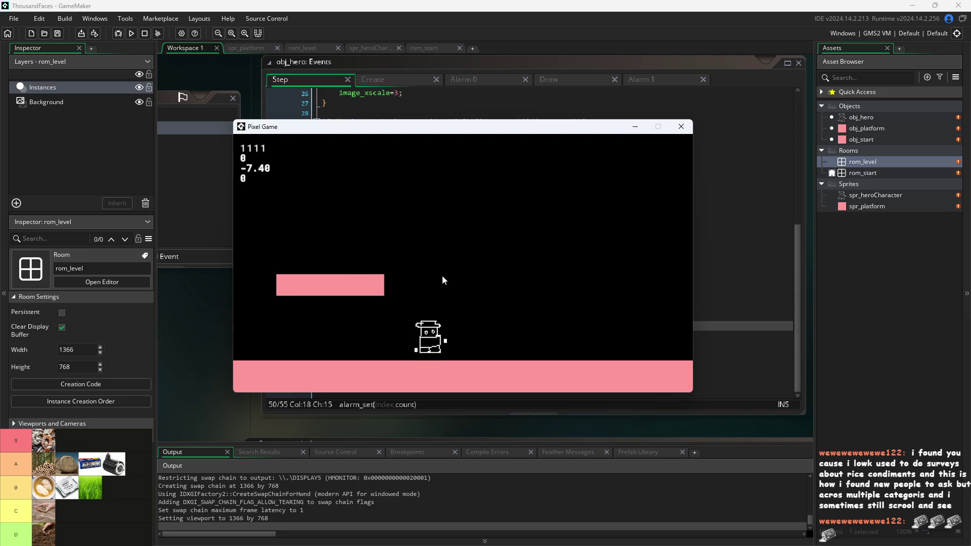
key(space)
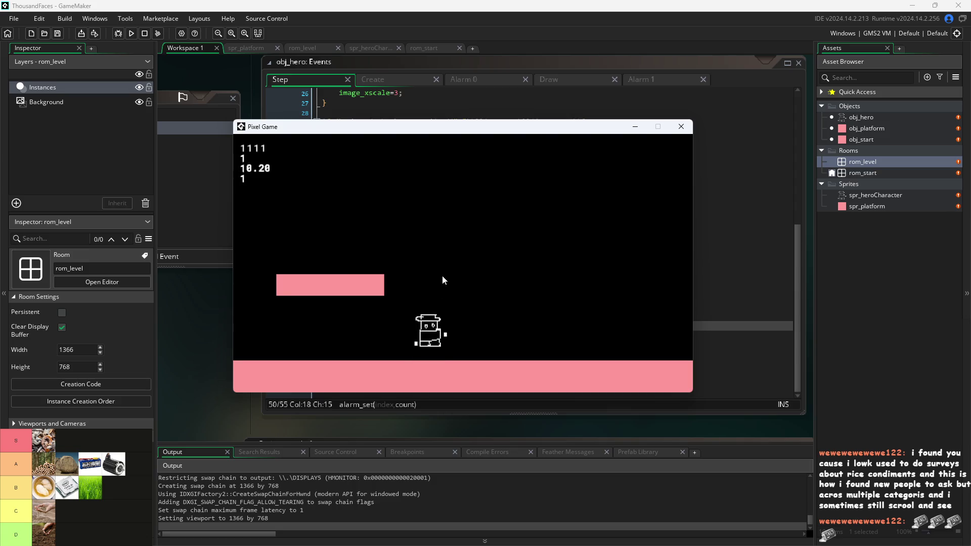
key(space)
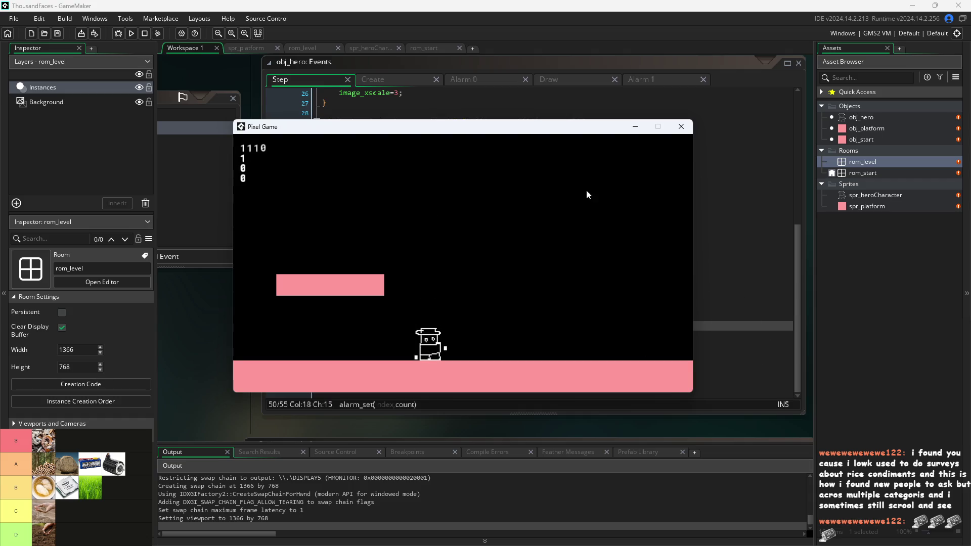
key(w)
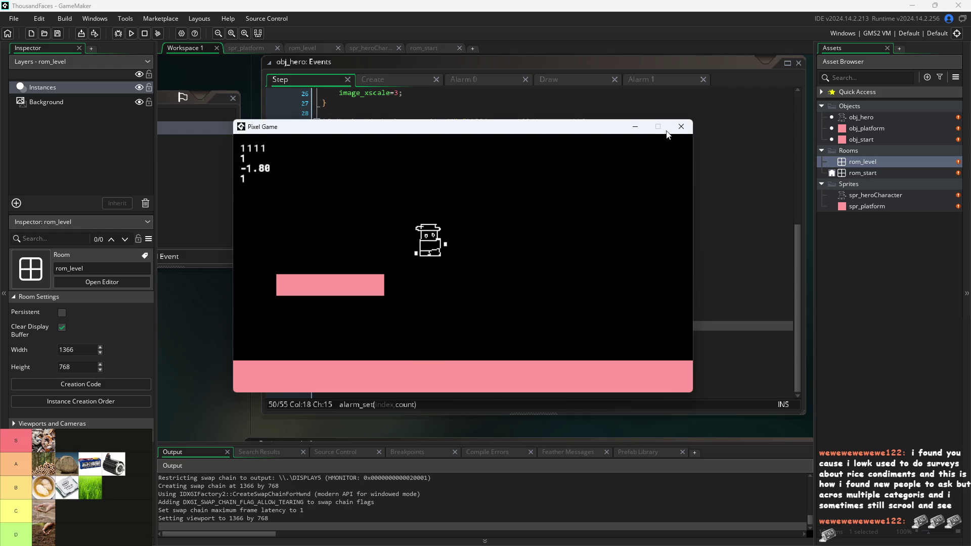
key(alt+F4)
double_click(397, 326)
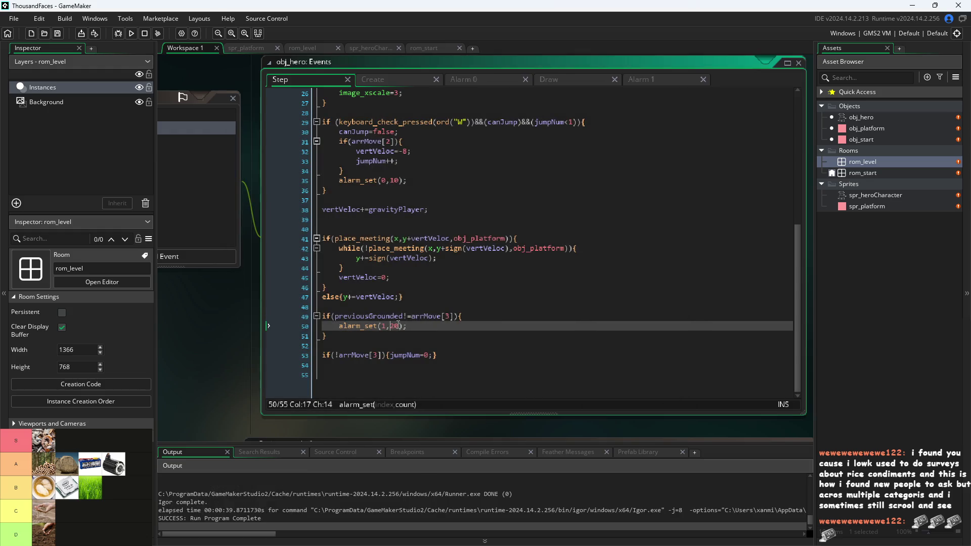
Save the 10-step coyote alarm, launch the game, and test jumps around the lower platform.
key(ctrl+s)
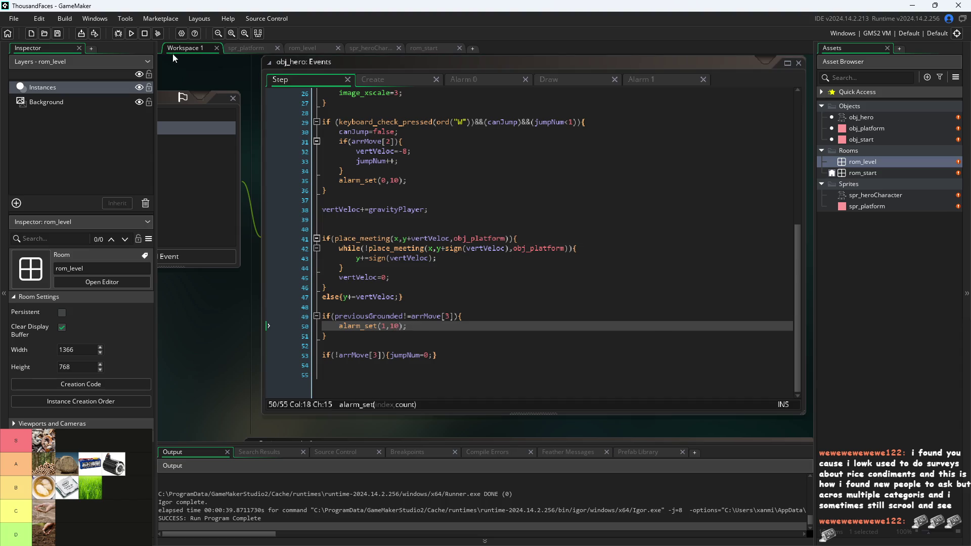
click(130, 33)
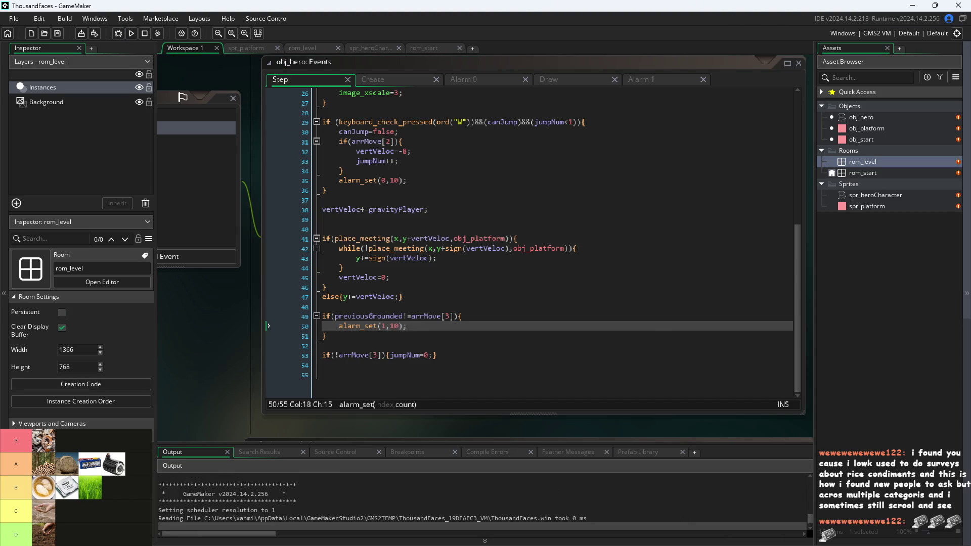
click(382, 255)
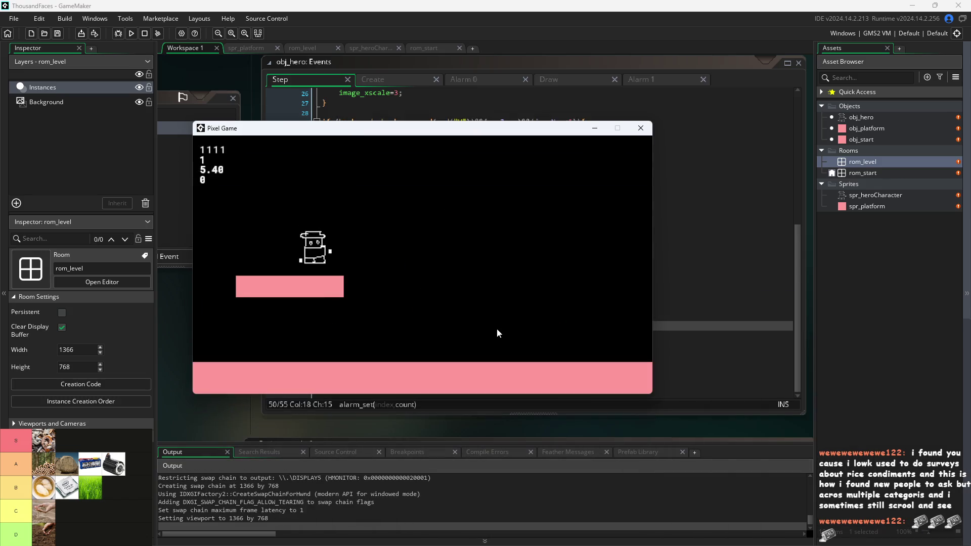
key(d)
key(w)
key(a)
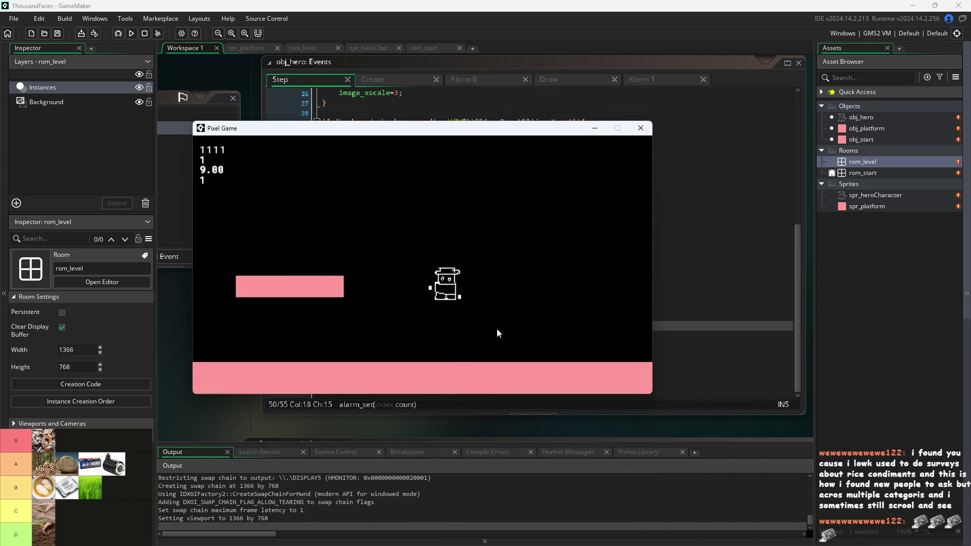
key(w)
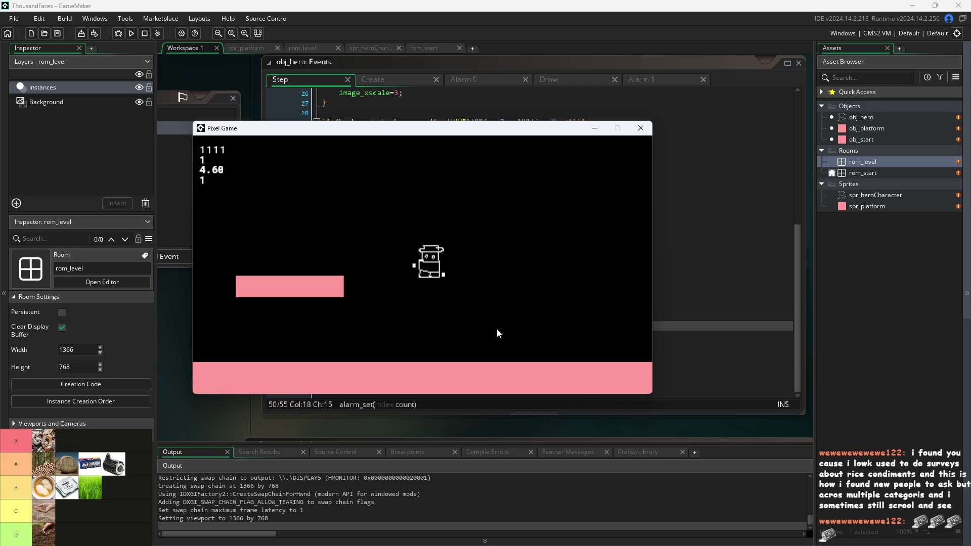
key(w)
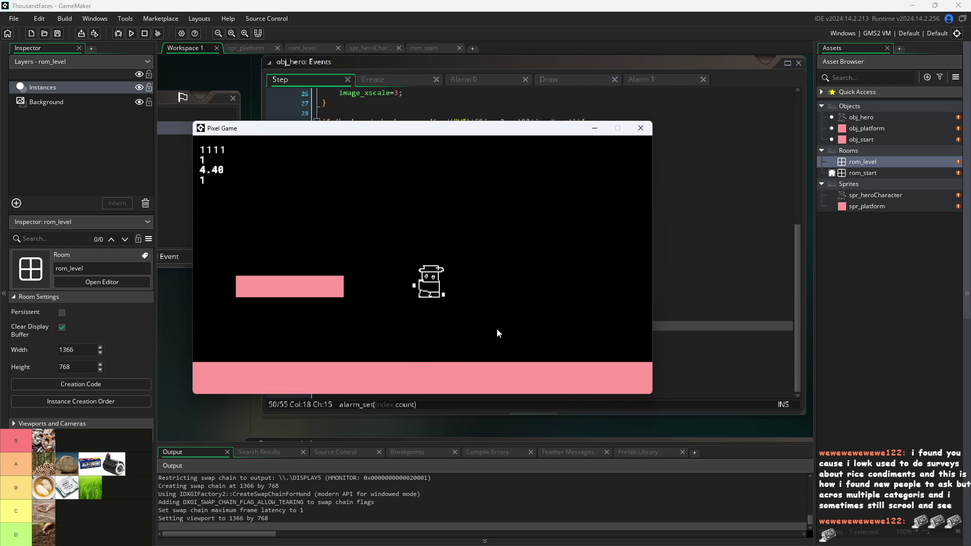
key(a)
key(w)
key(a)
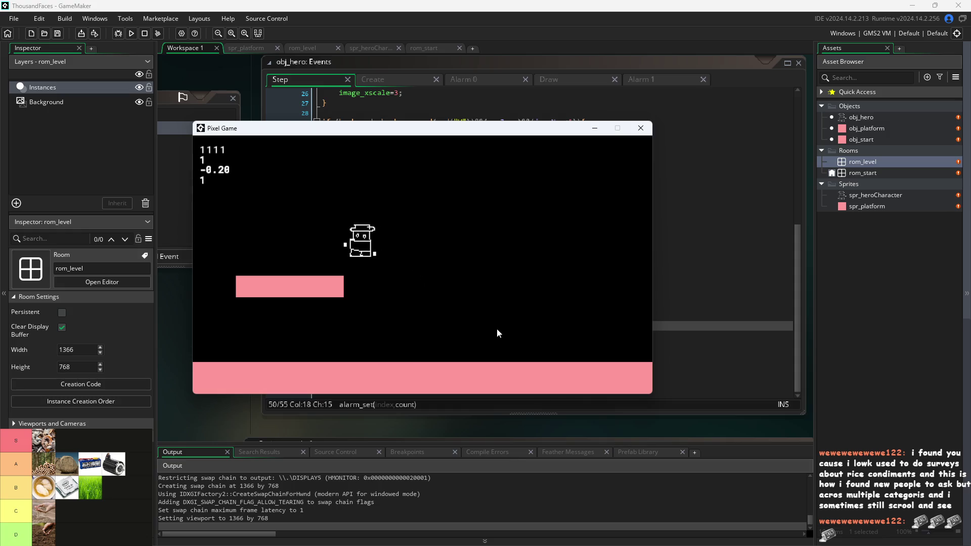
key(d)
key(w)
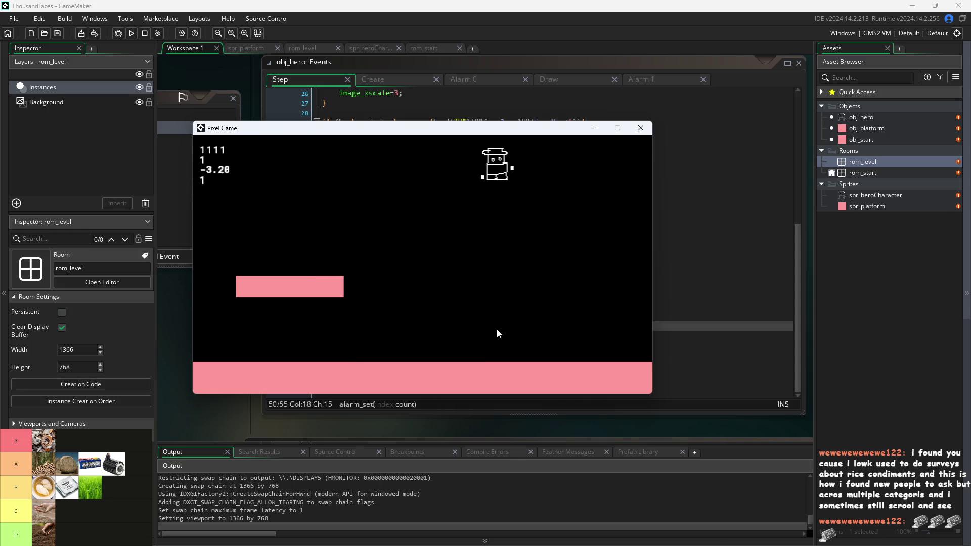
key(a)
key(d)
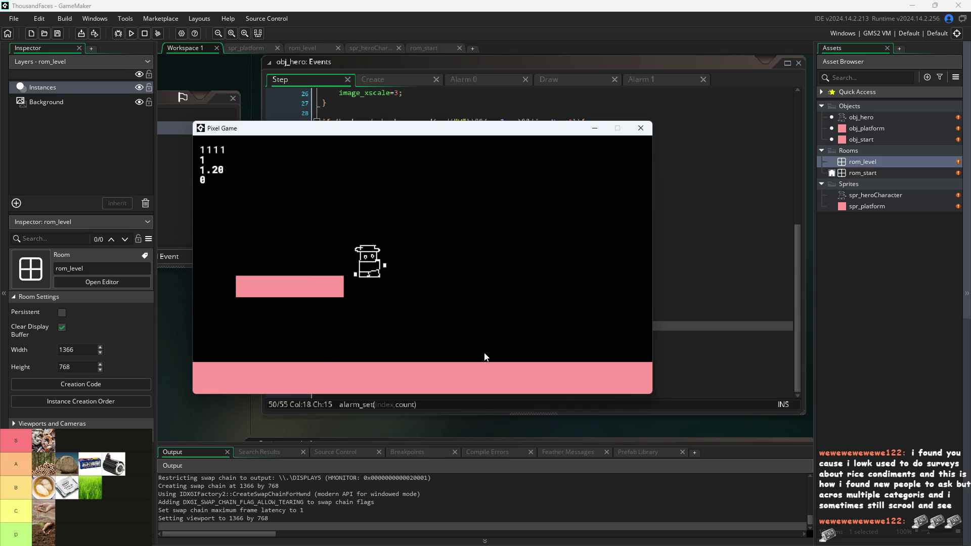
key(w)
key(a)
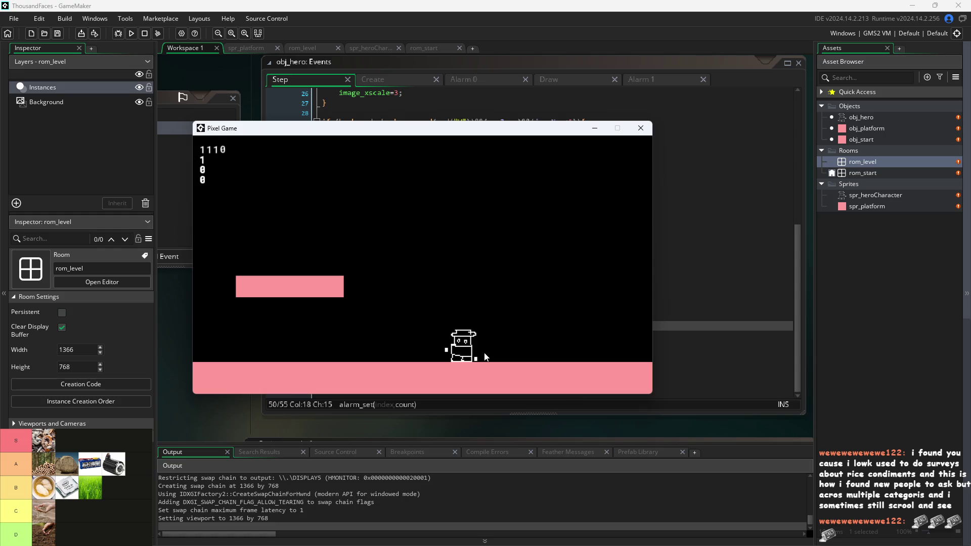
Test late jumps off the upper platform edge, then close the game.
key(w)
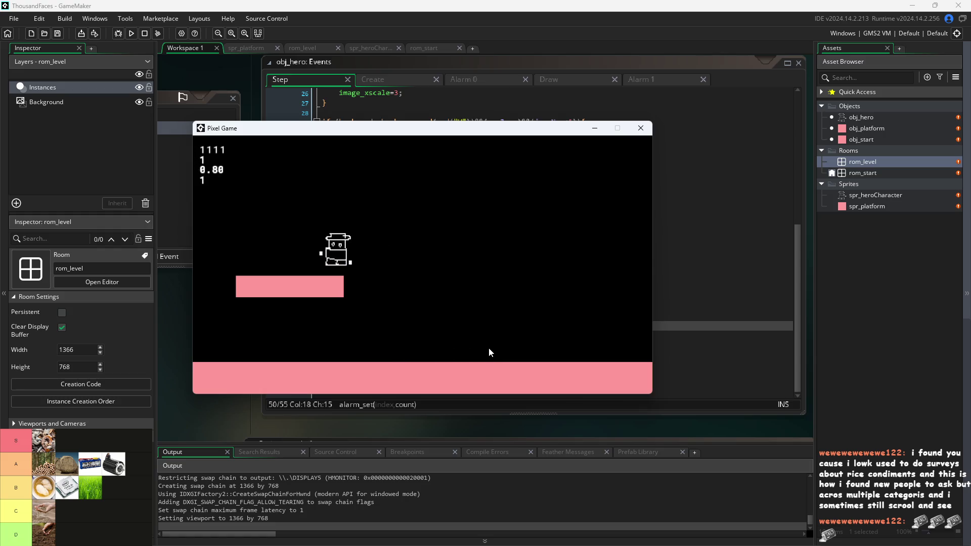
key(d)
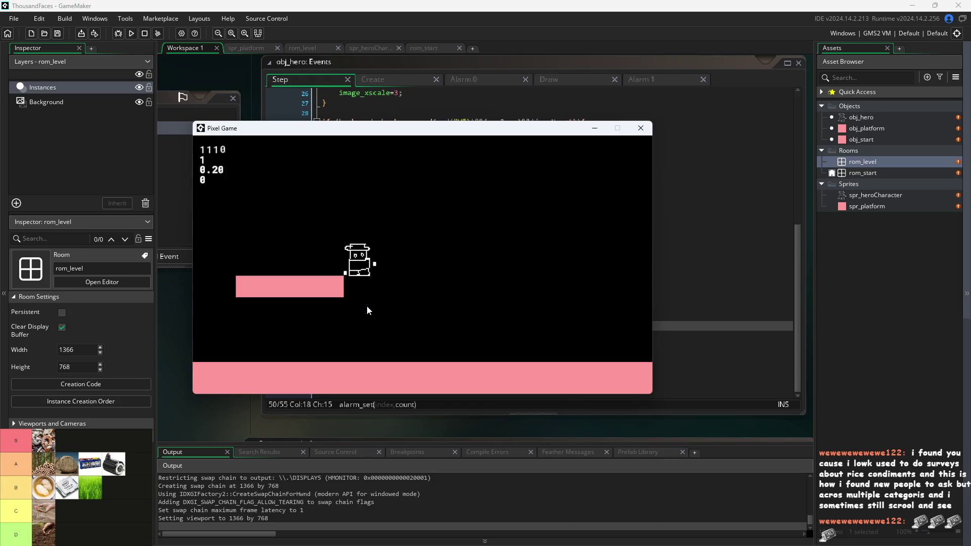
key(w)
key(a)
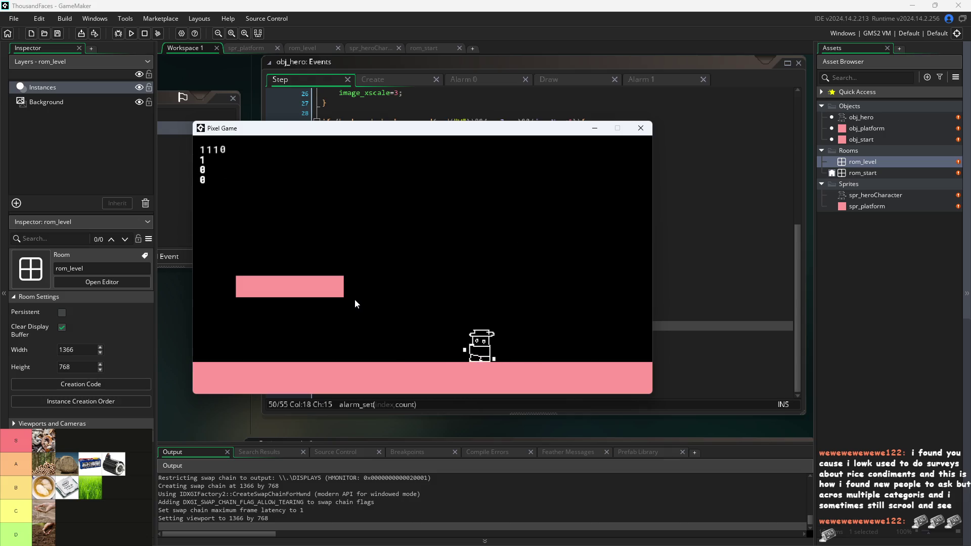
key(w)
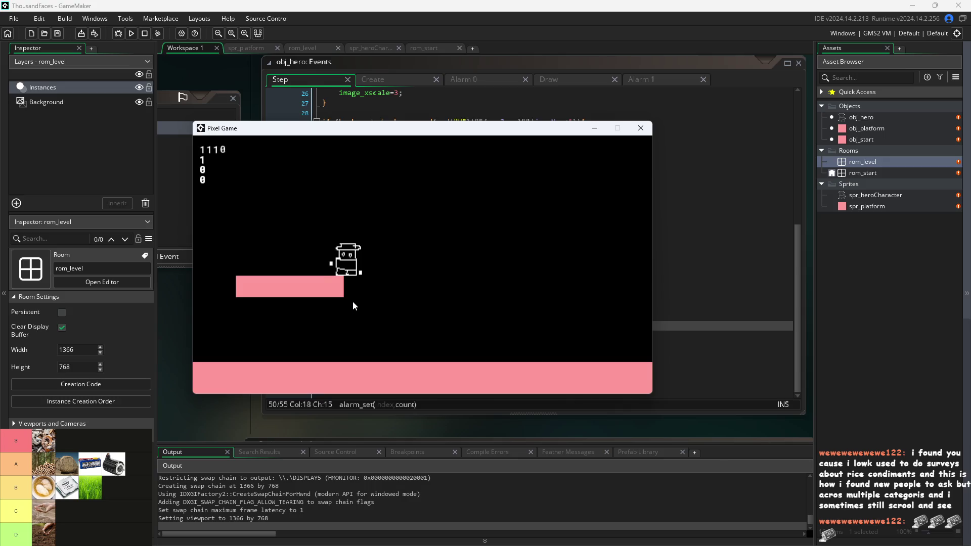
key(d)
key(w)
key(a)
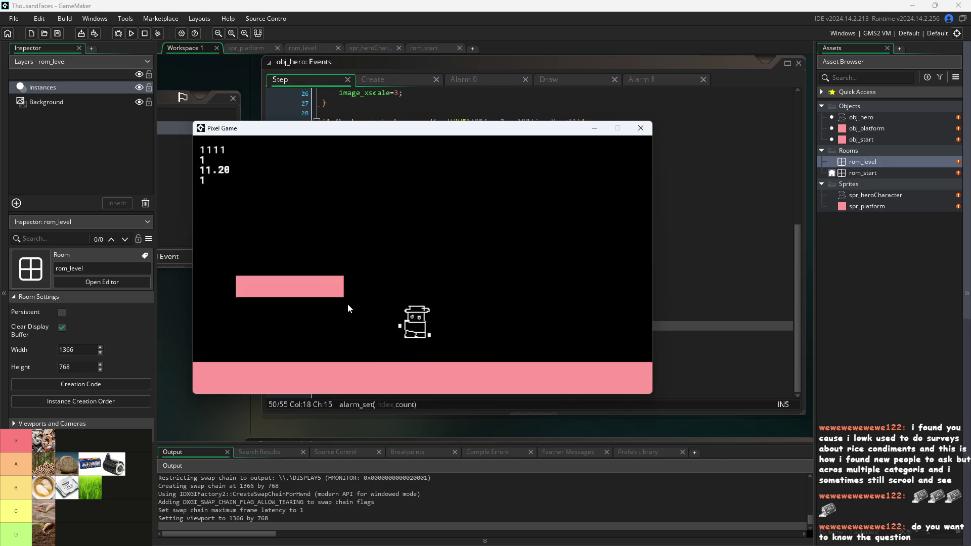
key(w)
key(a)
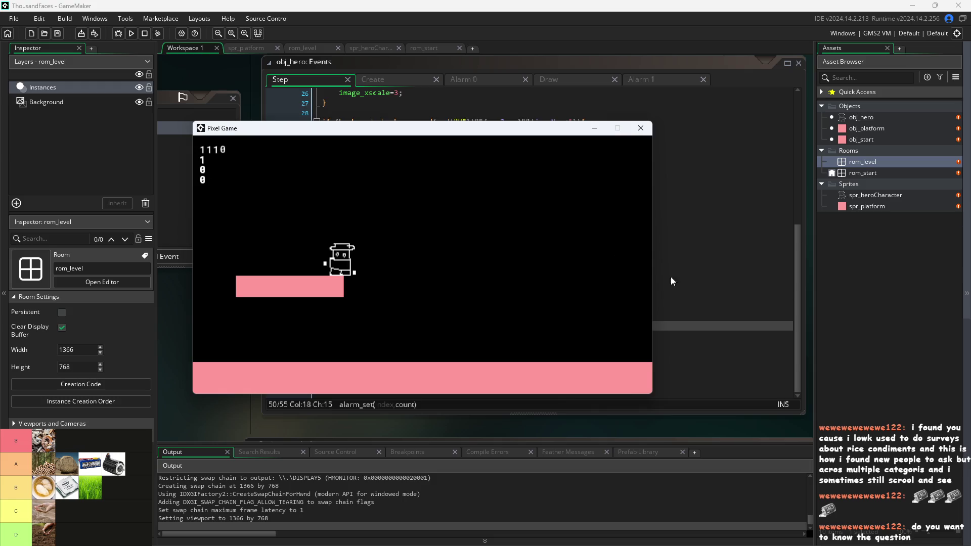
key(d)
key(w)
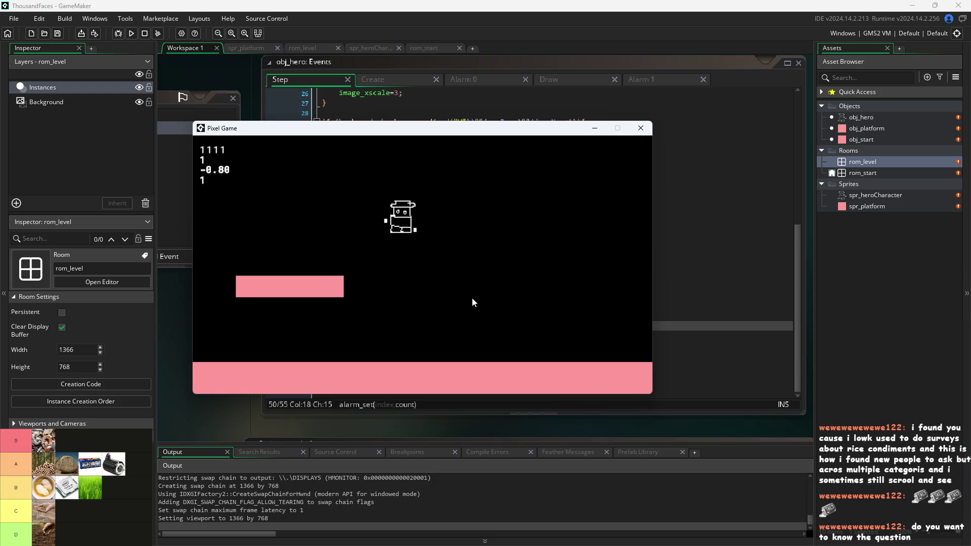
key(a)
key(w)
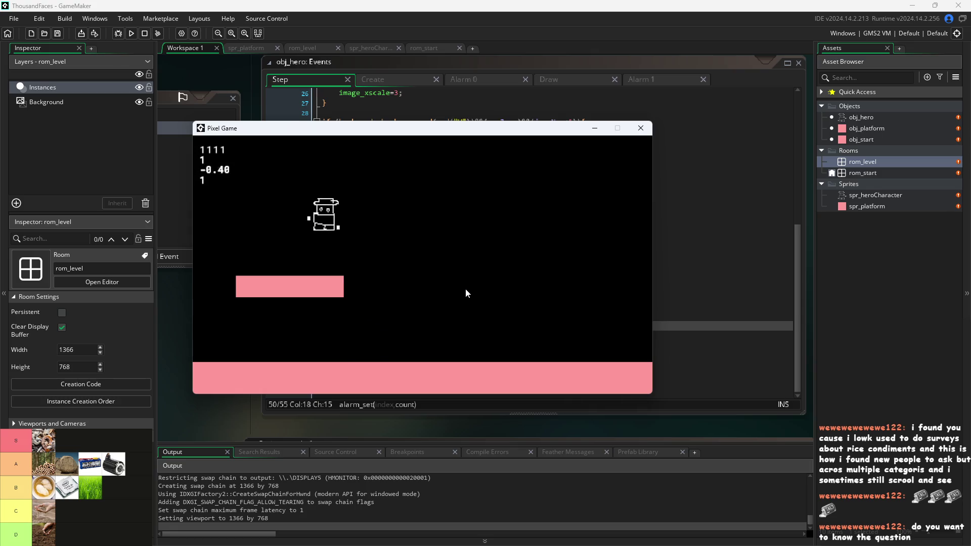
key(d)
key(w)
key(a)
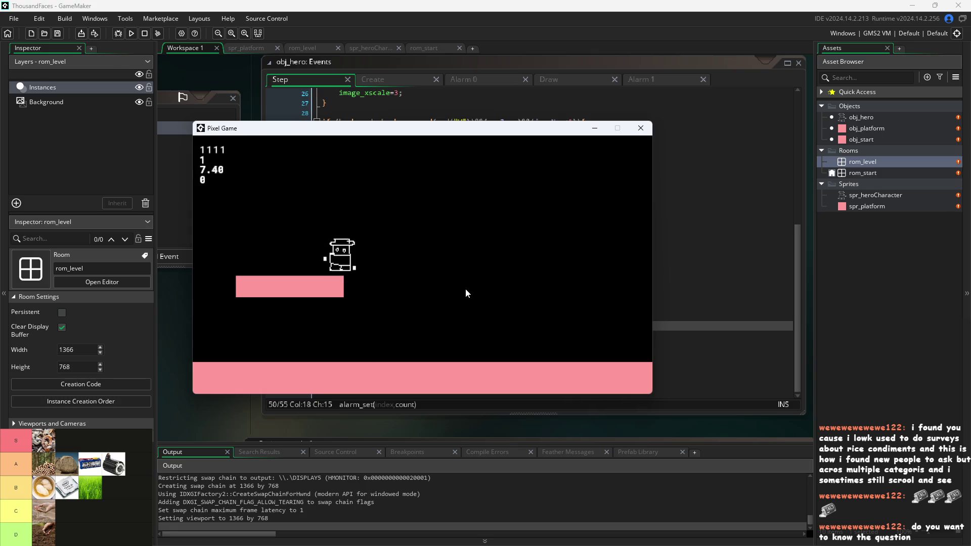
key(d)
key(w)
key(a)
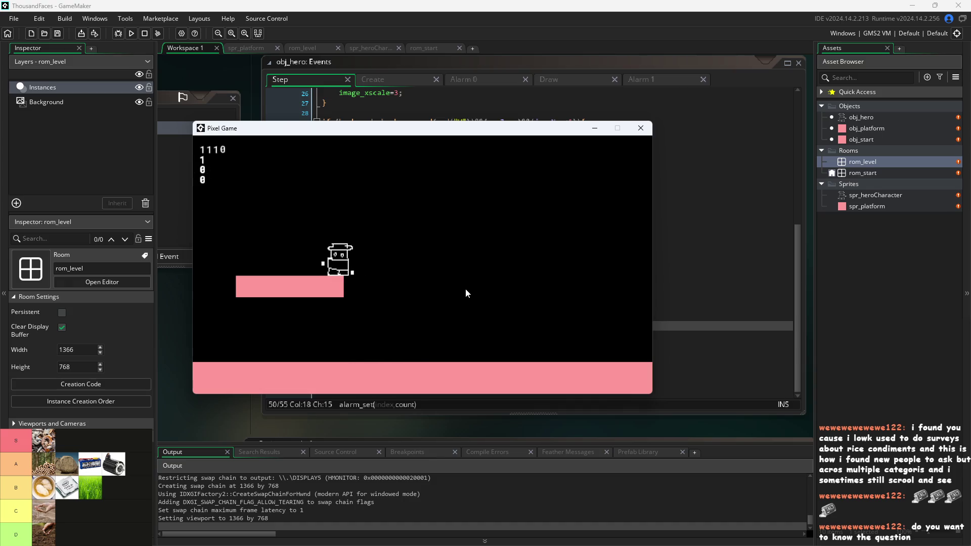
key(d)
key(w)
key(a)
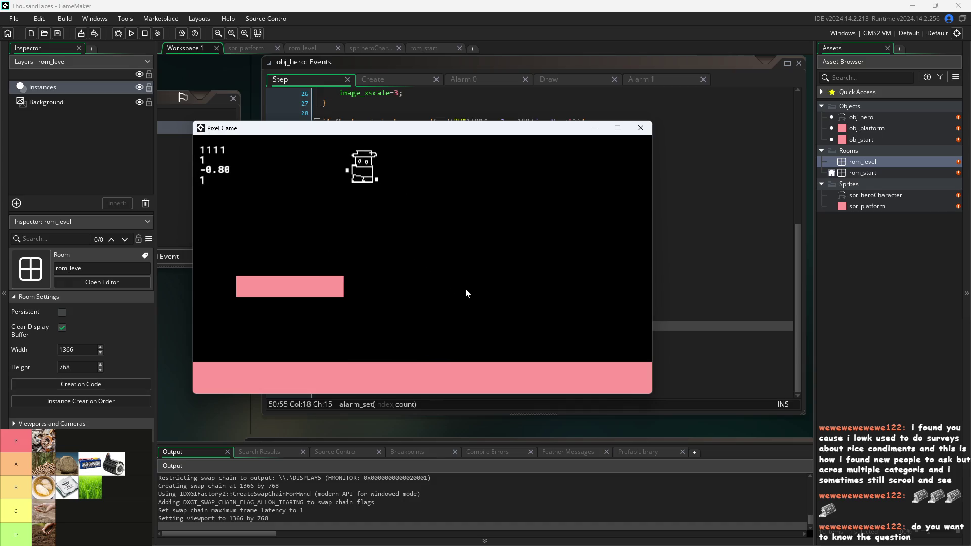
key(d)
key(w)
key(a)
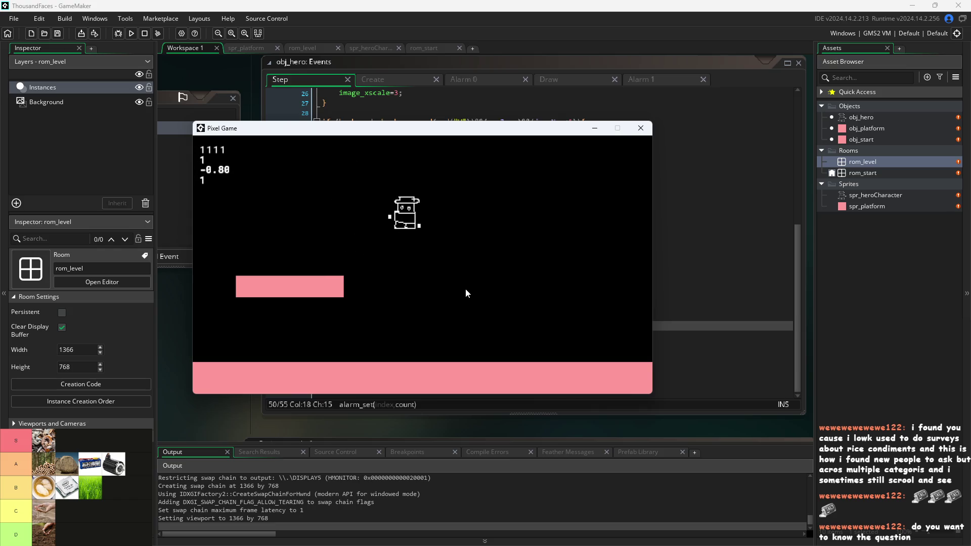
key(alt+F4)
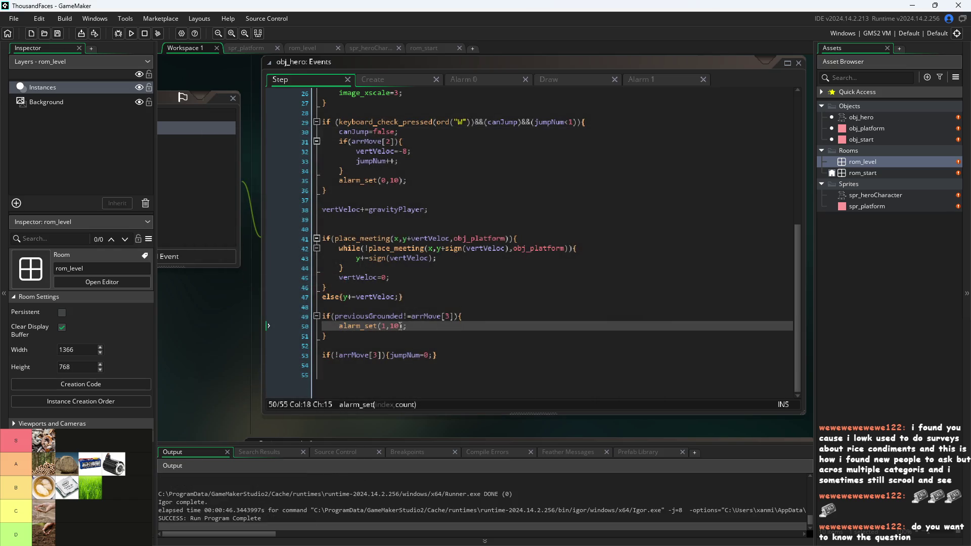
Change the coyote alarm to alarm_set(1,15) and the jump alarm to alarm_set(0,20), then run.
click(404, 326)
key(Up)
key(Up)
key(Up)
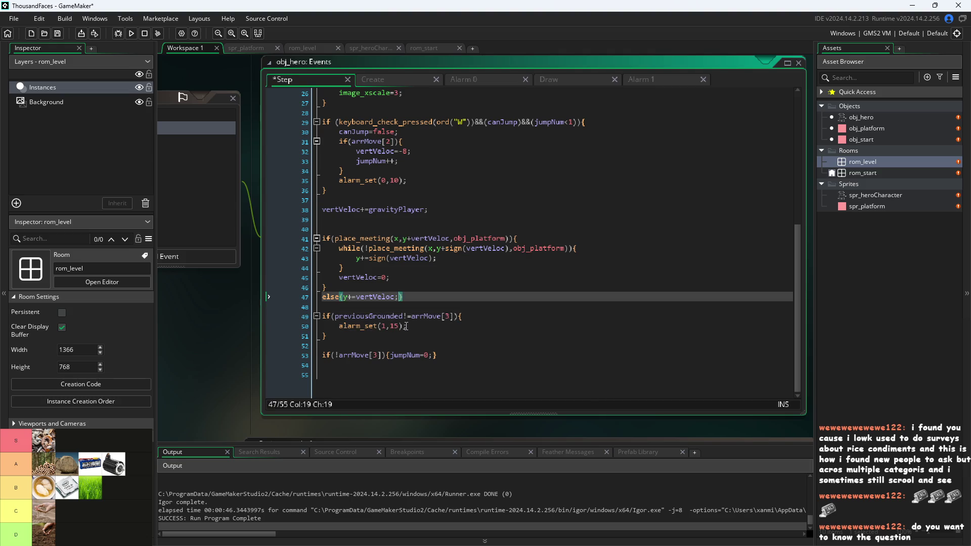
key(Up)
key(Up)
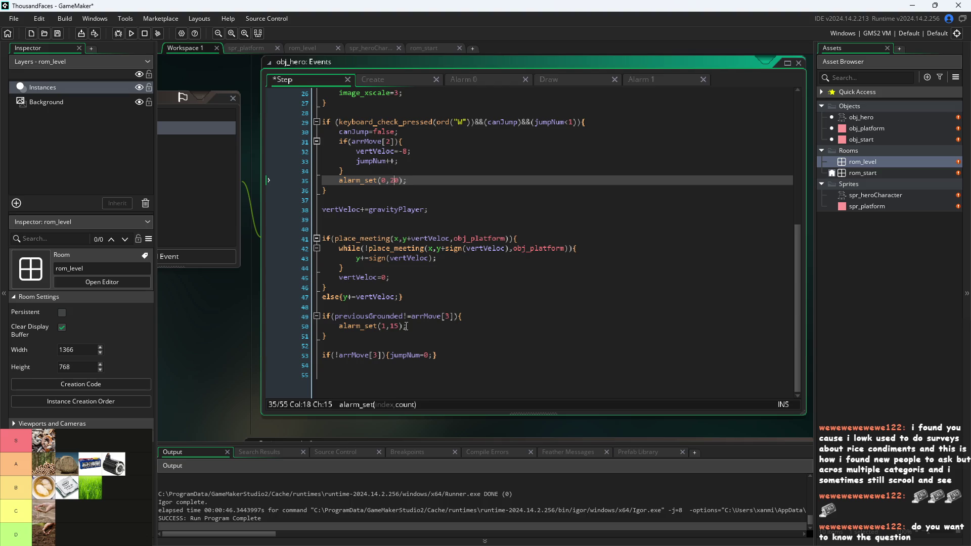
click(226, 410)
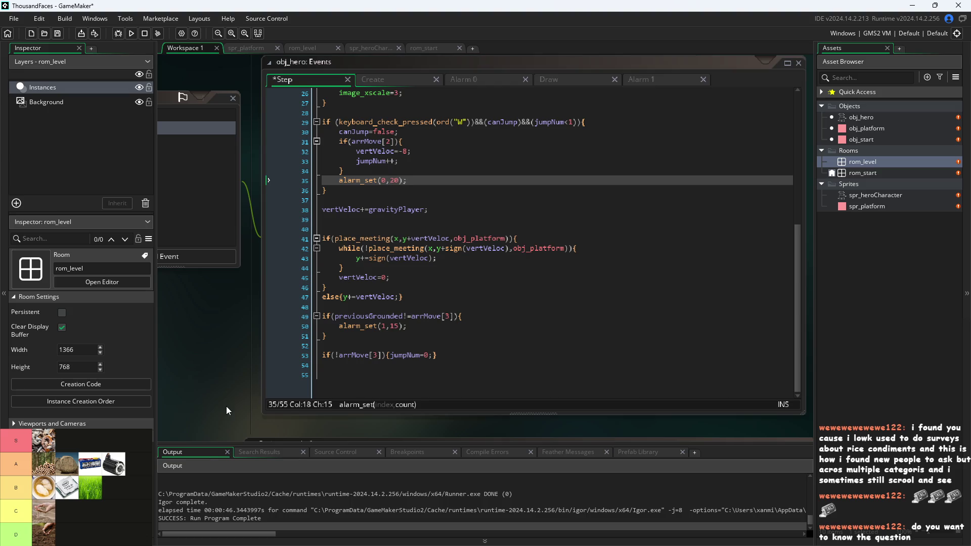
click(131, 34)
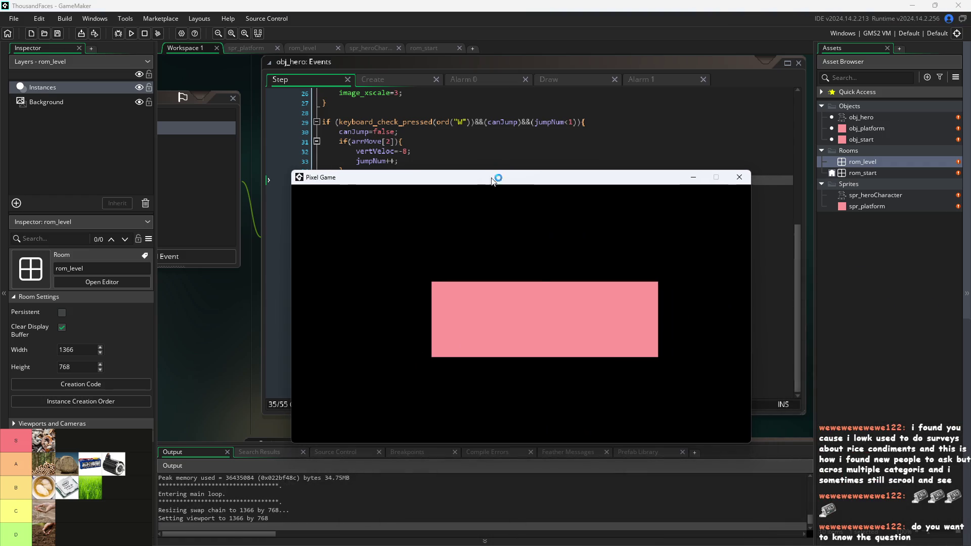
Test edge jumps and hops between the floor and pink platform with the new timings.
key(d)
key(w)
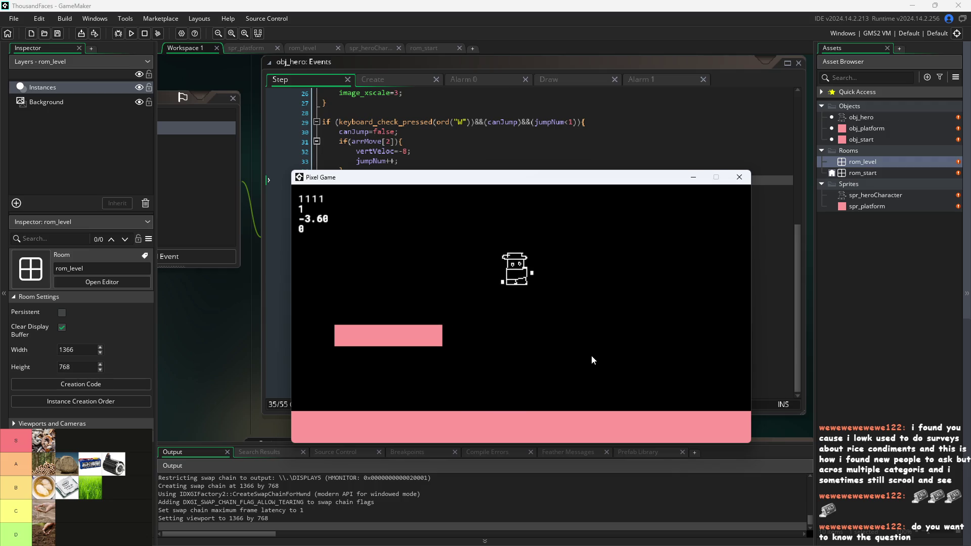
key(a)
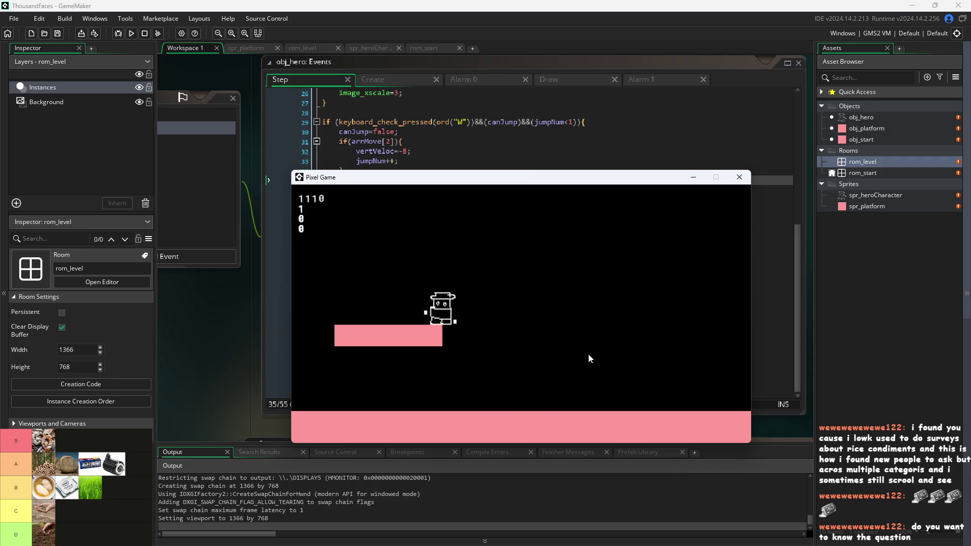
key(d)
key(w)
key(a)
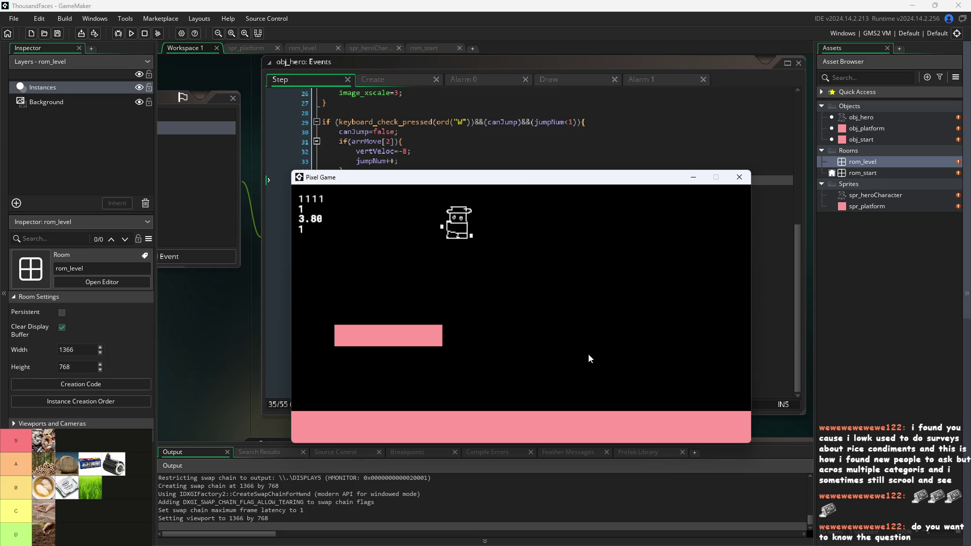
key(d)
key(w)
key(a)
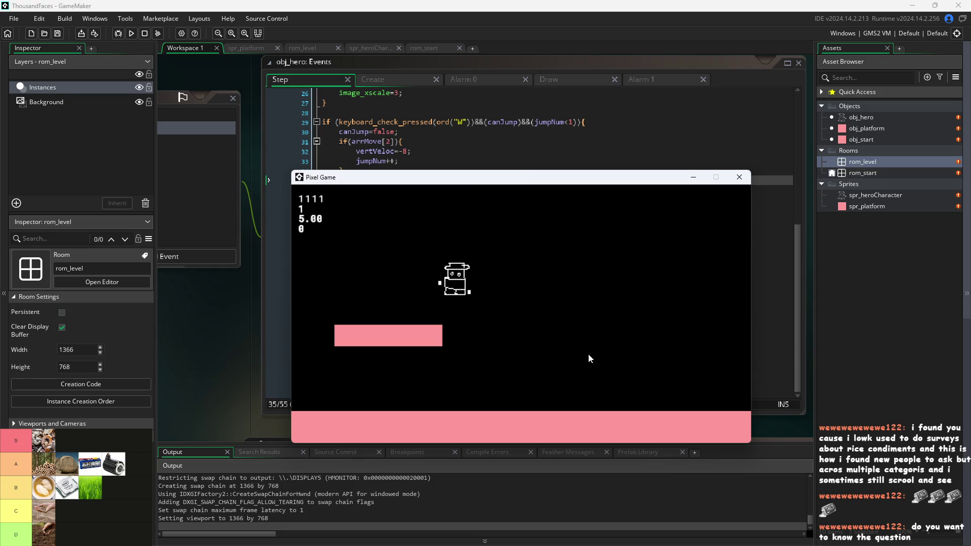
key(d)
key(w)
key(a)
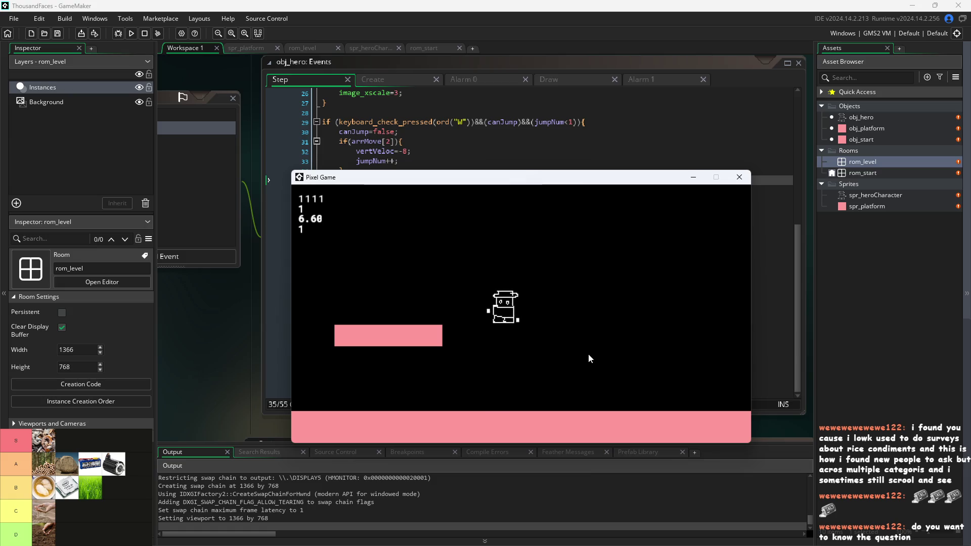
key(w)
key(a)
key(w)
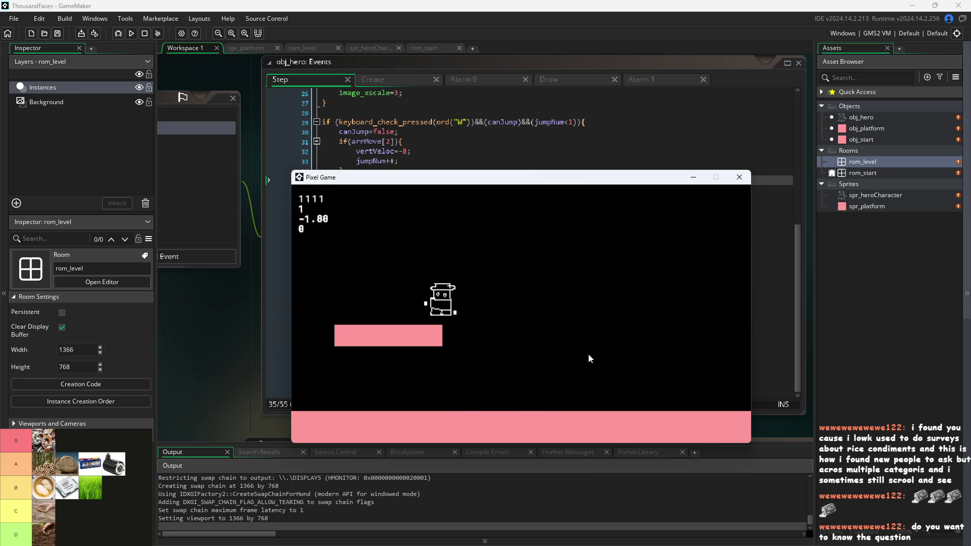
key(d)
key(w)
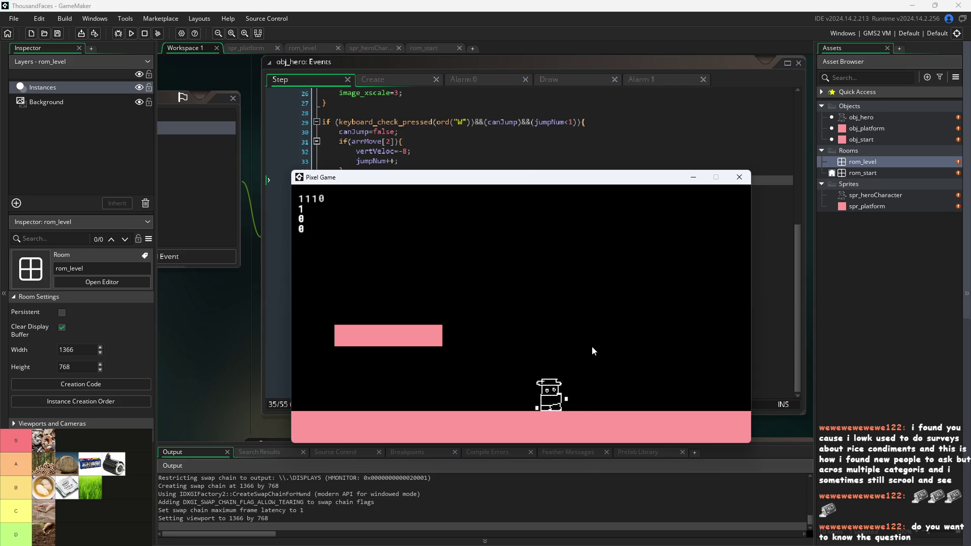
key(w)
key(a)
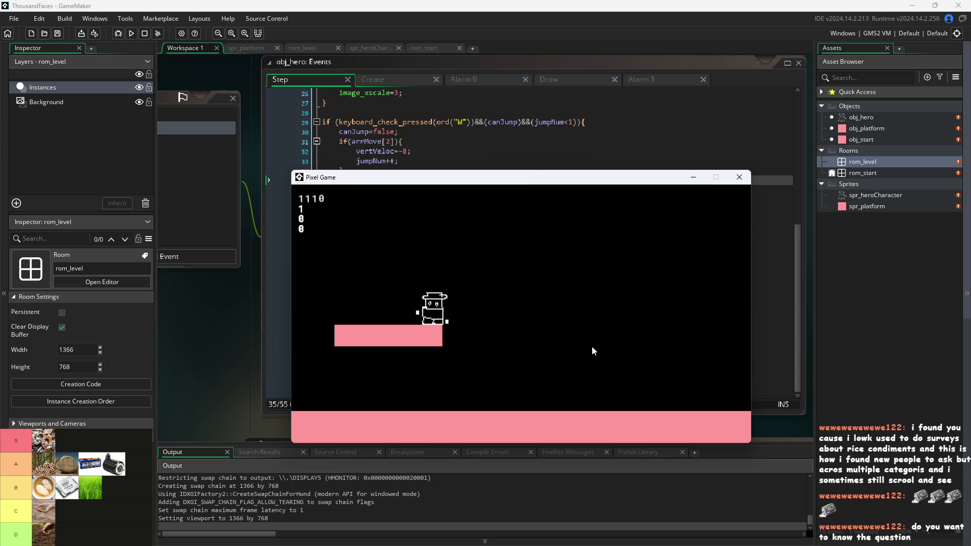
key(w)
key(d)
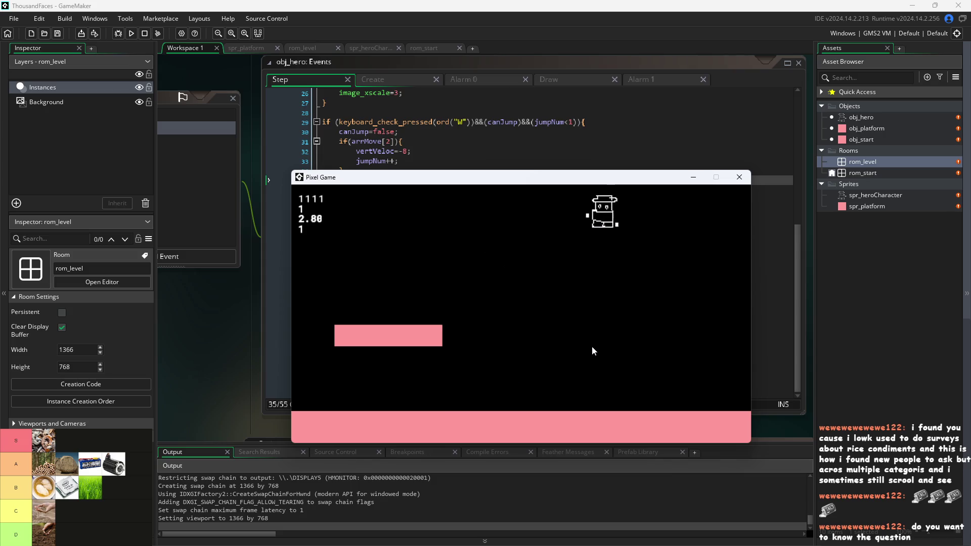
key(a)
Keep jumping onto the pink platform, reposition the game window, and close the game.
key(d)
key(w)
key(a)
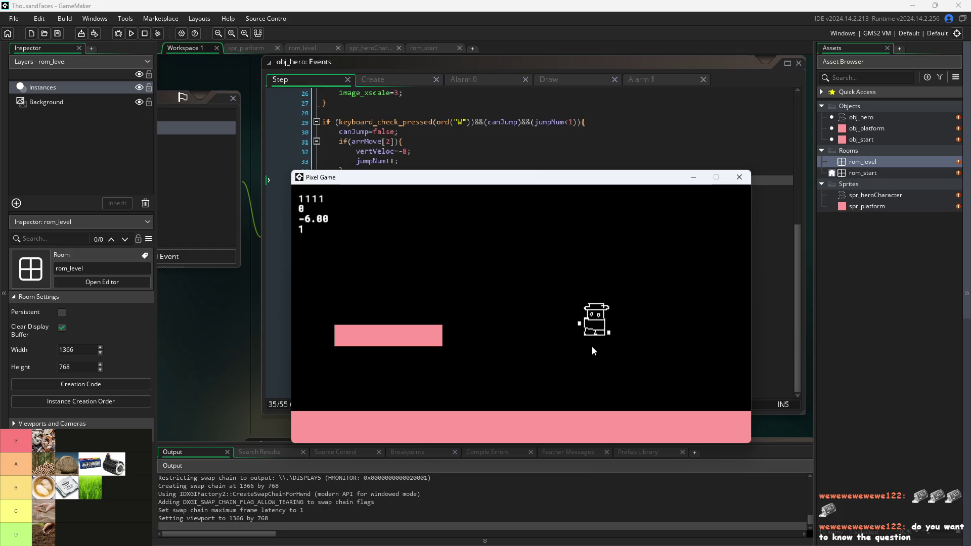
key(d)
key(w)
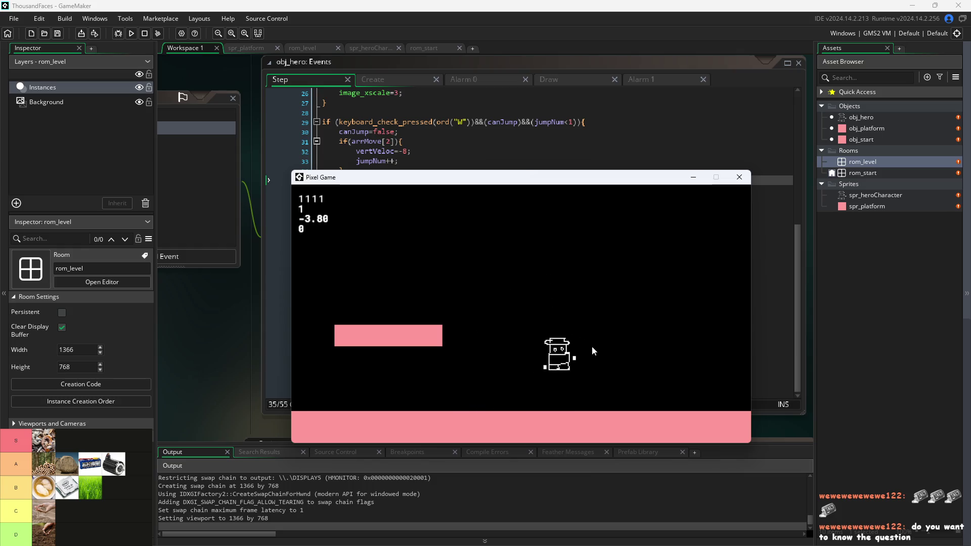
key(a)
key(w)
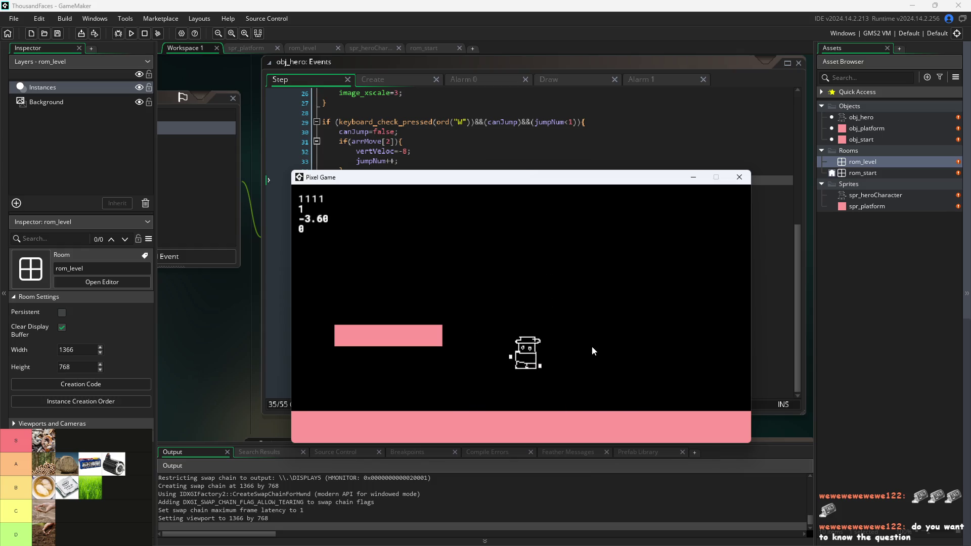
key(d)
key(w)
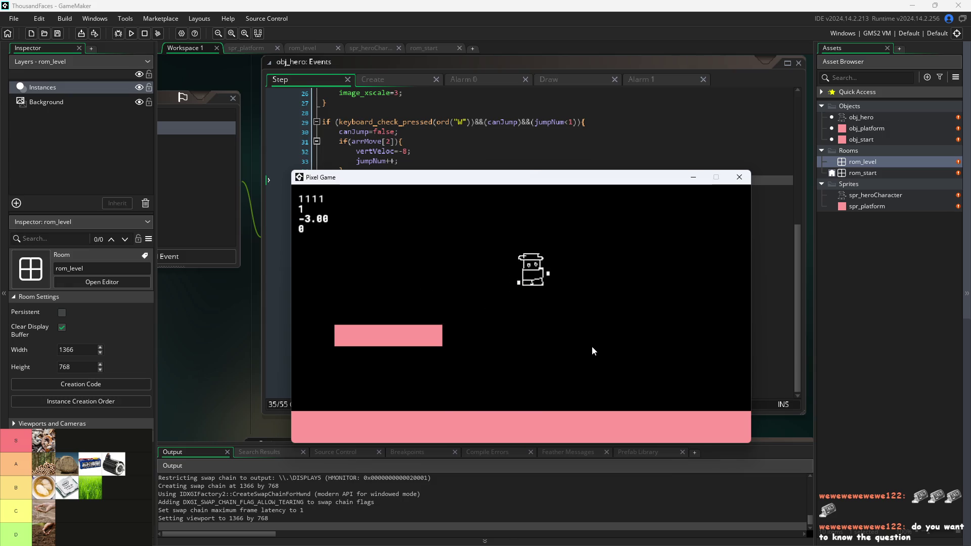
key(a)
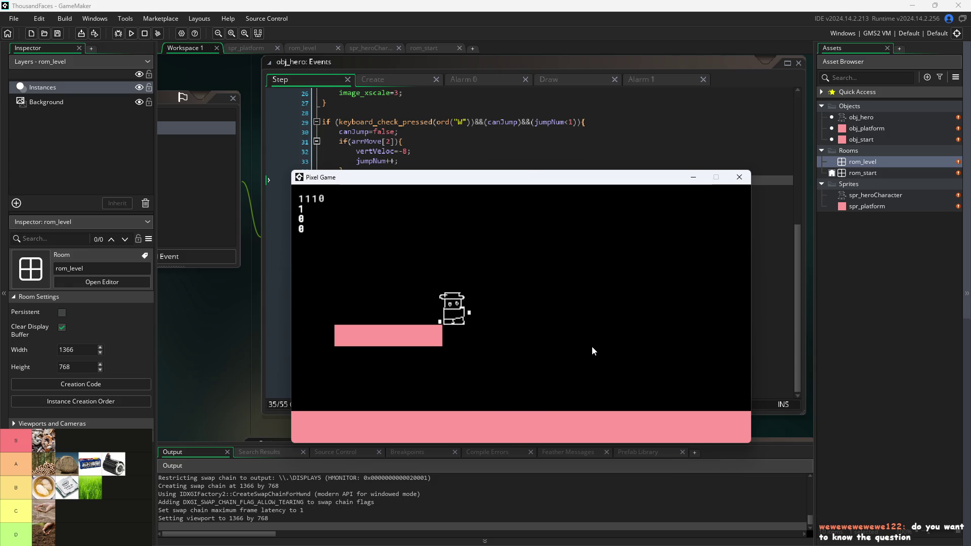
key(d)
key(w)
key(a)
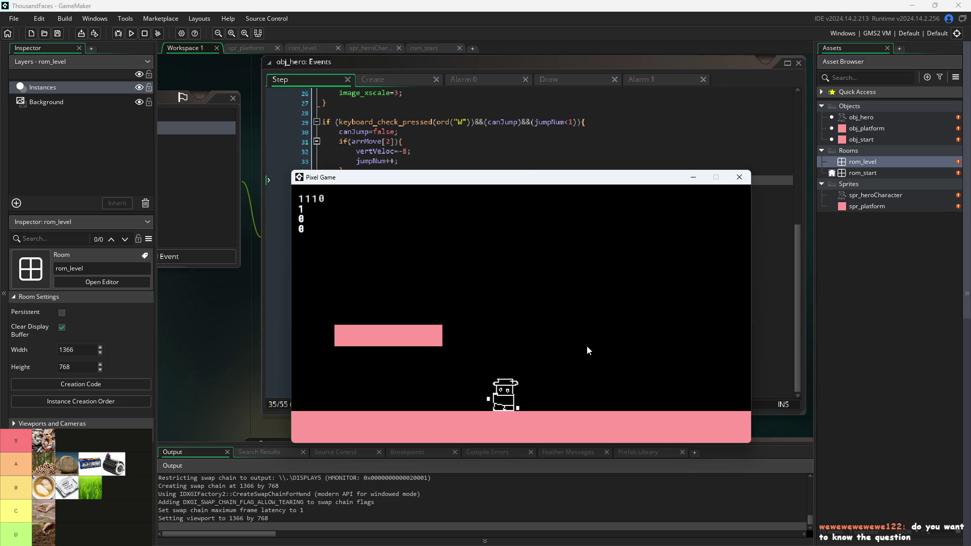
key(w)
key(a)
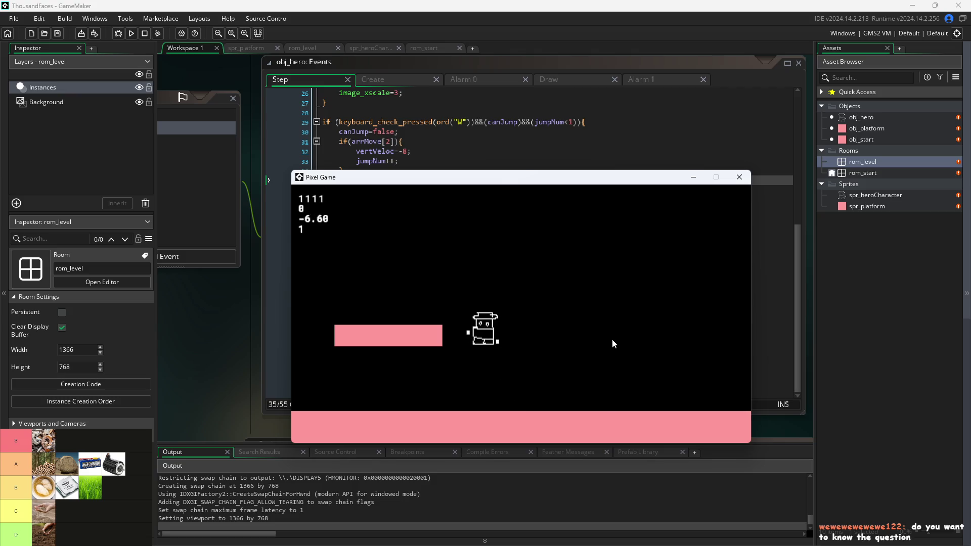
key(d)
key(w)
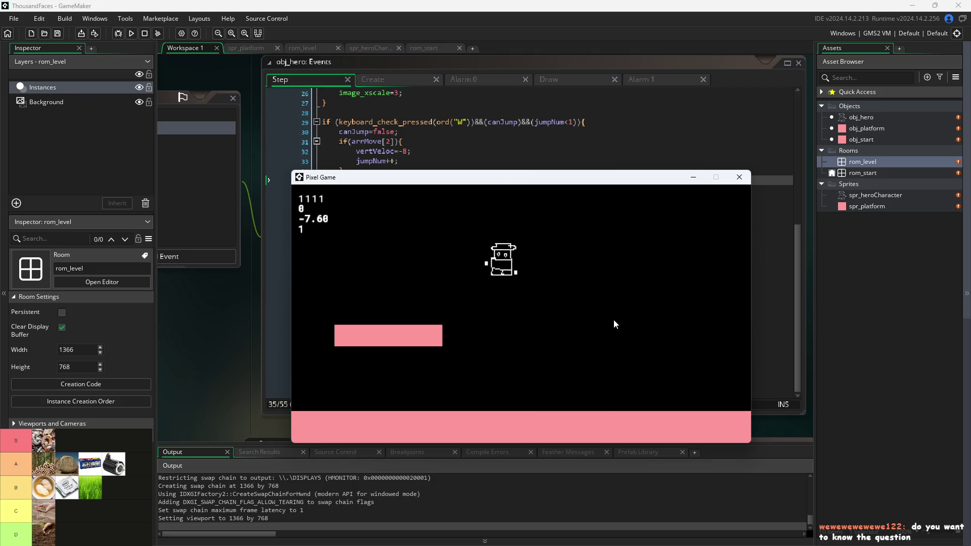
key(a)
drag(726, 178, 682, 93)
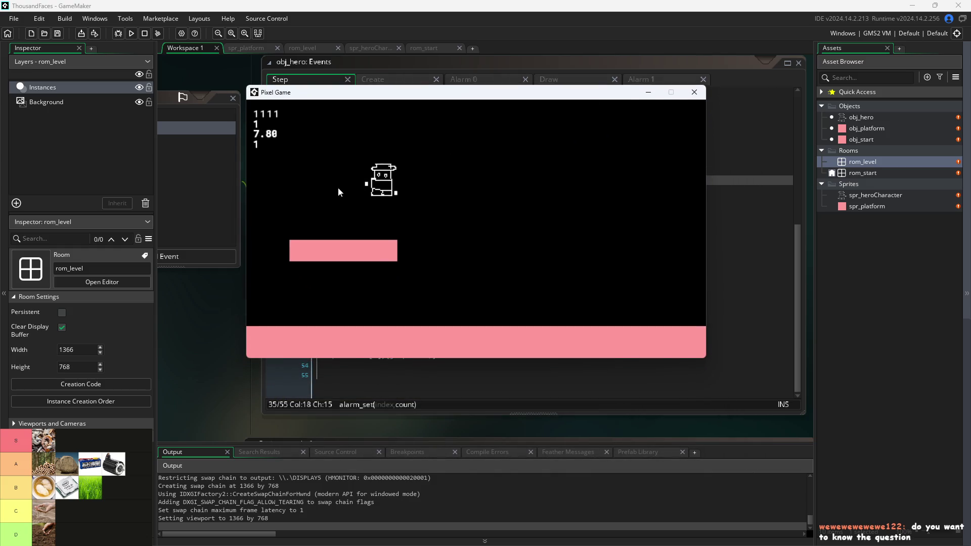
key(w)
key(d)
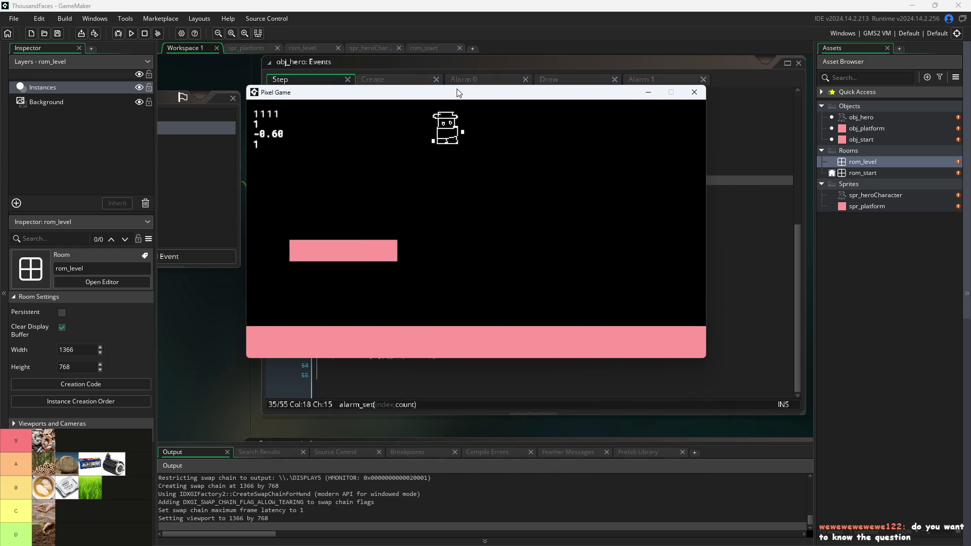
mouse_move(469, 97)
mouse_down()
mouse_move(425, 111)
mouse_move(597, 147)
mouse_move(441, 107)
mouse_move(426, 122)
mouse_up()
key(a)
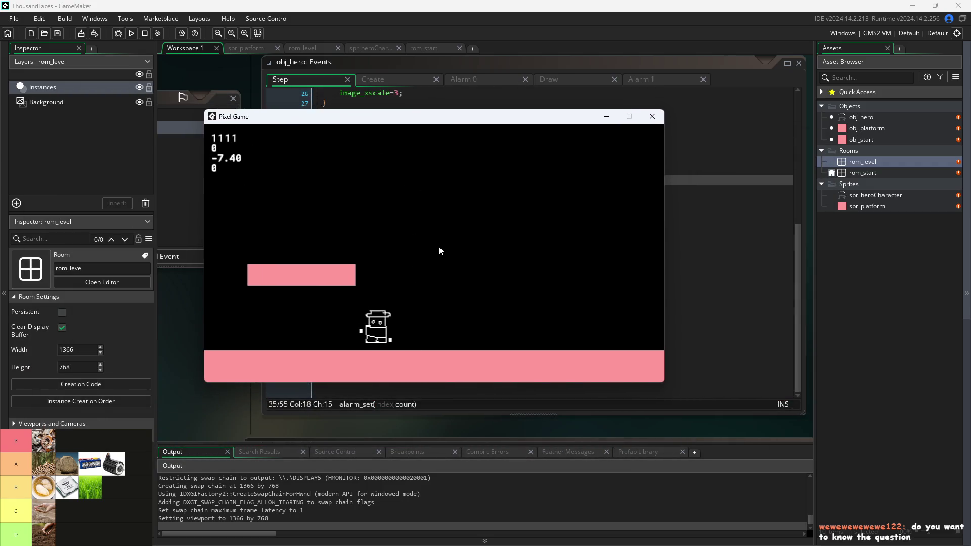
key(w)
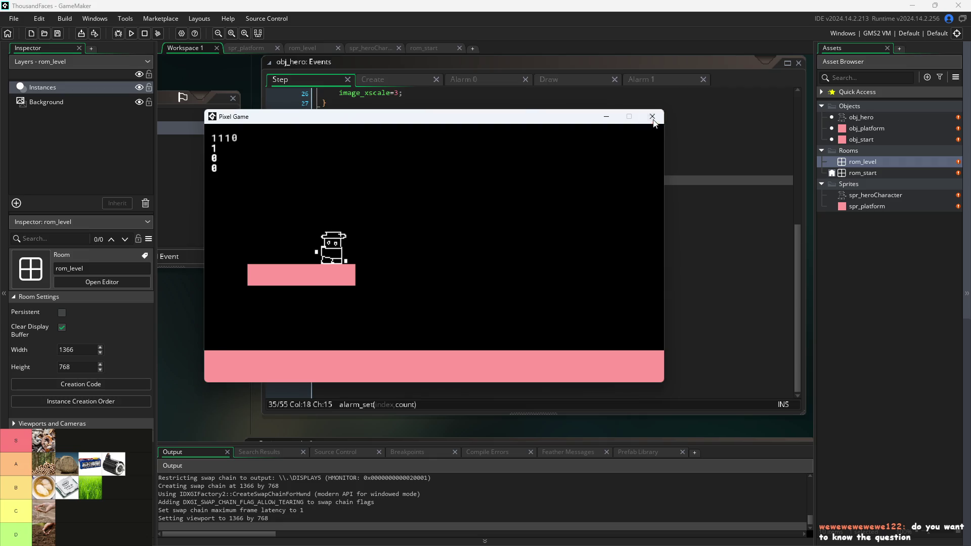
click(653, 118)
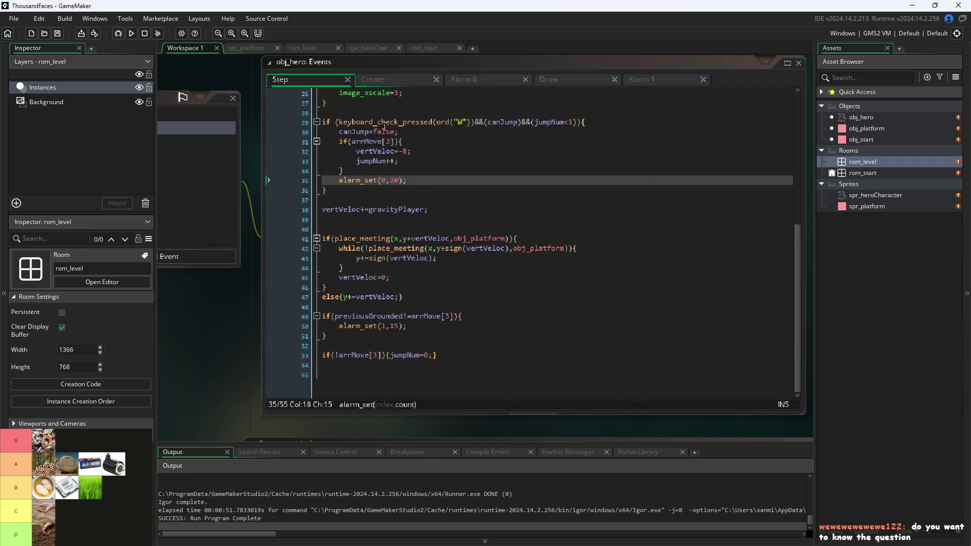
Create a new room in the Rooms folder named rom_pause.
click(879, 175)
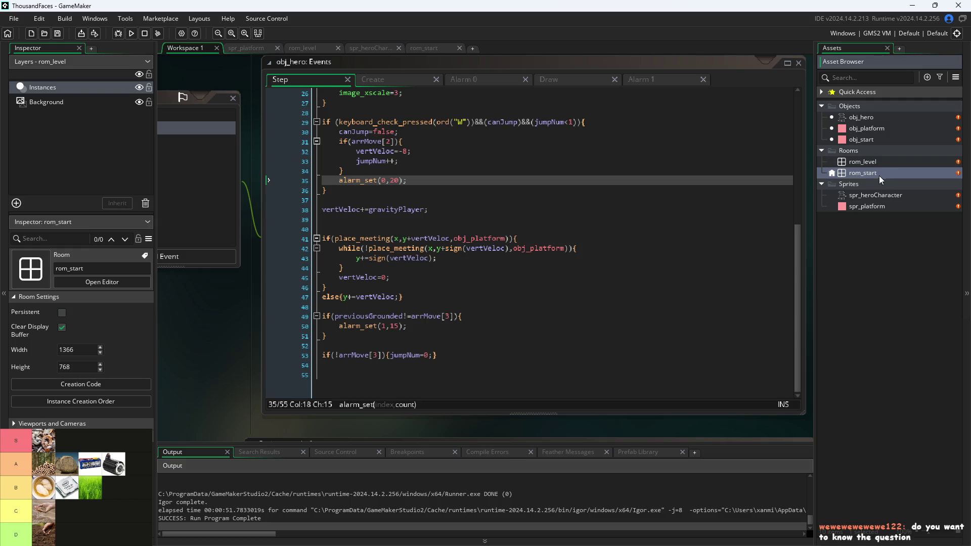
right_click(867, 162)
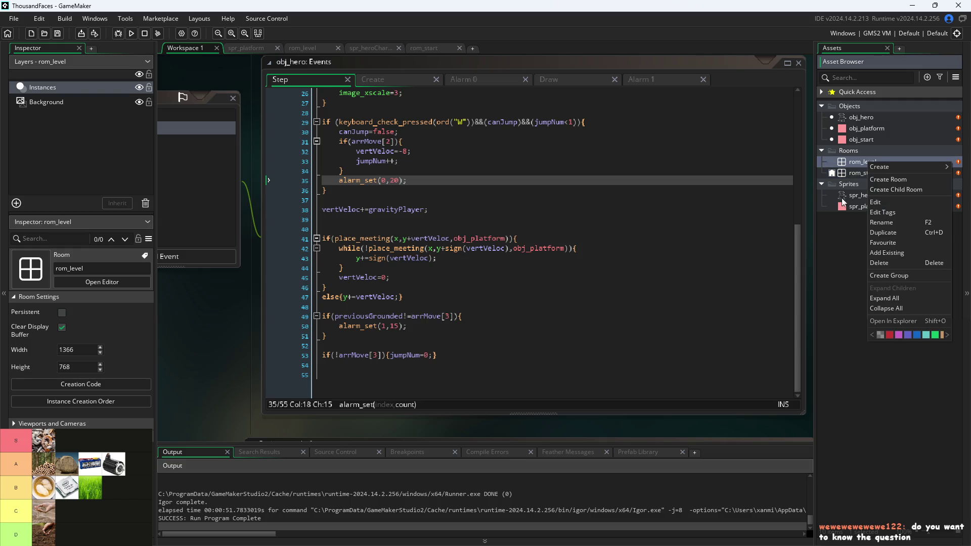
right_click(843, 104)
right_click(838, 158)
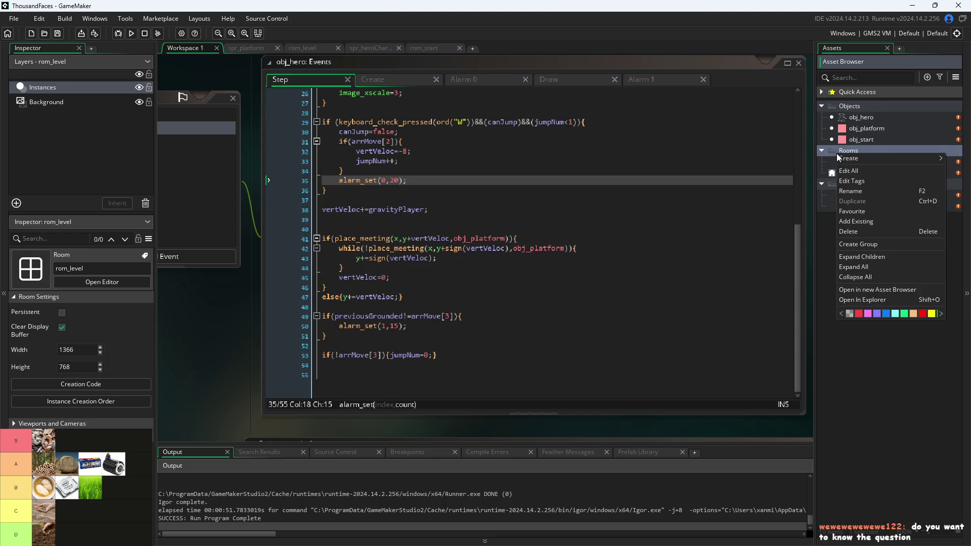
mouse_move(861, 159)
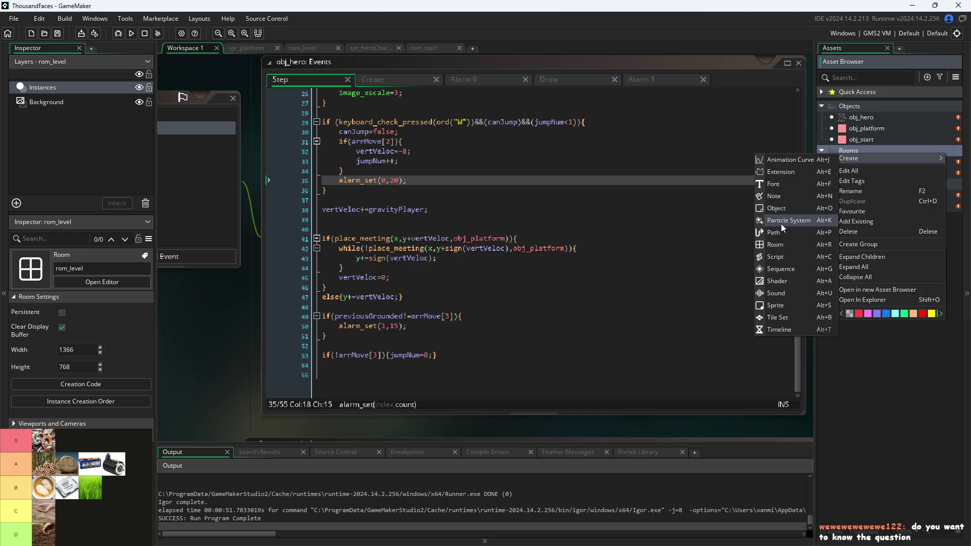
click(776, 244)
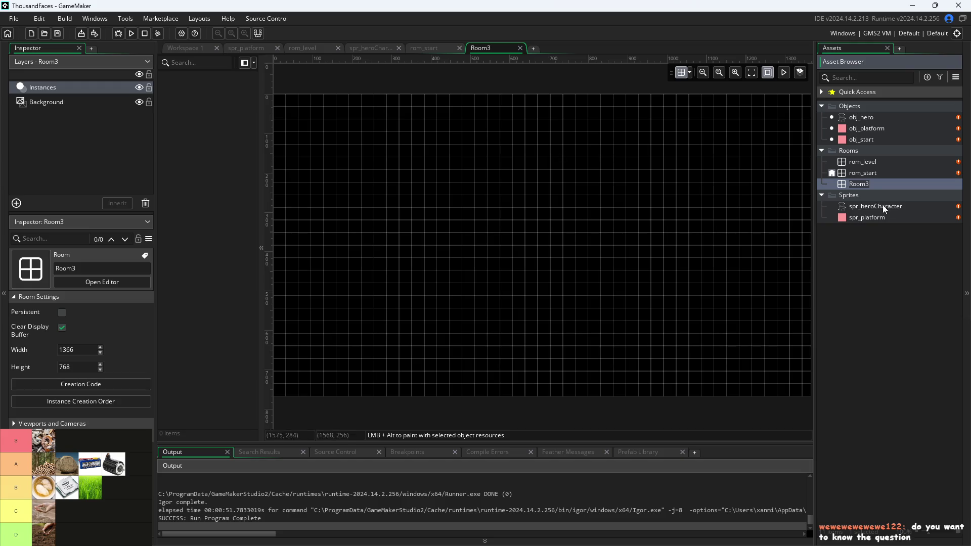
key(BackSpace)
text(rom_)
text(pause)
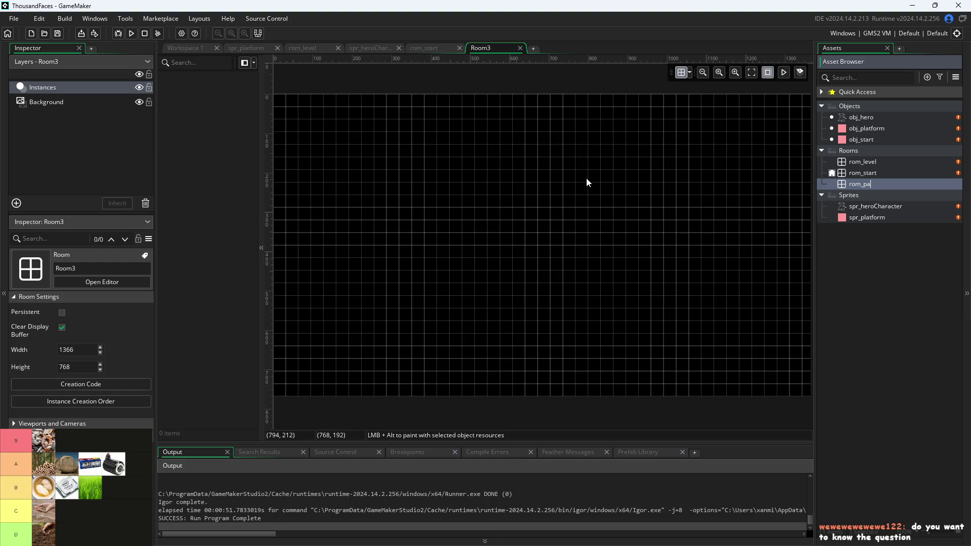
key(Return)
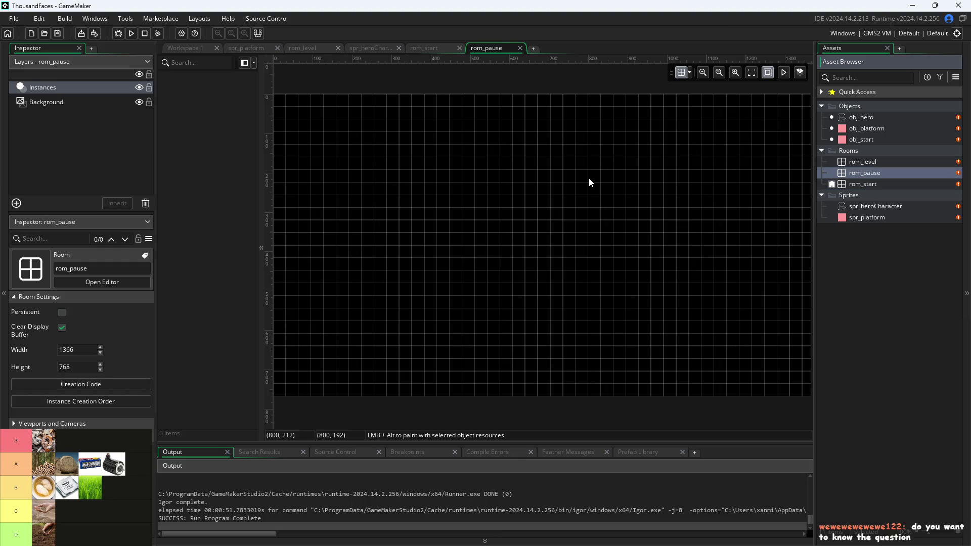
Run the game and advance from the start screen into the level.
click(867, 185)
click(870, 164)
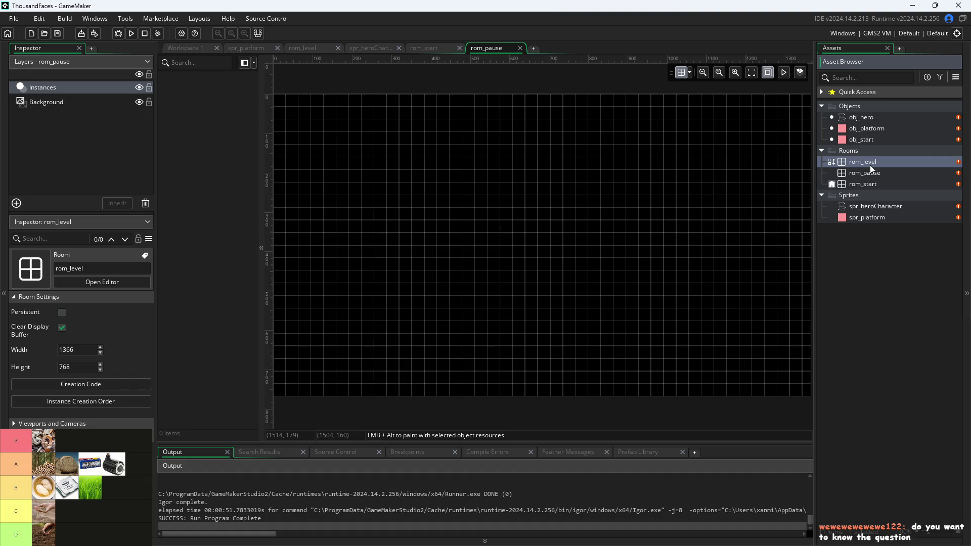
click(866, 184)
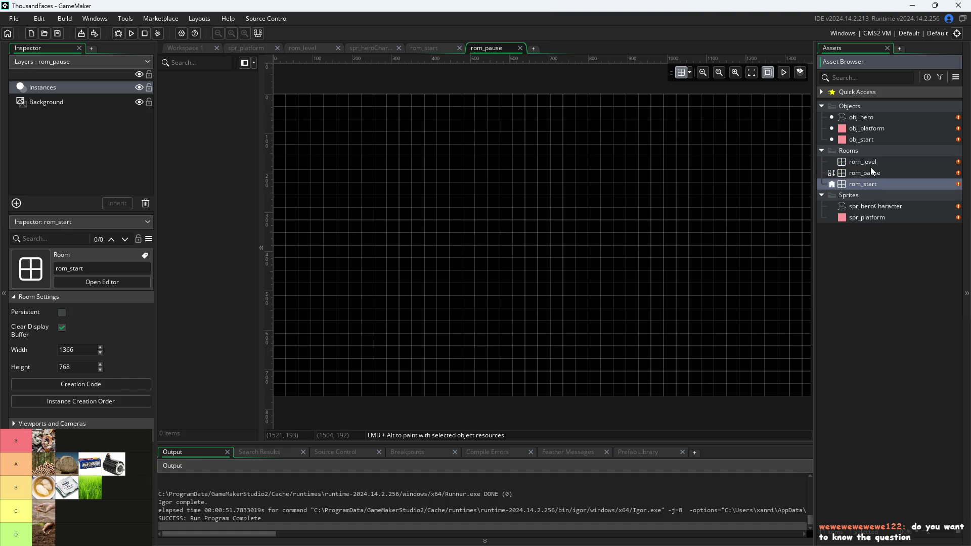
click(130, 35)
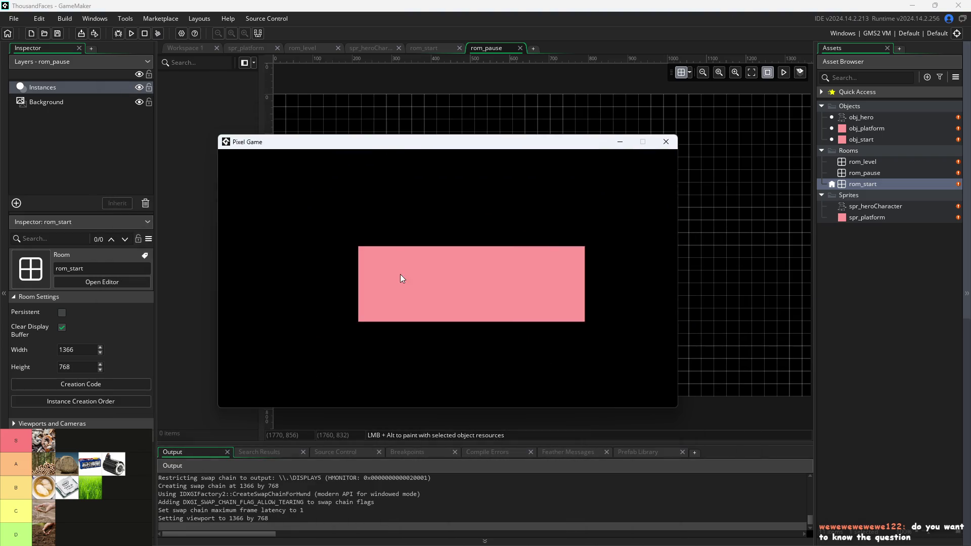
click(400, 278)
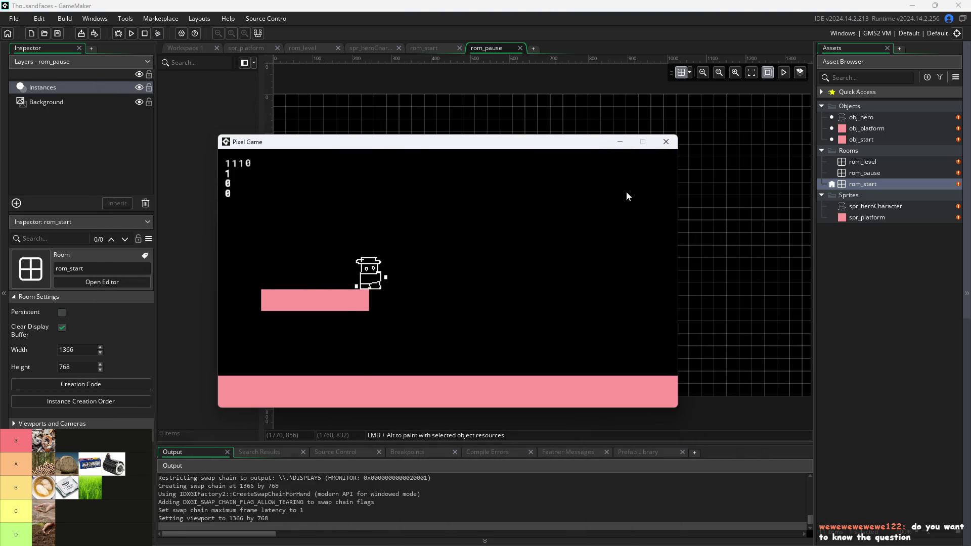
Close the Pixel Game window and return to obj_hero's Step event code in Workspace 1.
click(675, 146)
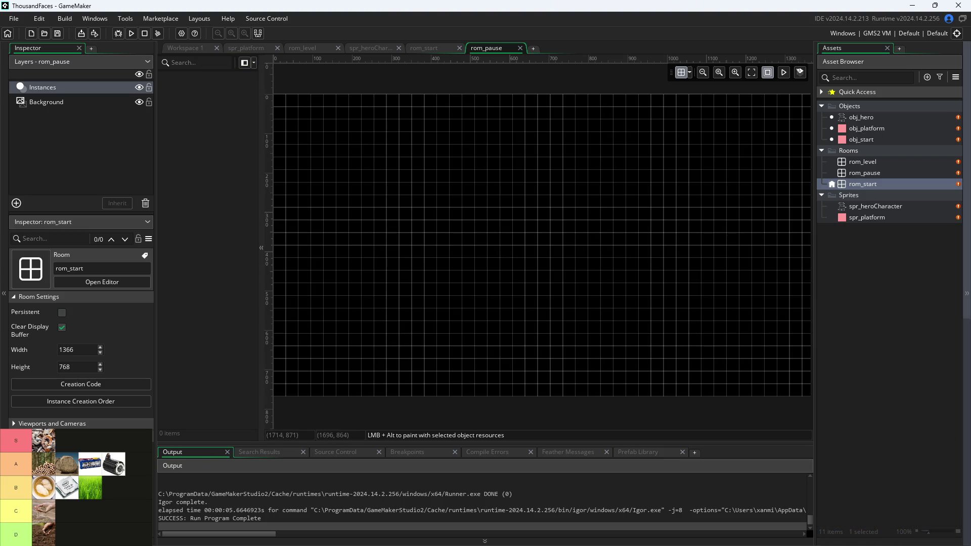
click(185, 52)
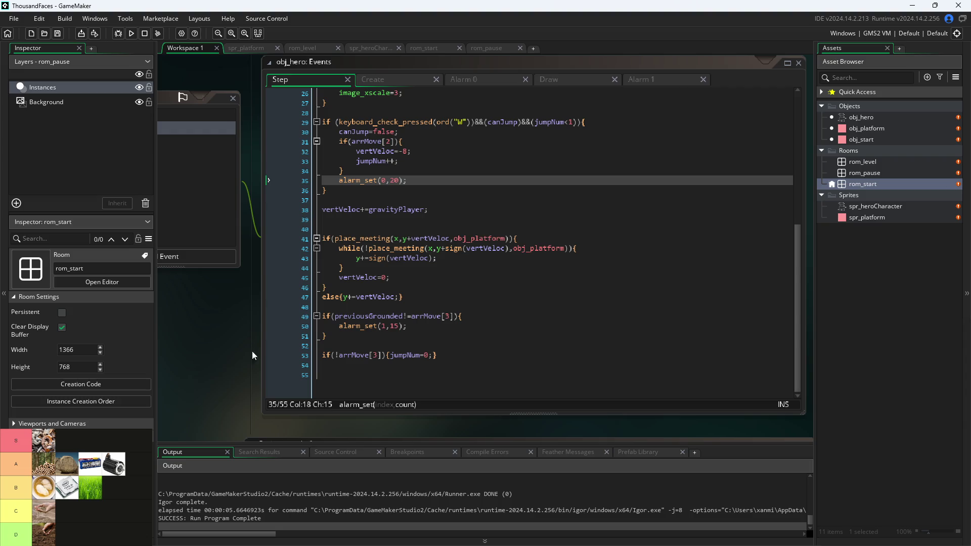
drag(238, 362, 268, 377)
Look over lines 17 and 27 of the Step code, then show obj_hero's Create event.
scroll(386, 357, up, 8)
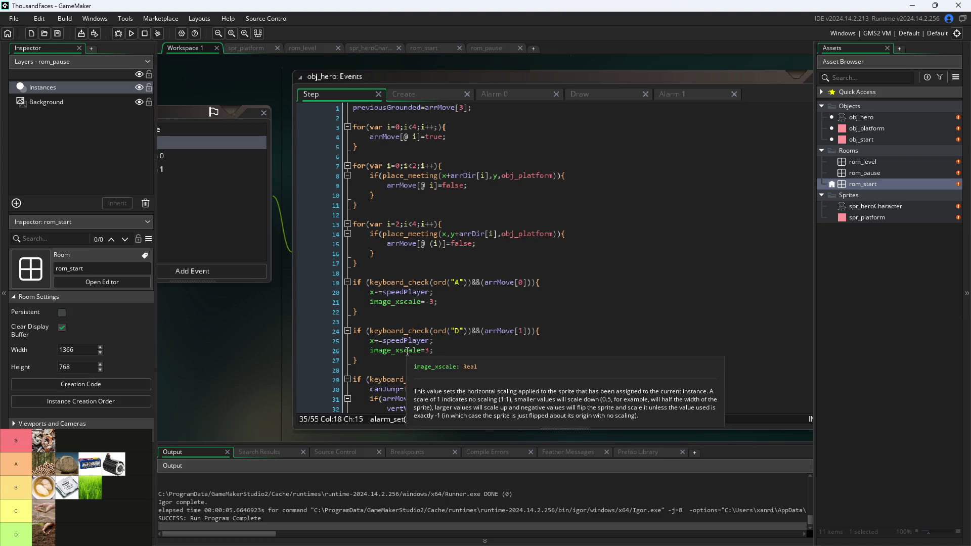
scroll(416, 356, down, 2)
click(455, 311)
scroll(457, 310, up, 2)
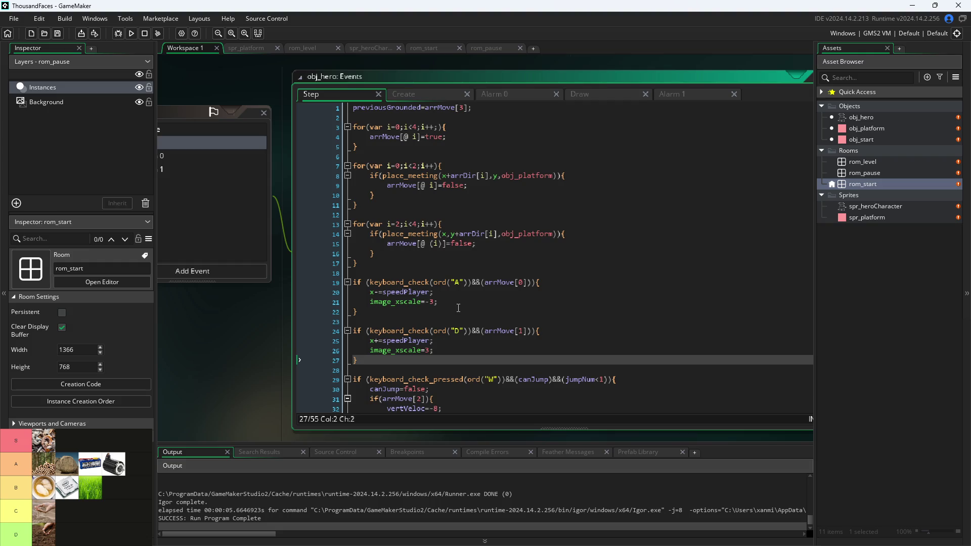
click(466, 263)
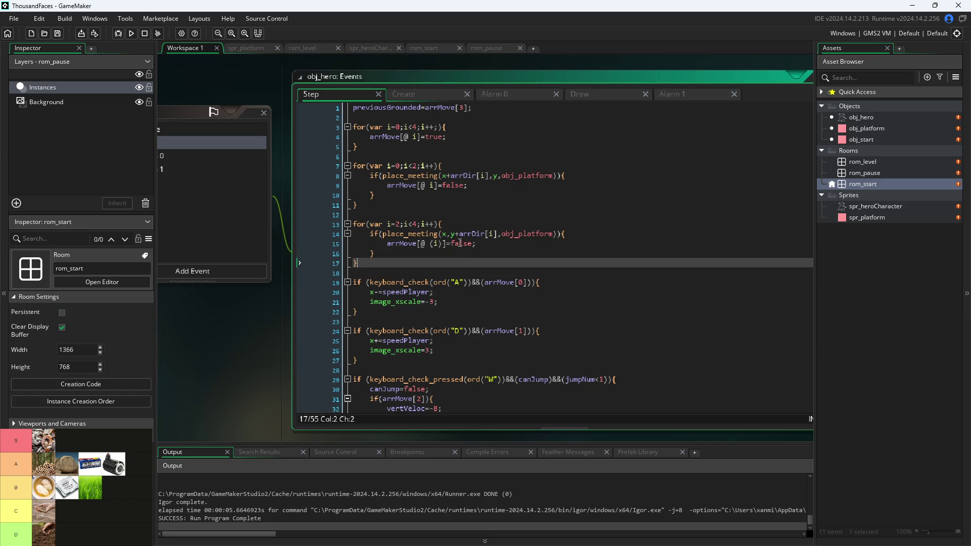
scroll(453, 199, down, 8)
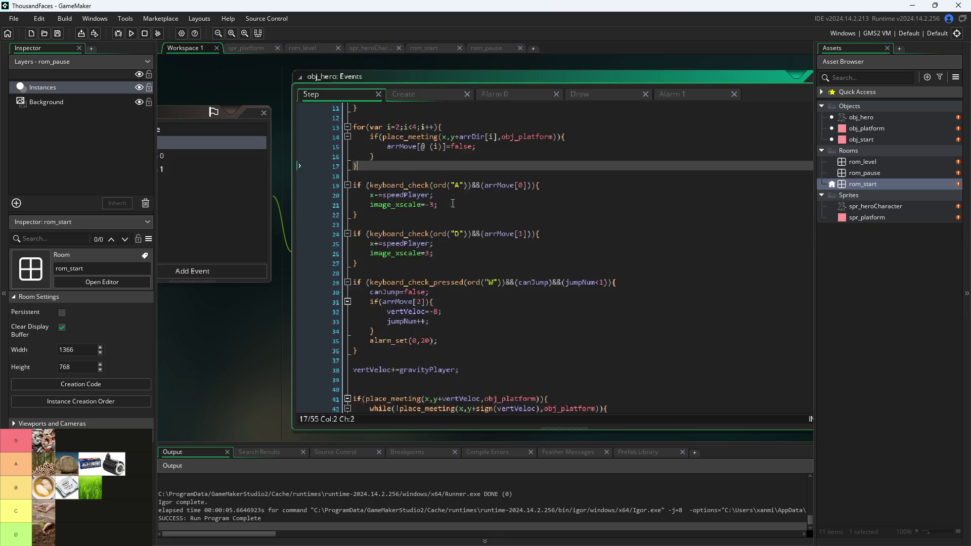
click(435, 96)
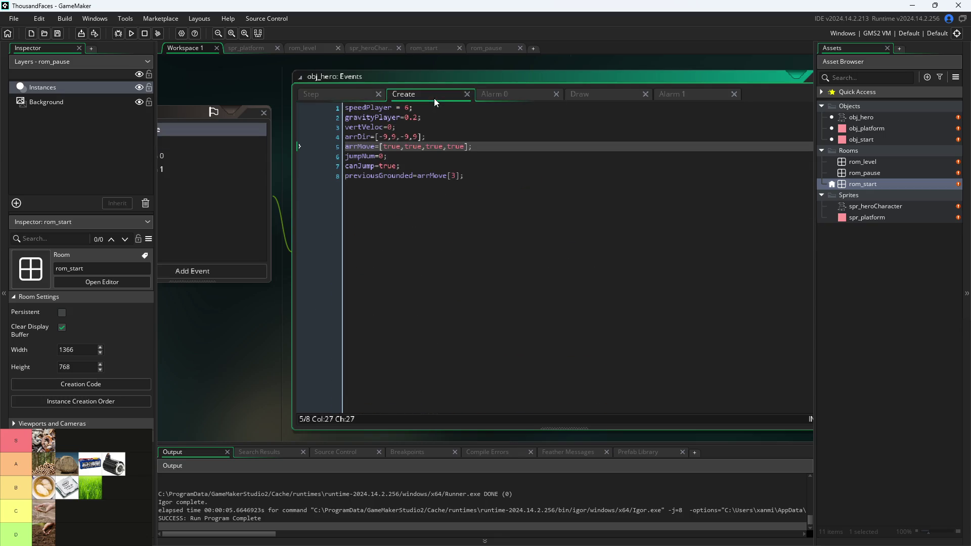
Add horVeloc=0; below vertVeloc and accelPlayer=0.2; below gravityPlayer, then return to Step.
click(451, 127)
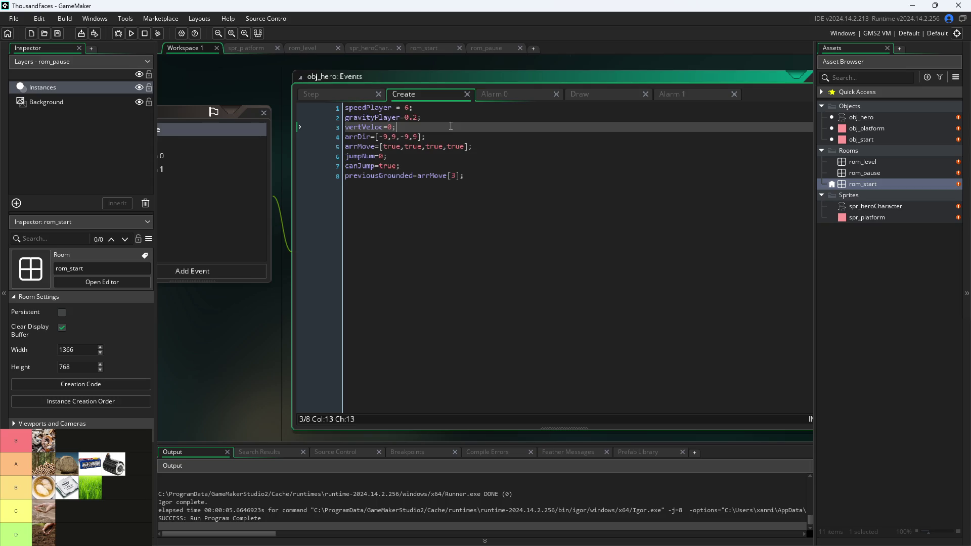
key(Return)
text(hor)
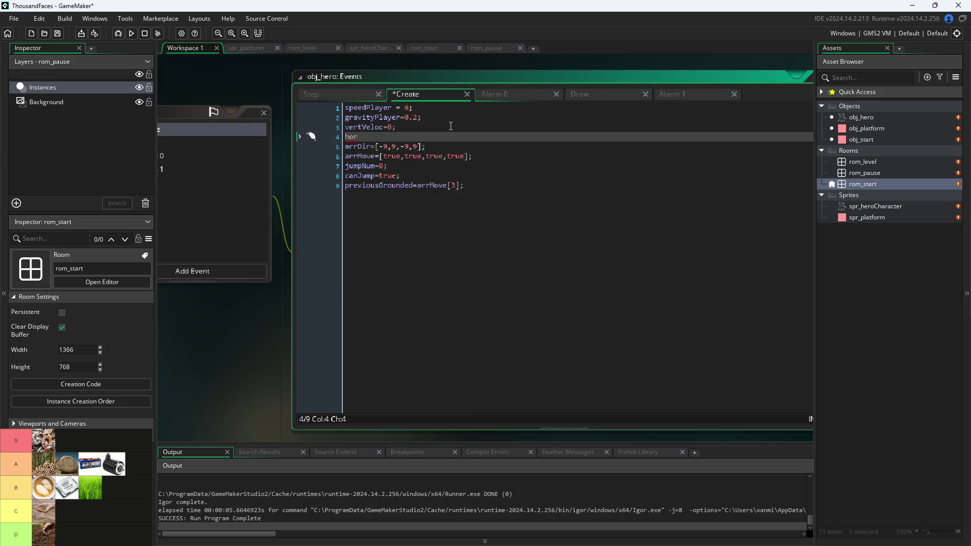
text(Vel)
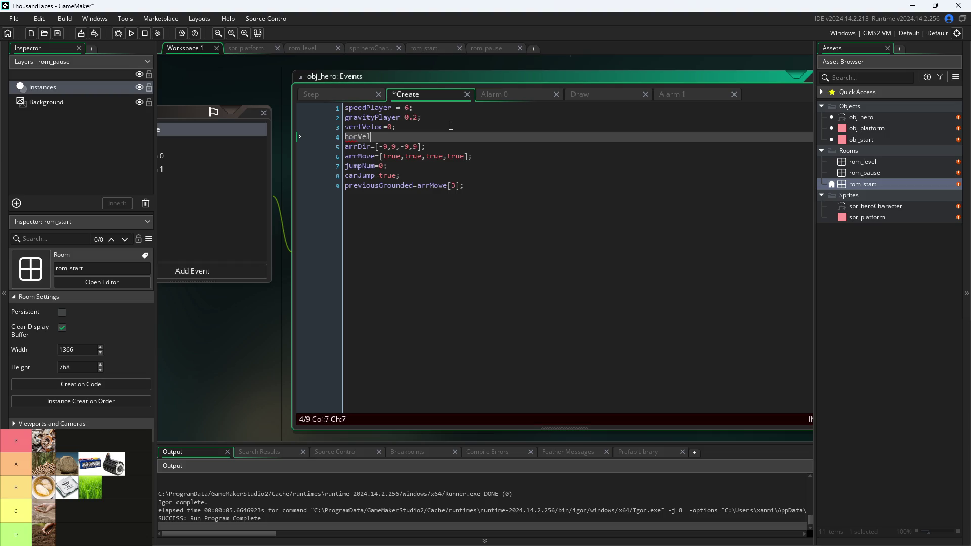
text(oc=0;)
key(Up)
key(Up)
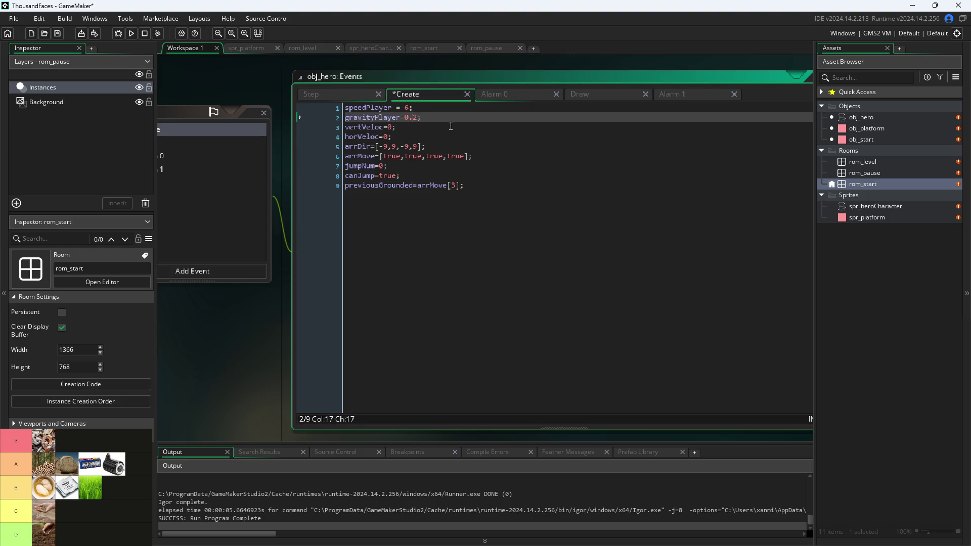
key(End)
key(Return)
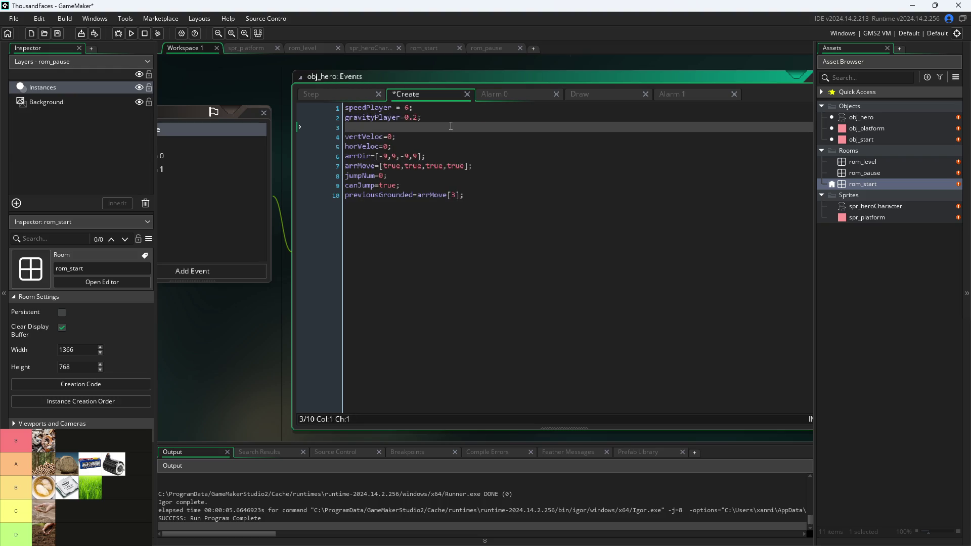
text(accelPlay)
text(er=)
text(01.2)
key(BackSpace)
text(.2;)
click(336, 92)
scroll(521, 185, up, 8)
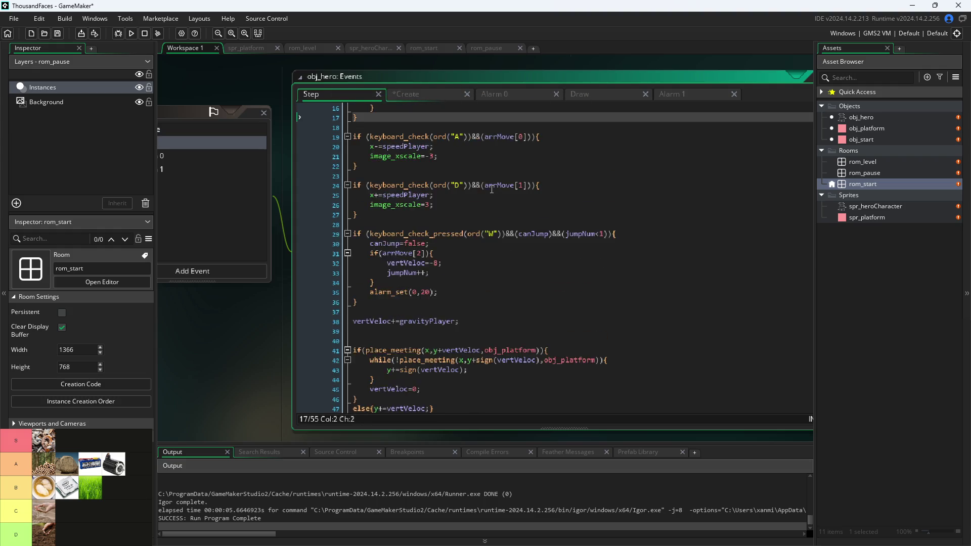
Place an obj_platform as a tall pillar on rom_level's floor, then return to hero code.
click(498, 302)
scroll(498, 302, down, 4)
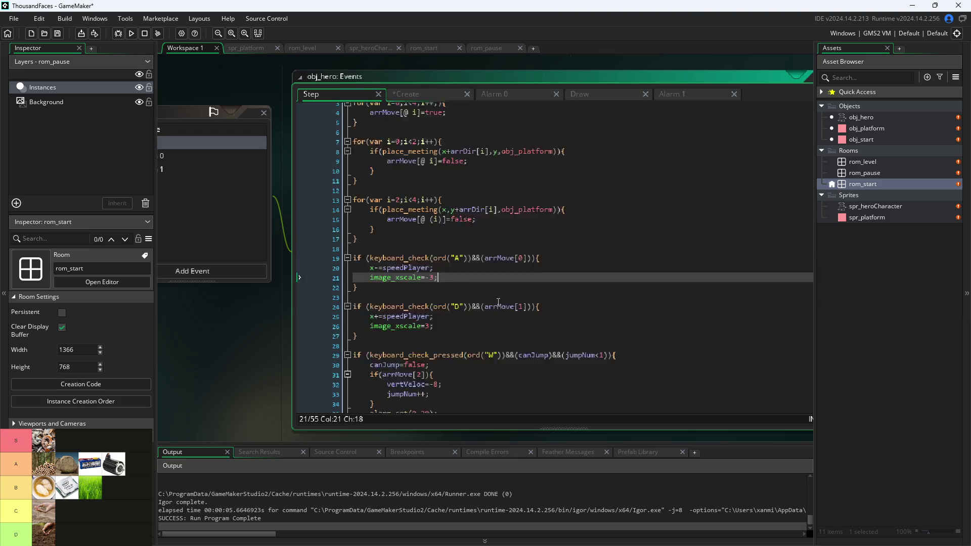
scroll(463, 260, up, 2)
scroll(458, 252, down, 2)
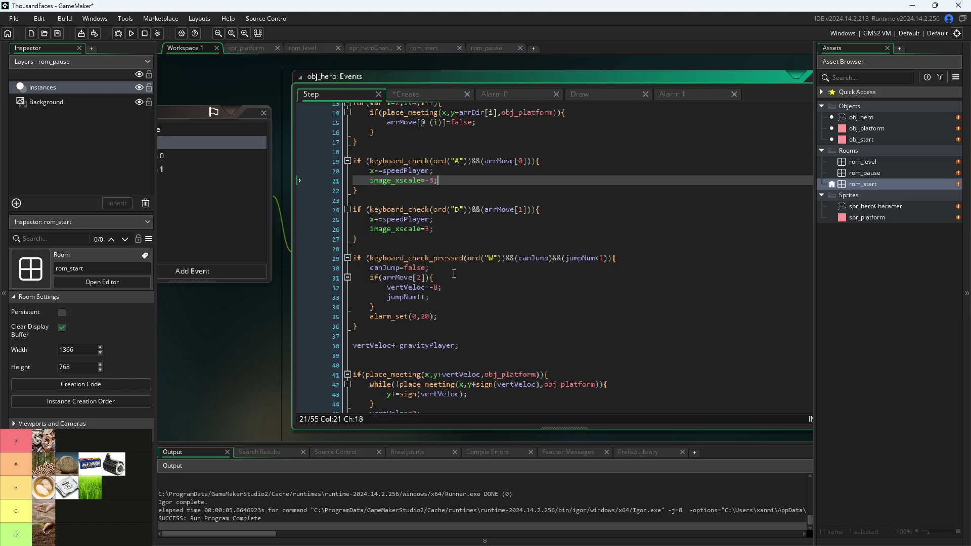
scroll(454, 273, up, 2)
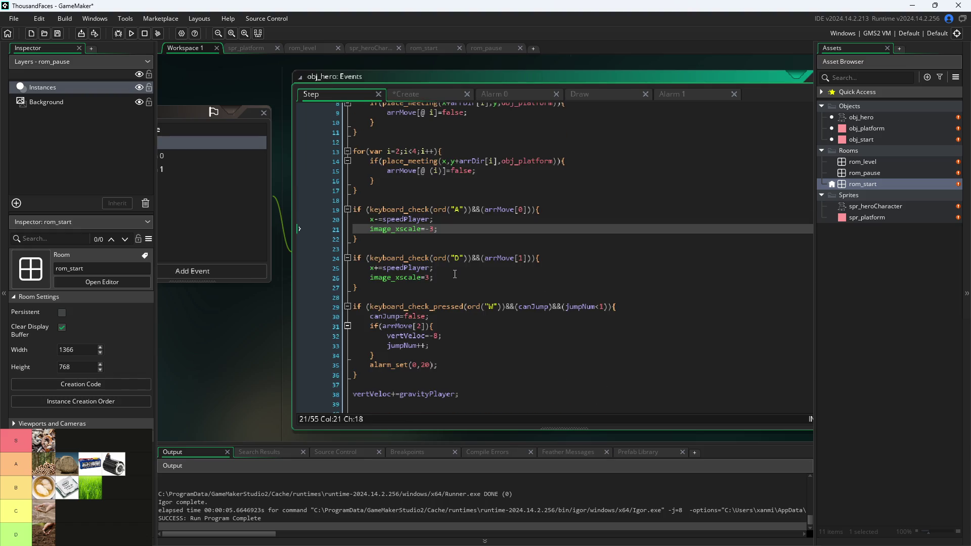
double_click(863, 163)
mouse_move(848, 130)
mouse_down()
mouse_move(526, 271)
mouse_move(651, 262)
mouse_move(673, 330)
mouse_move(605, 251)
mouse_move(650, 355)
mouse_move(632, 365)
mouse_up()
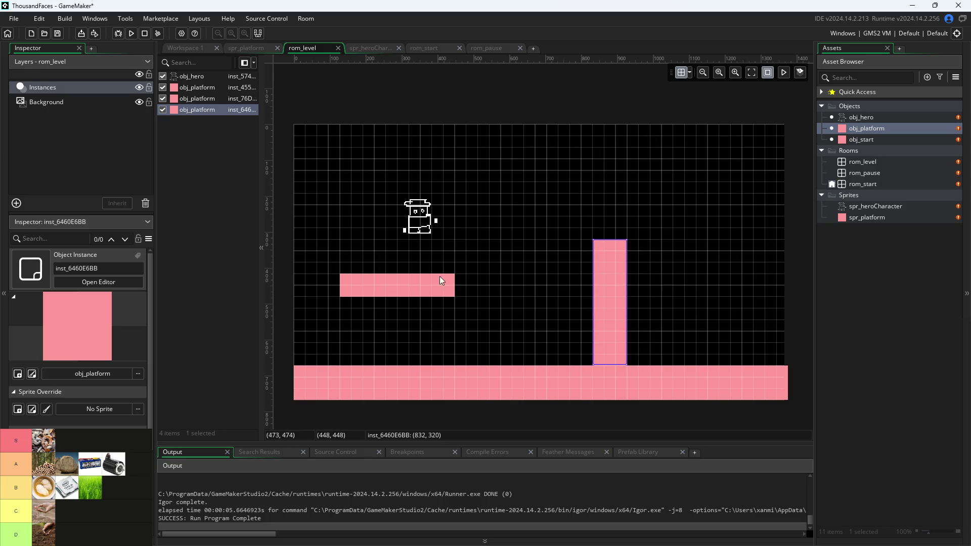
click(227, 174)
click(186, 47)
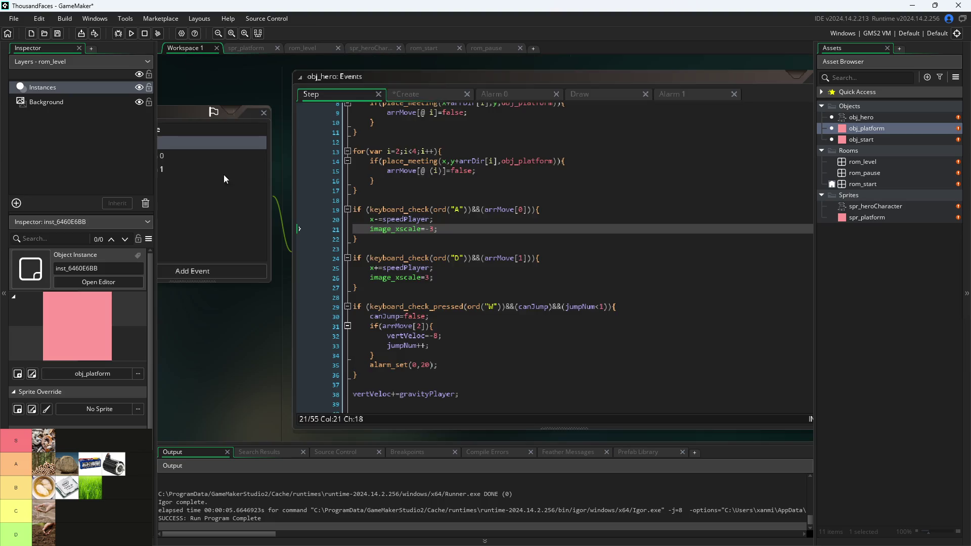
Run the game, walk the hero right off the platform and jump beside the wall.
click(132, 34)
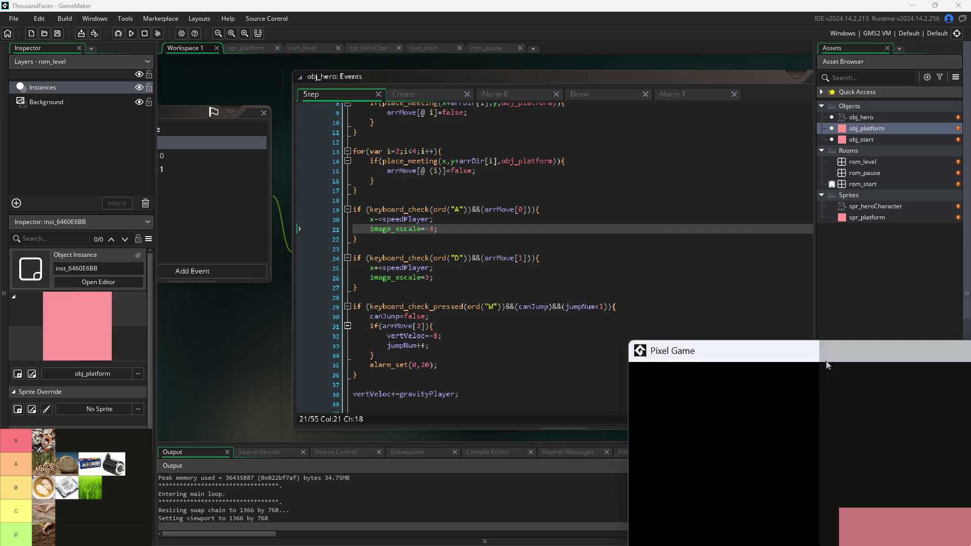
key(Right)
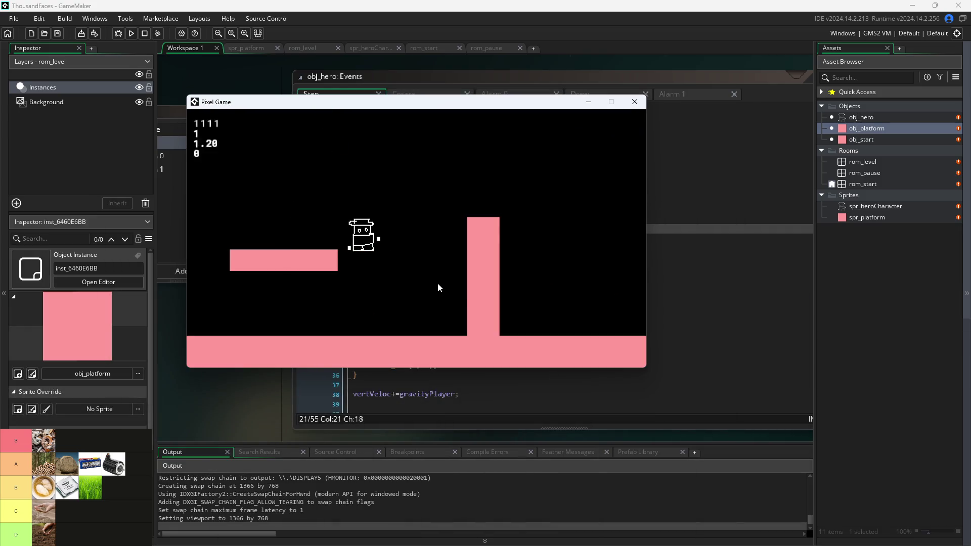
key(space)
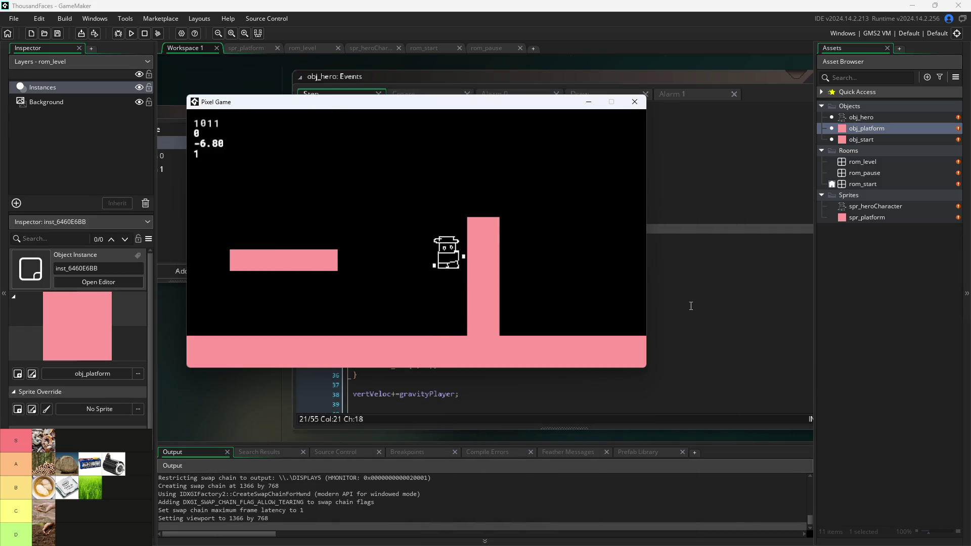
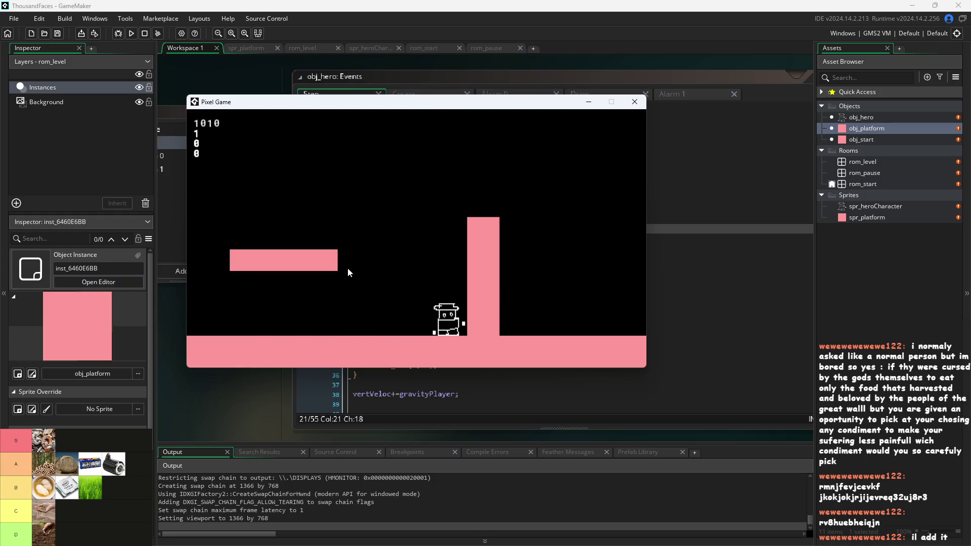
Play-test the hero's acceleration and jumps with Left, Right and space, then close the game.
key(Left)
key(space)
key(Right)
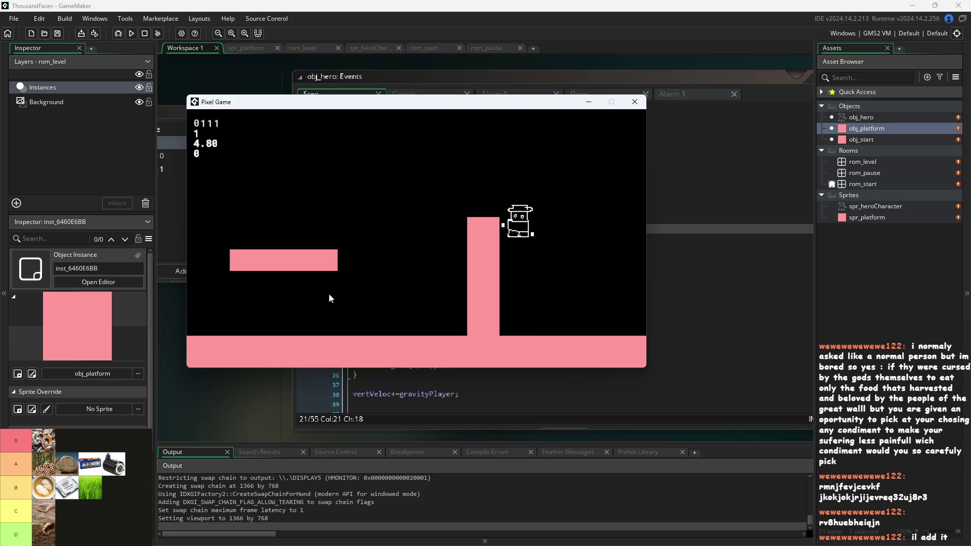
key(Right)
key(space)
key(Left)
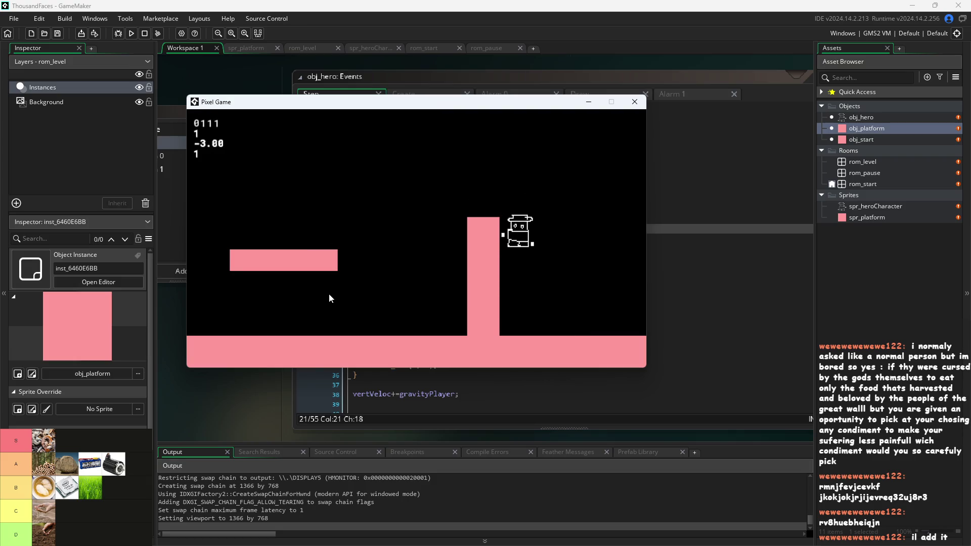
key(space)
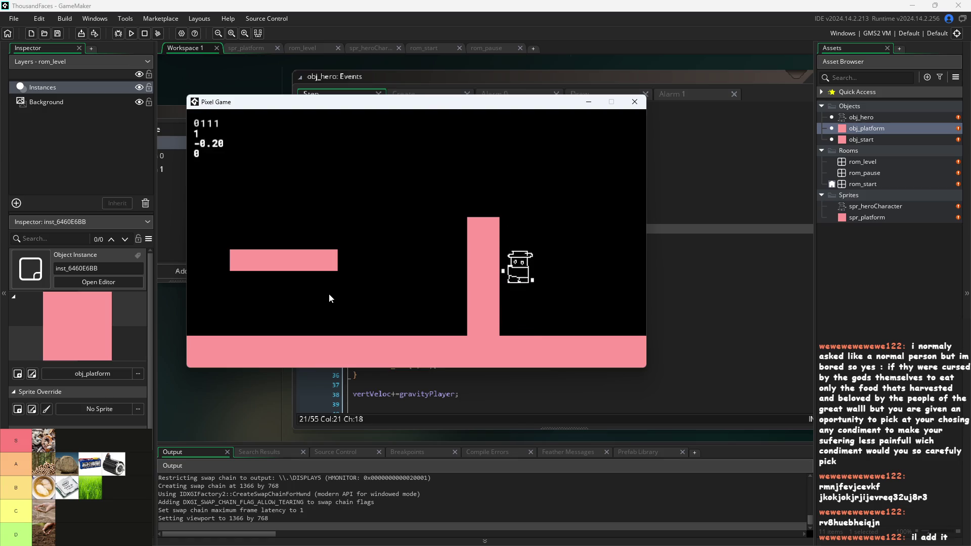
click(635, 102)
Open the obj_platform object editor, run the game again, and close it.
double_click(850, 130)
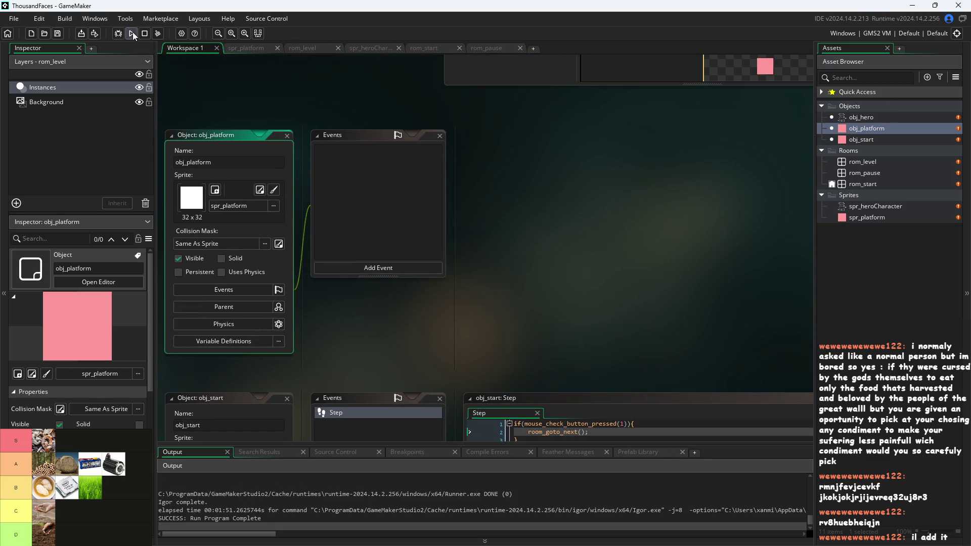
click(132, 33)
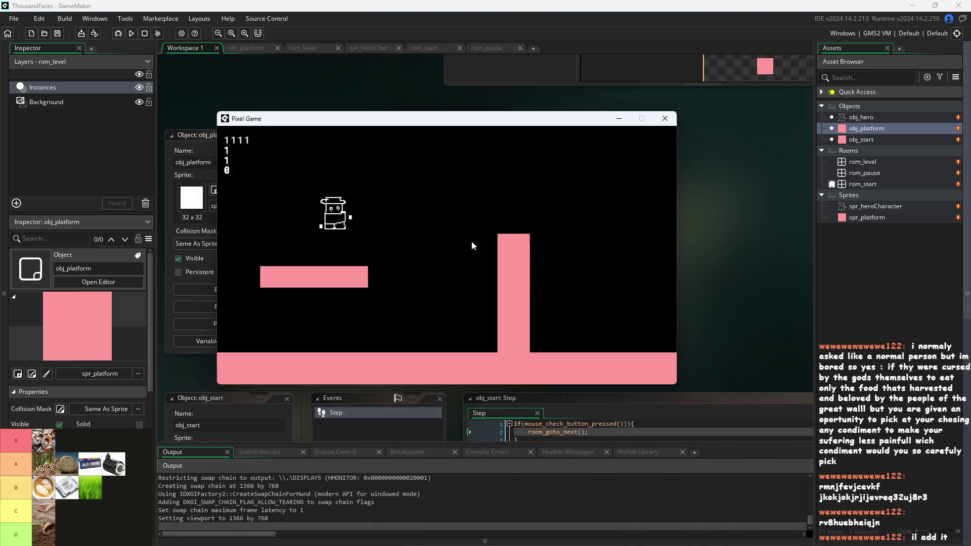
click(661, 120)
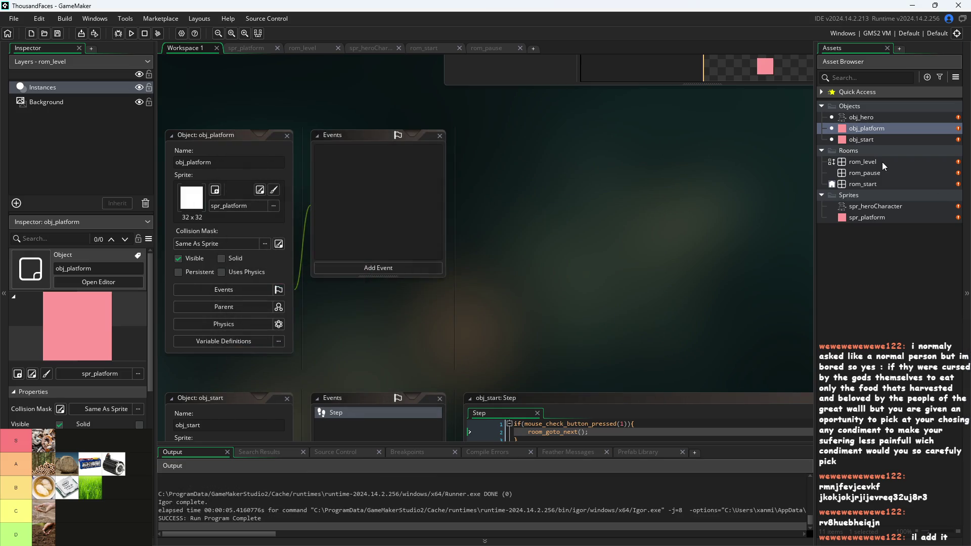
In rom_level, shift the tall pillar left and Alt-drag a small platform copy to (960, 480).
double_click(882, 162)
mouse_move(604, 293)
mouse_down()
mouse_move(522, 293)
mouse_move(535, 293)
mouse_up()
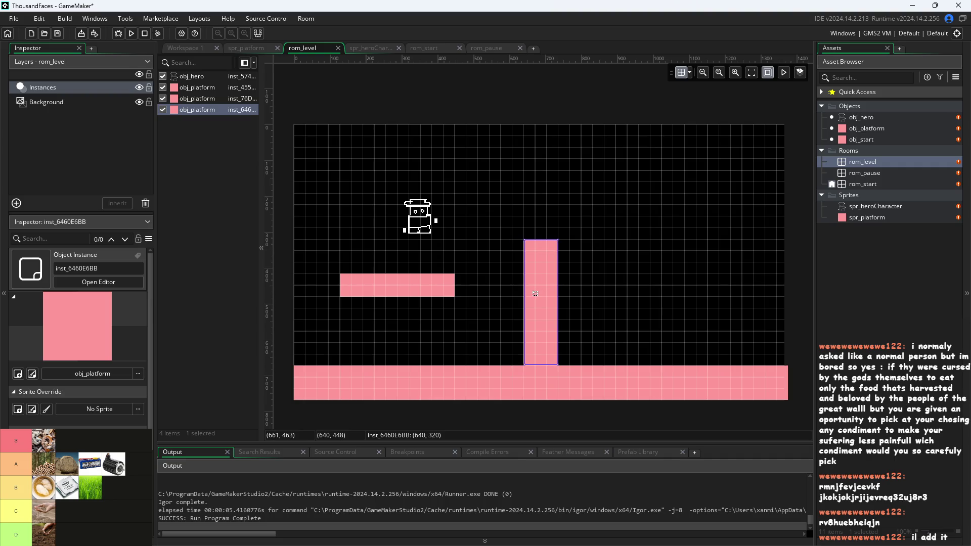
click(415, 292)
mouse_move(419, 289)
mouse_down()
mouse_move(432, 302)
mouse_move(741, 290)
mouse_move(719, 278)
mouse_move(711, 315)
mouse_move(621, 312)
mouse_move(655, 316)
mouse_up()
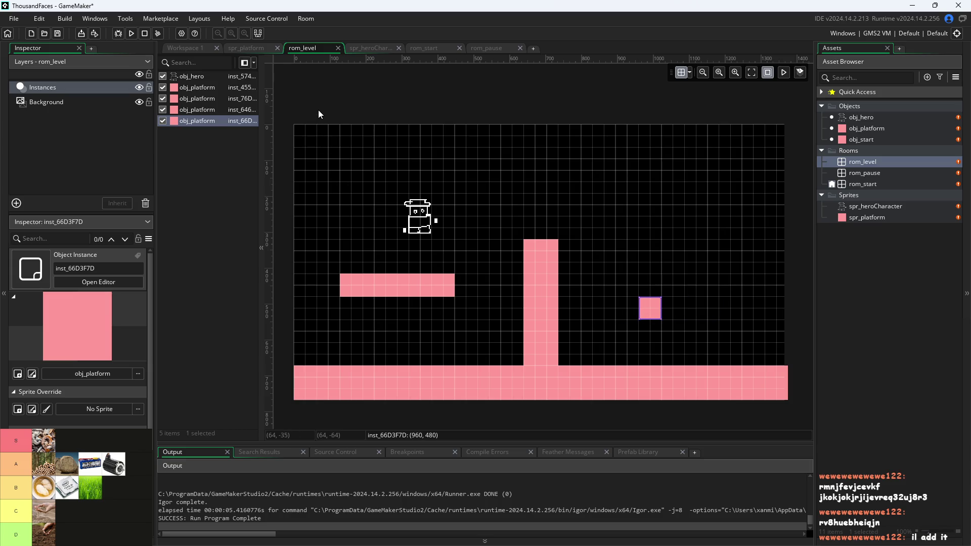
Lower the upper-left platform about 92 px to (128, 512).
click(329, 101)
drag(400, 283, 401, 323)
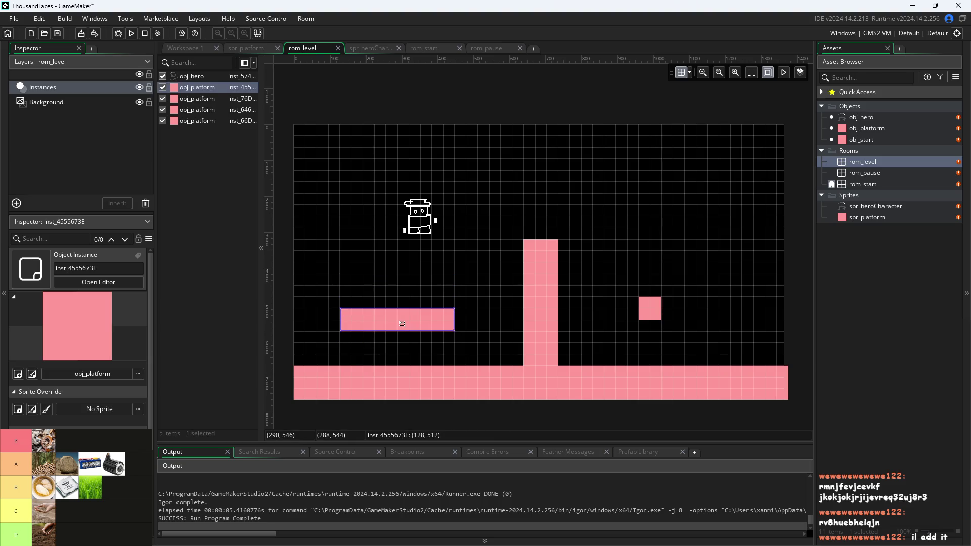
click(229, 339)
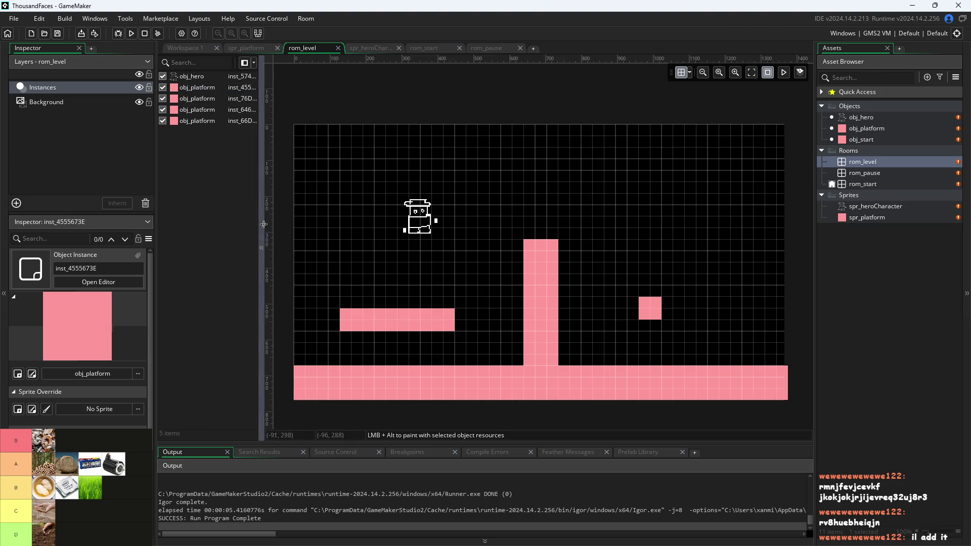
Run the game and walk the hero back and forth along the floor.
click(132, 38)
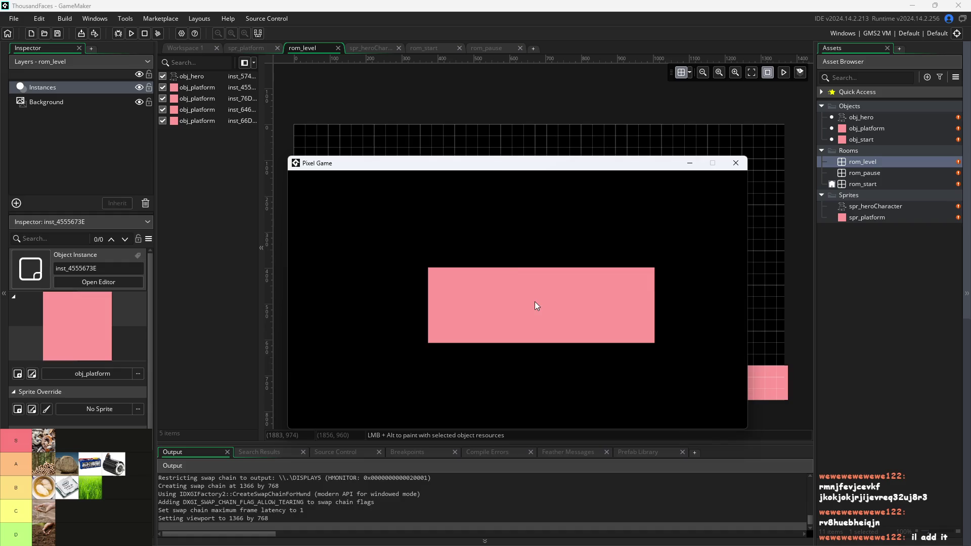
key(Right)
key(Left)
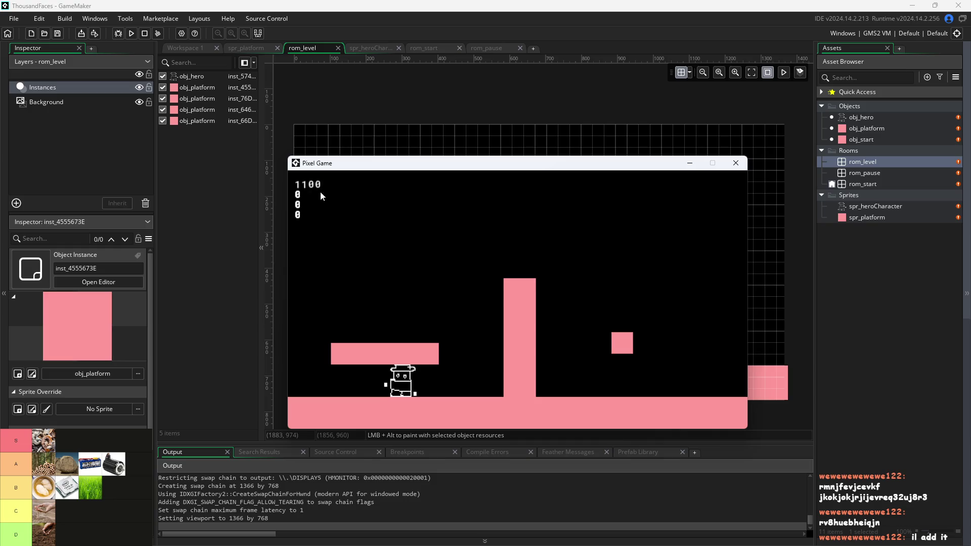
key(Left)
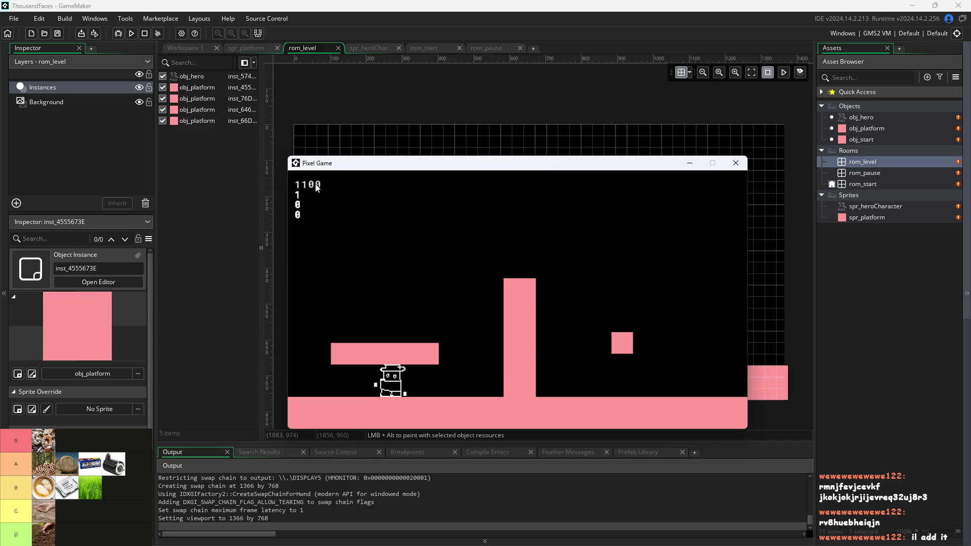
key(Right)
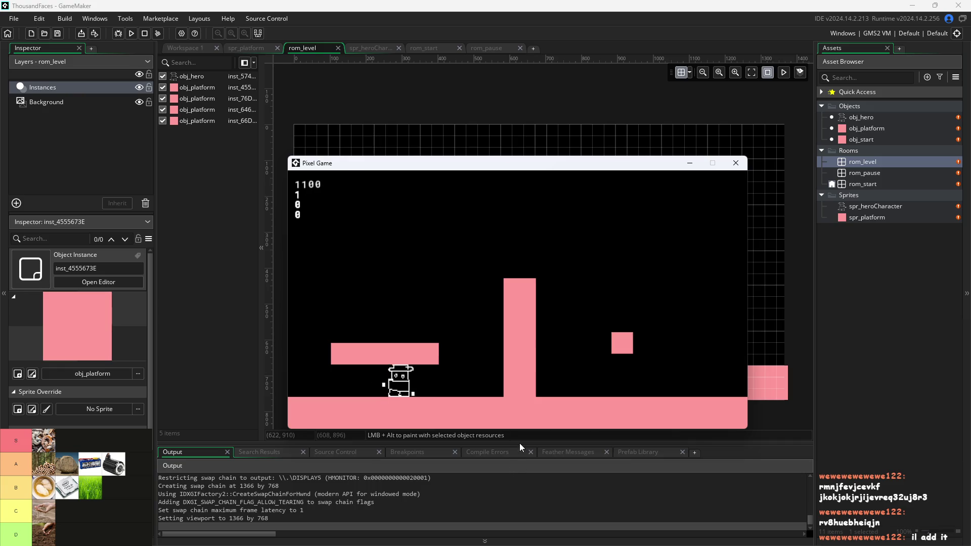
key(Left)
key(Right)
Jump the hero between the left platform and the small block in both directions.
key(Right)
key(Up)
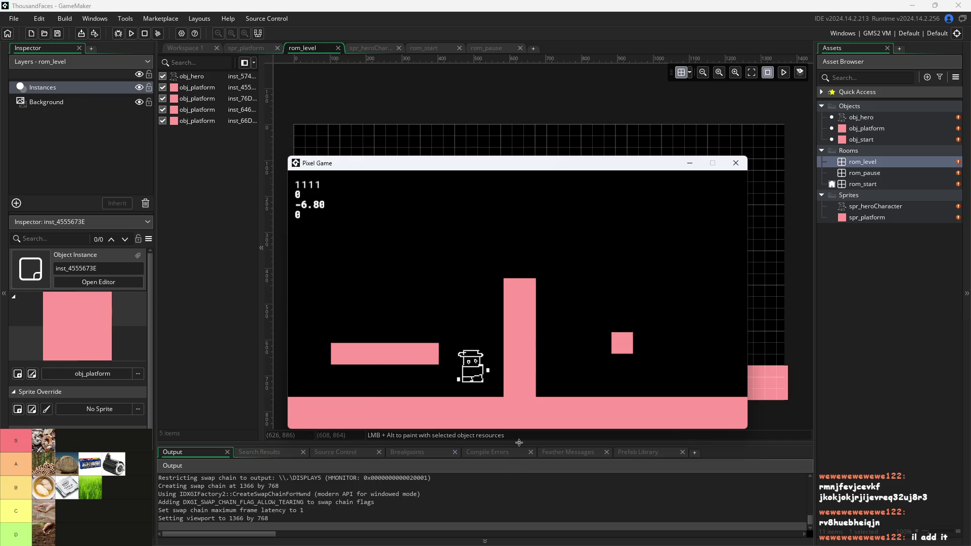
key(Left)
key(Right)
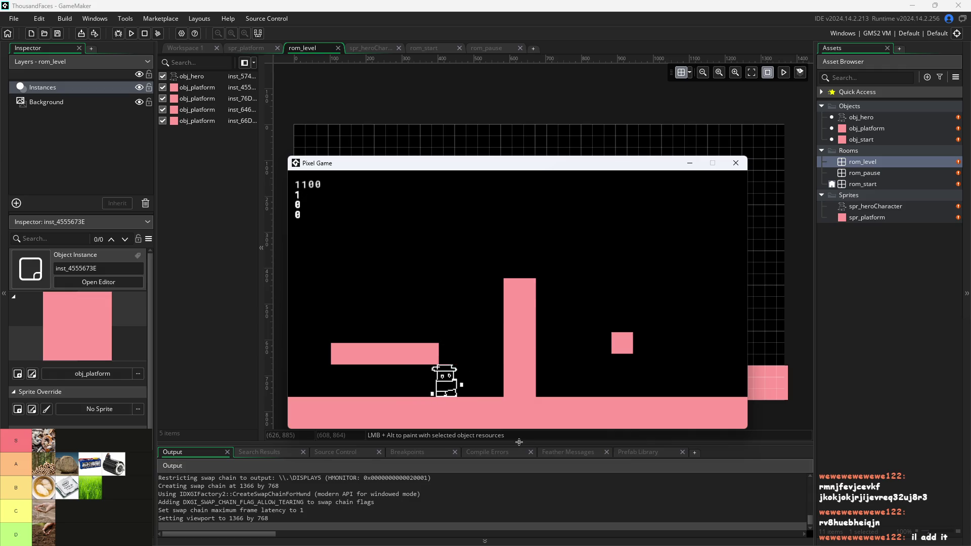
key(Up)
key(Left)
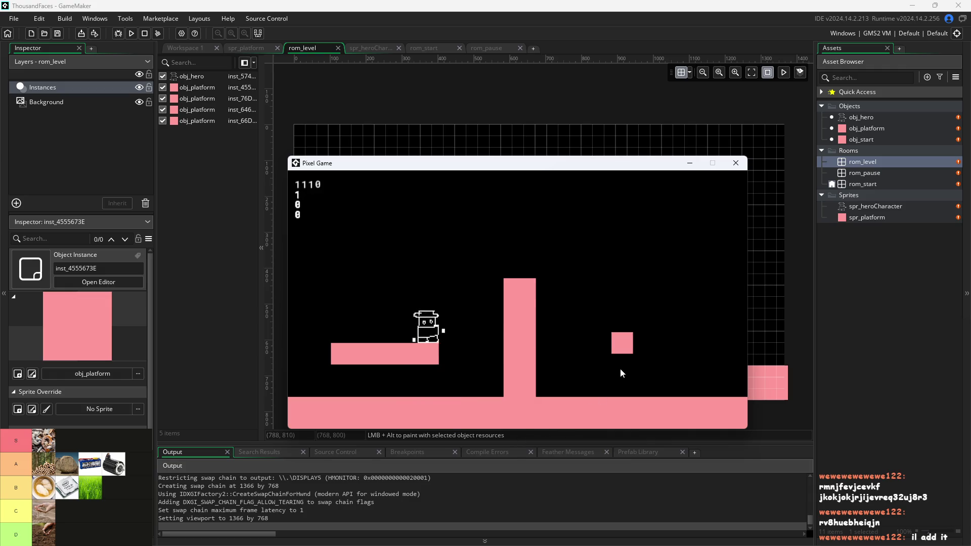
key(Right)
key(Up)
key(Left)
key(Up)
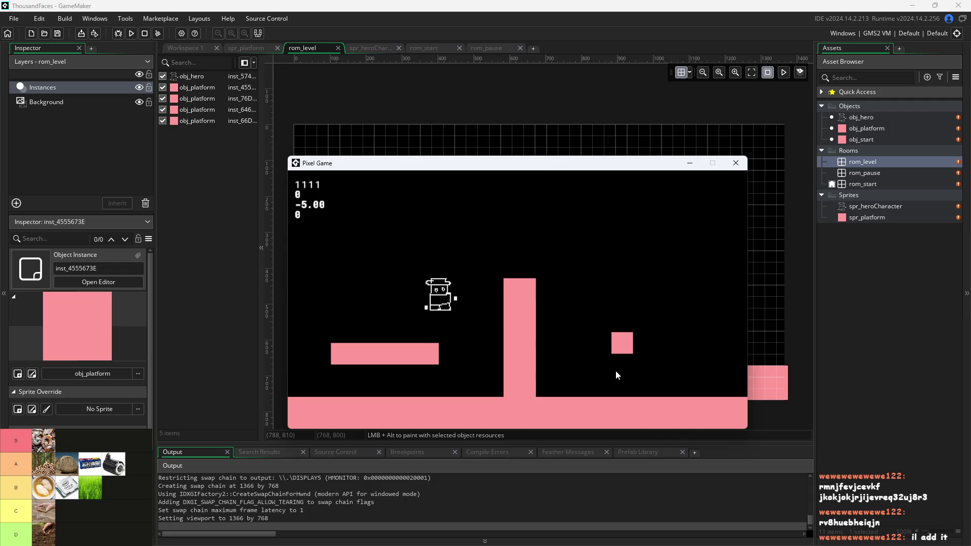
key(Right)
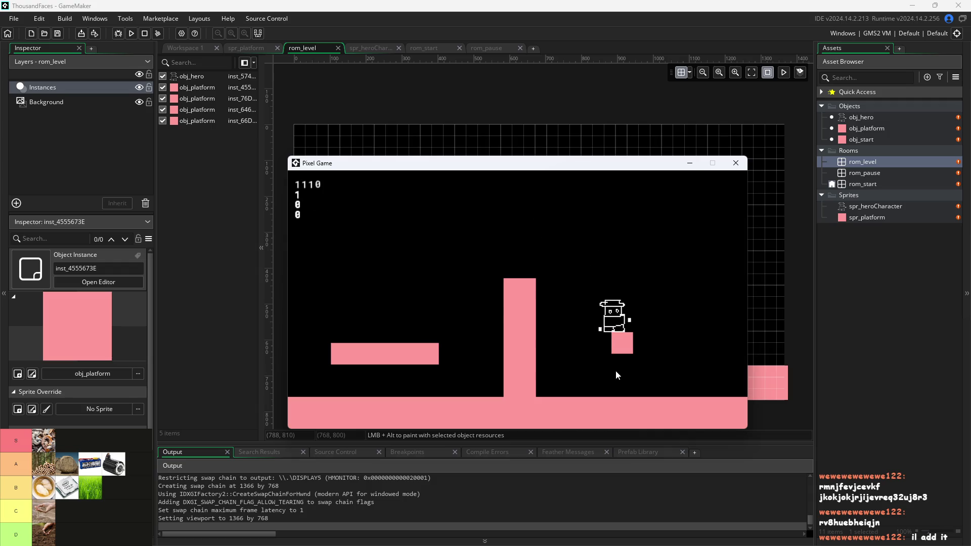
key(Up)
key(Left)
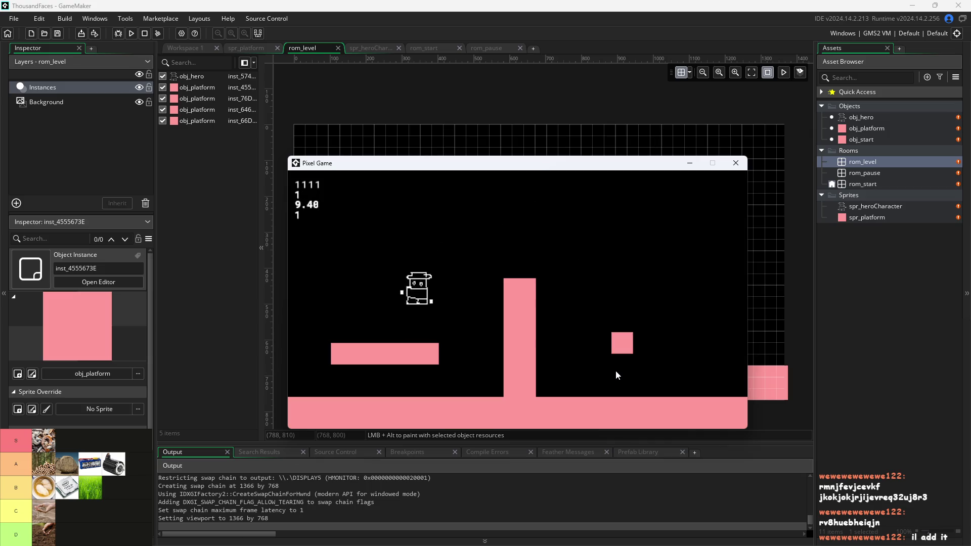
key(Up)
key(Right)
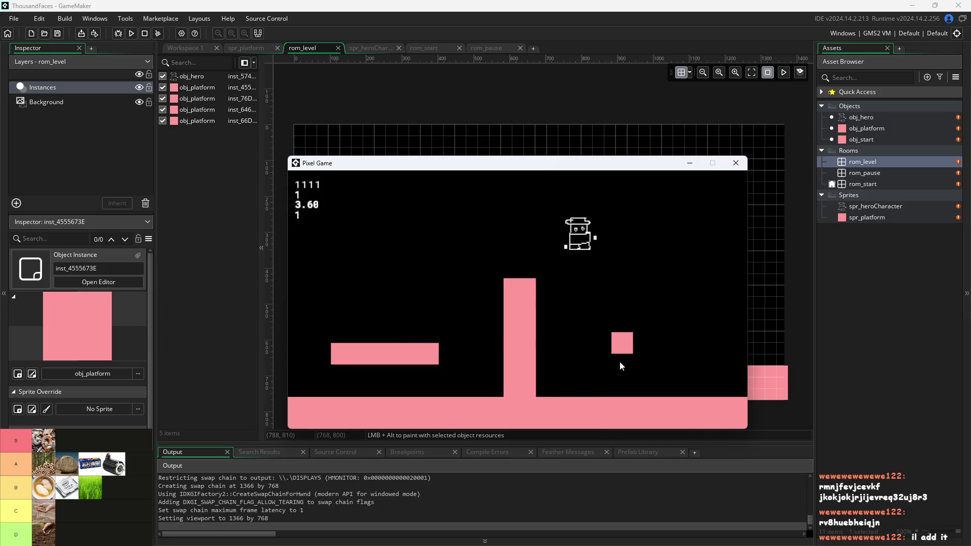
Jump the hero over the tall pillar and on and off the small block.
key(Up)
key(Left)
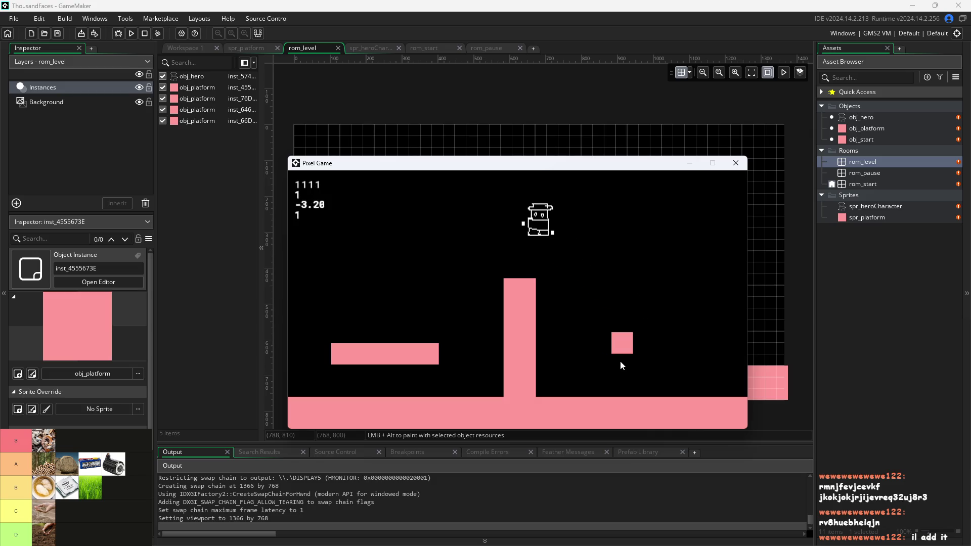
key(Up)
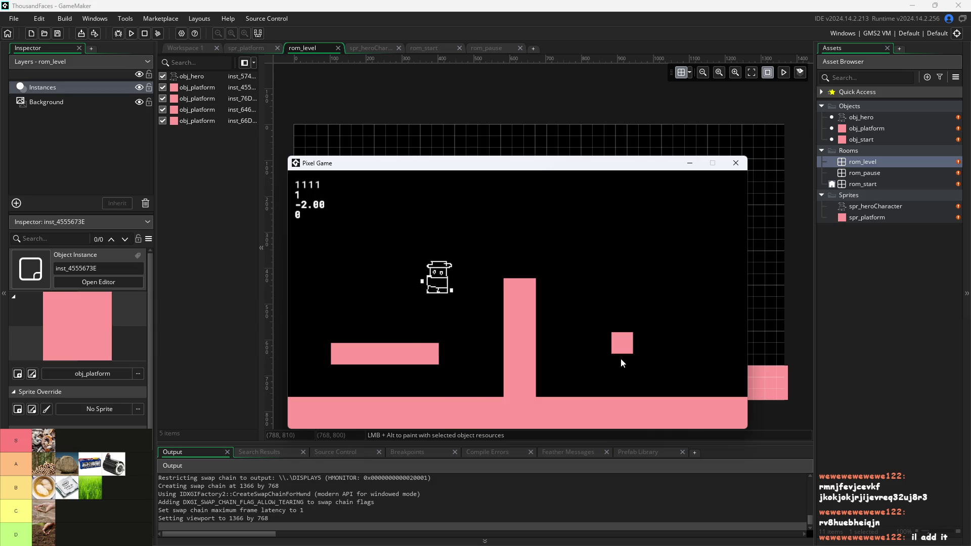
key(Right)
key(Up)
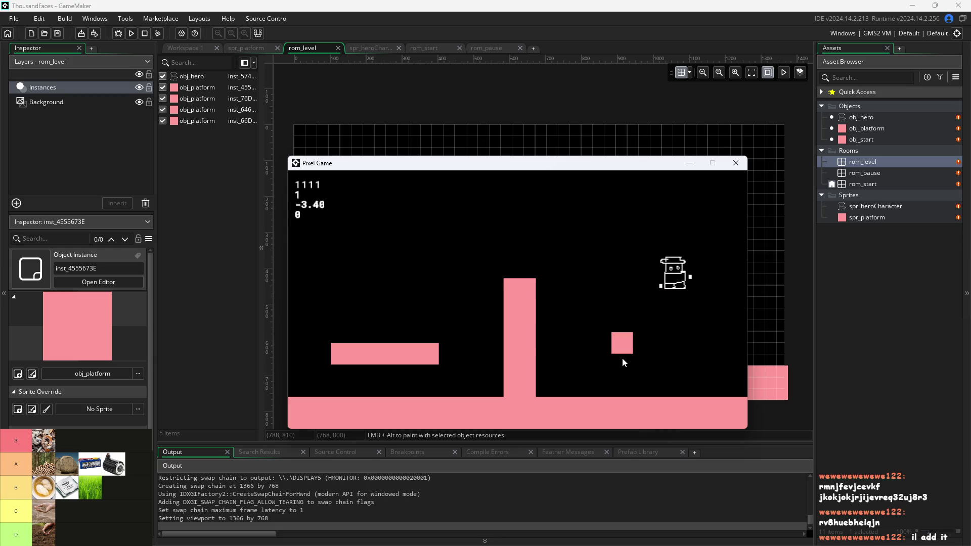
key(Left)
key(Right)
key(Left)
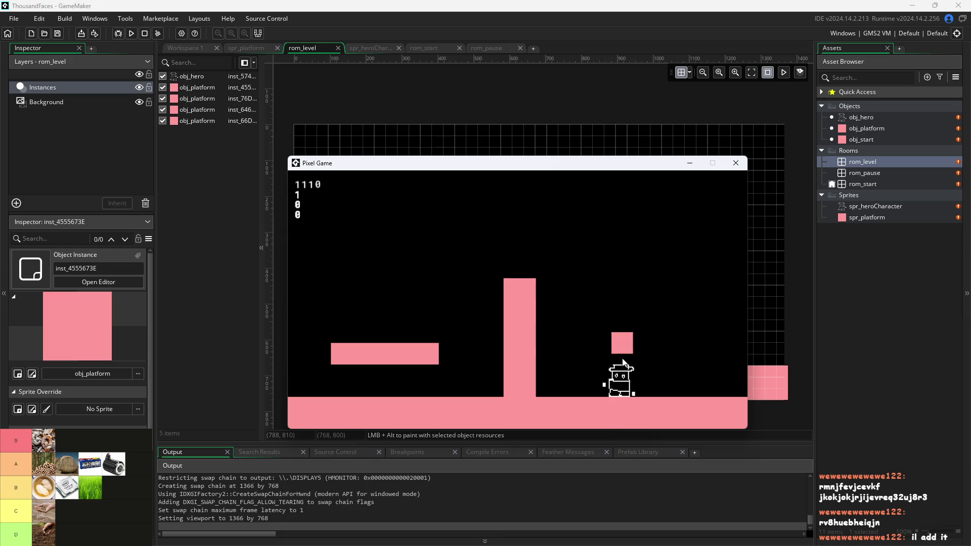
key(Up)
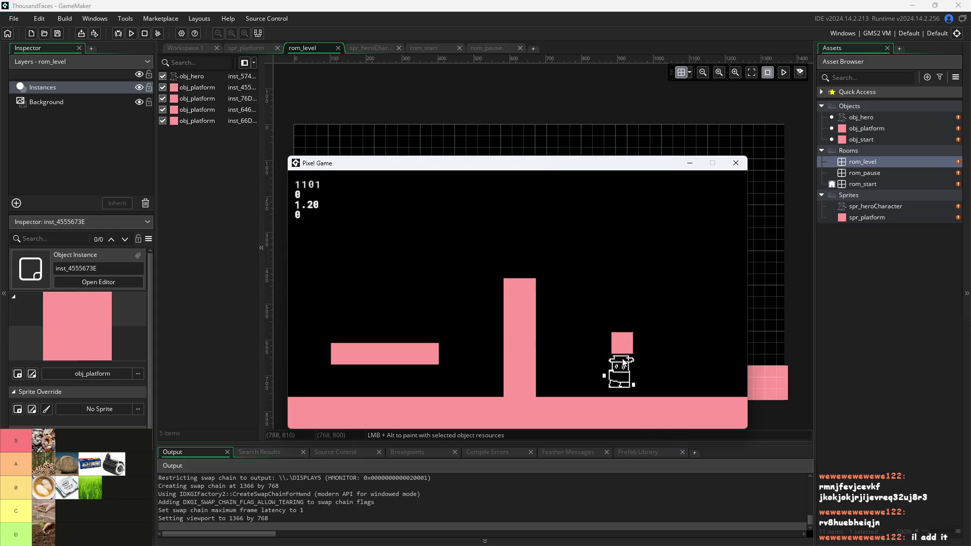
key(Right)
key(Up)
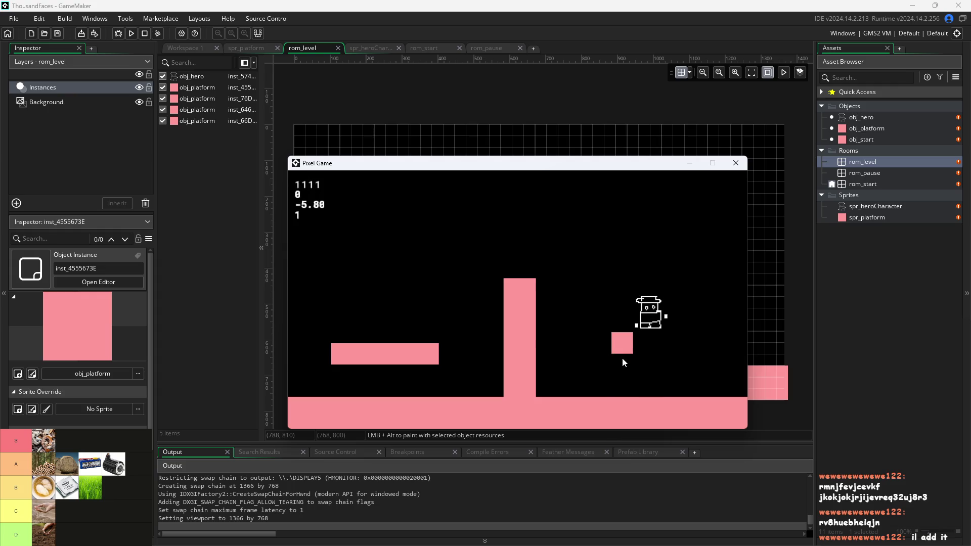
key(Left)
key(Left)
key(Up)
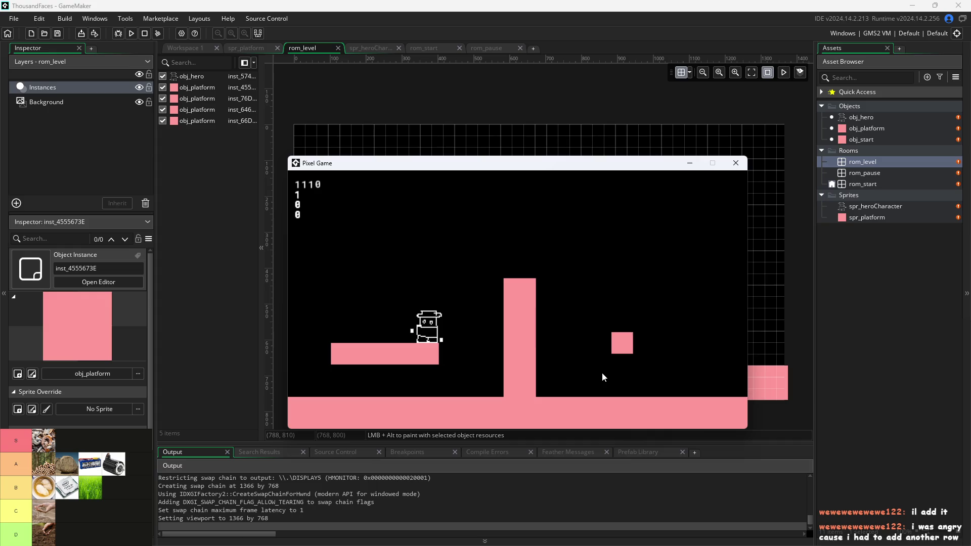
key(space)
key(Right)
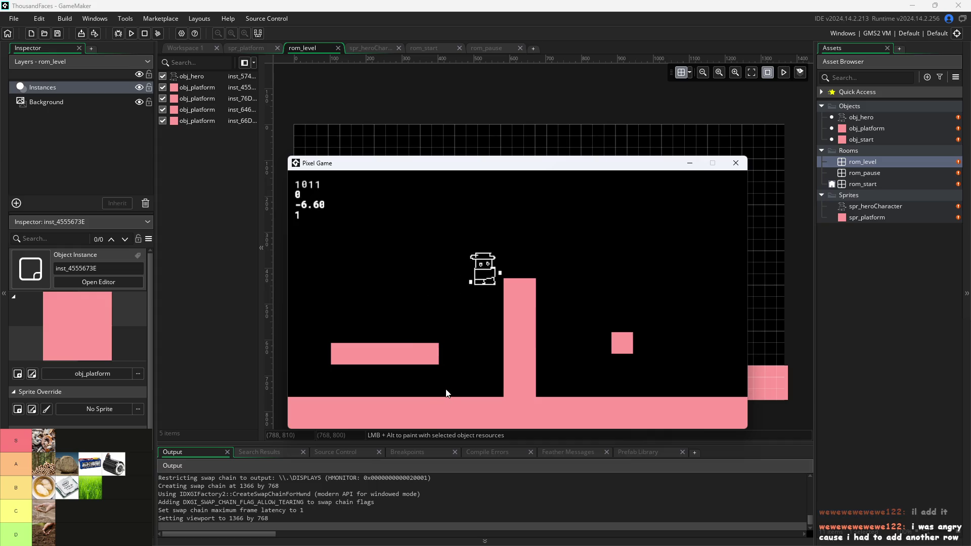
Run the hero right and jump repeatedly between the left platform and the small block.
key(Right)
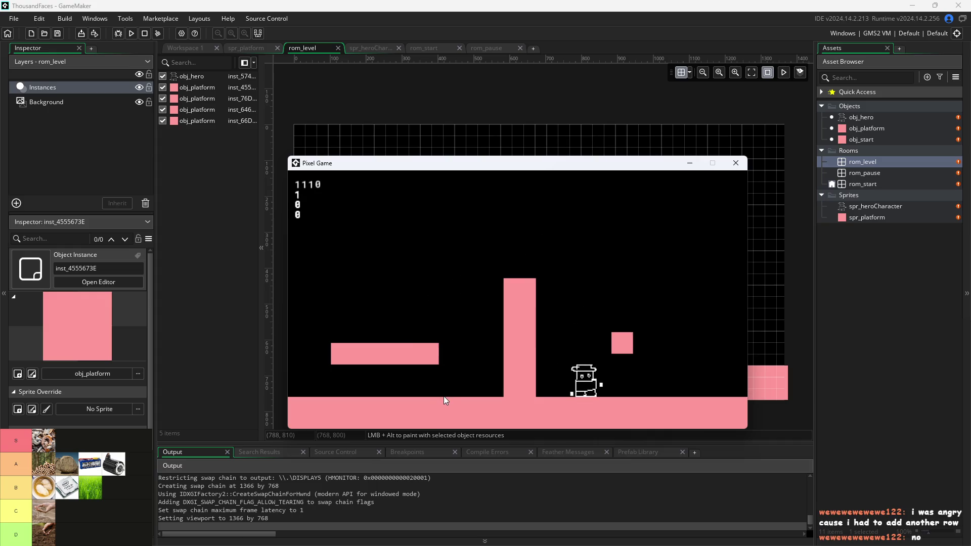
key(Right)
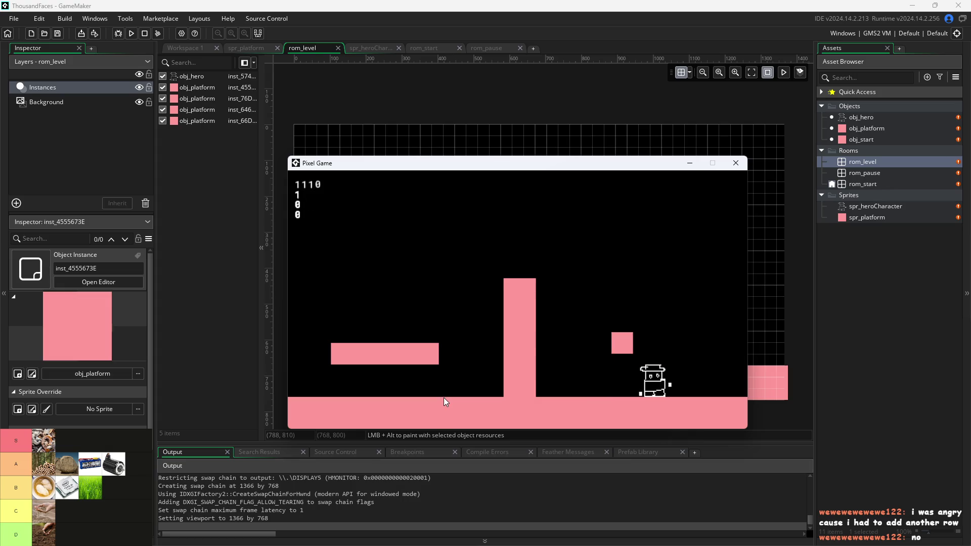
key(space)
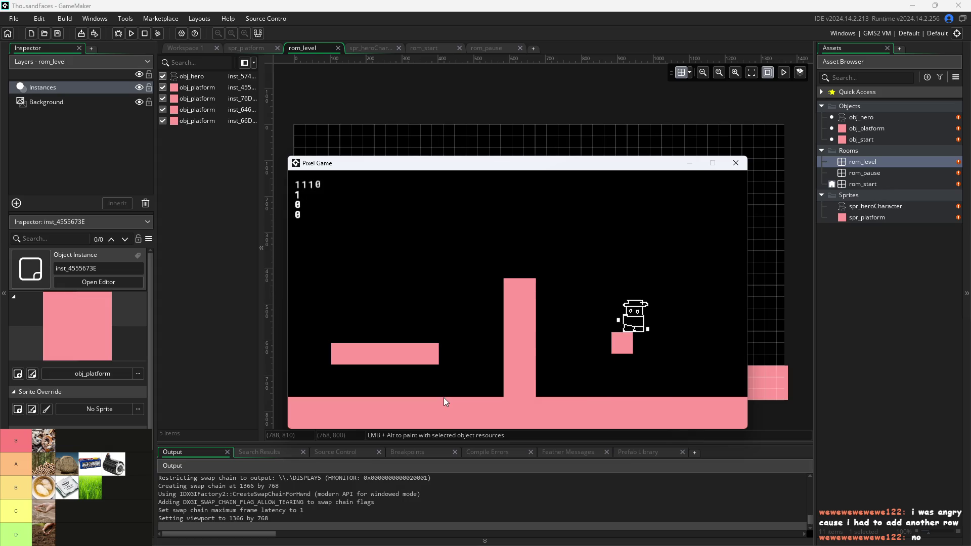
key(space)
key(Left)
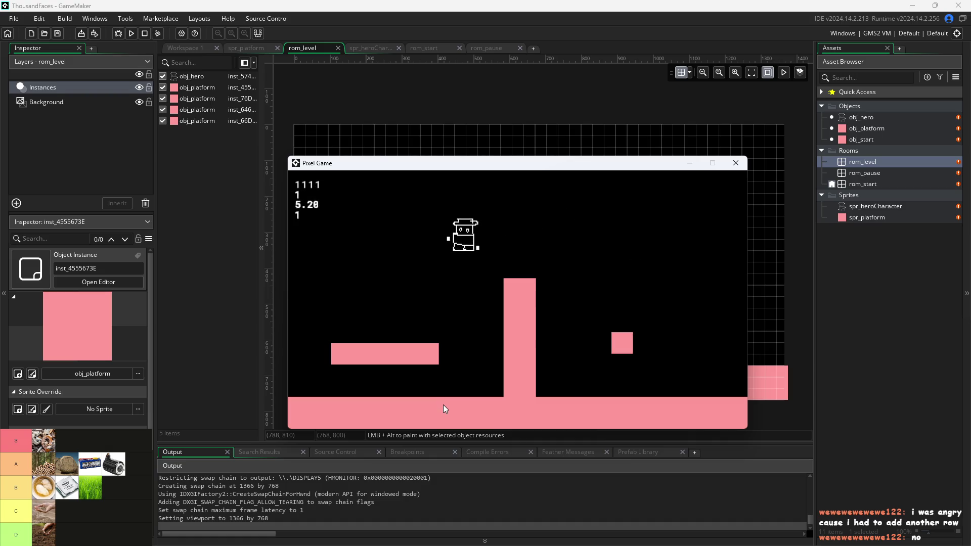
key(Right)
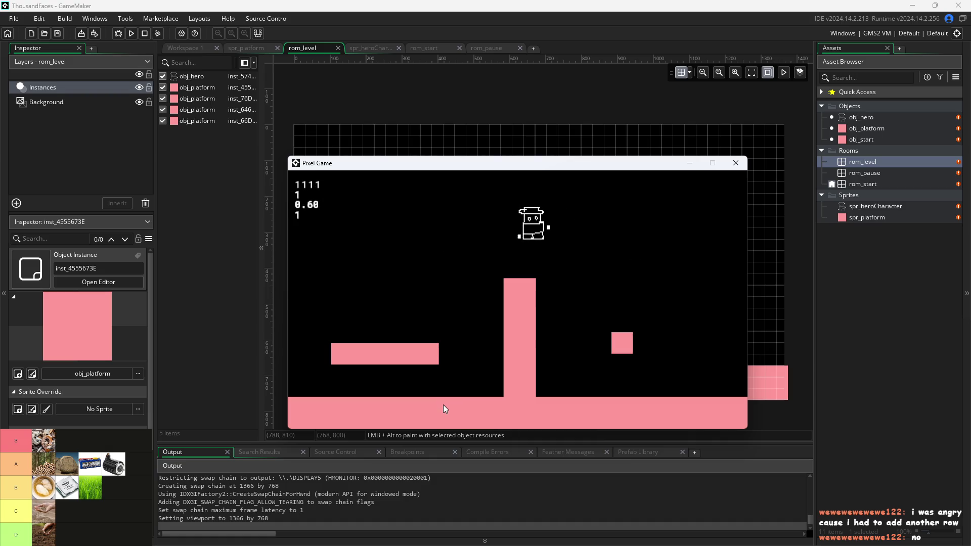
key(space)
key(Left)
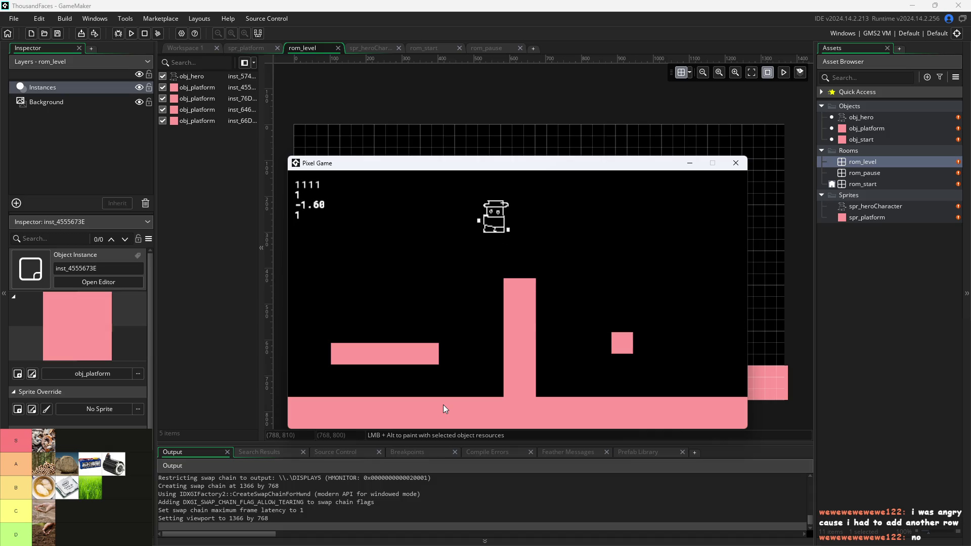
key(Right)
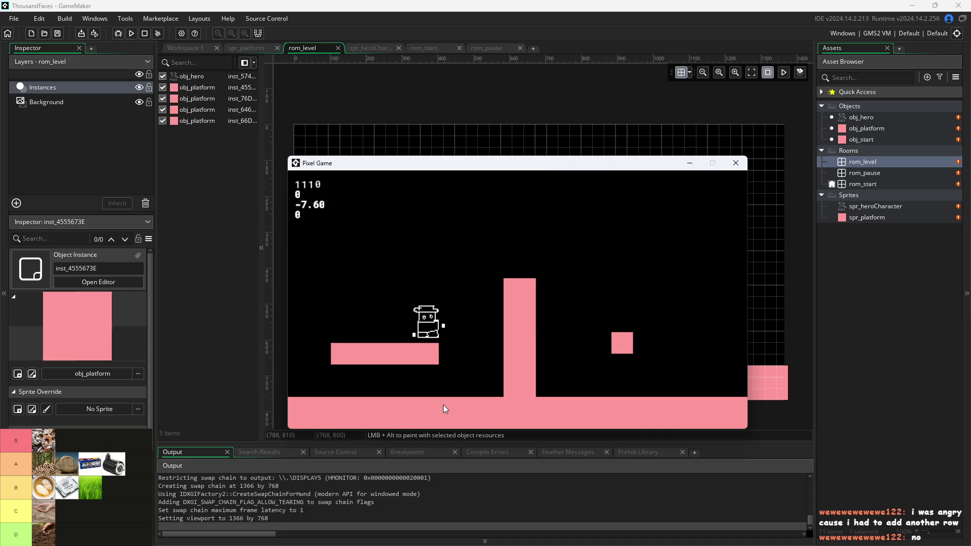
key(space)
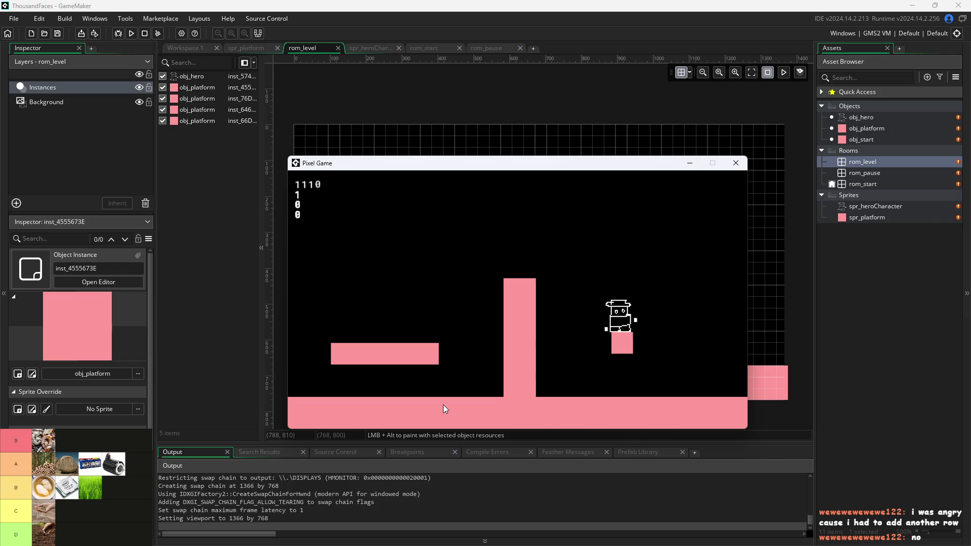
key(space)
key(Left)
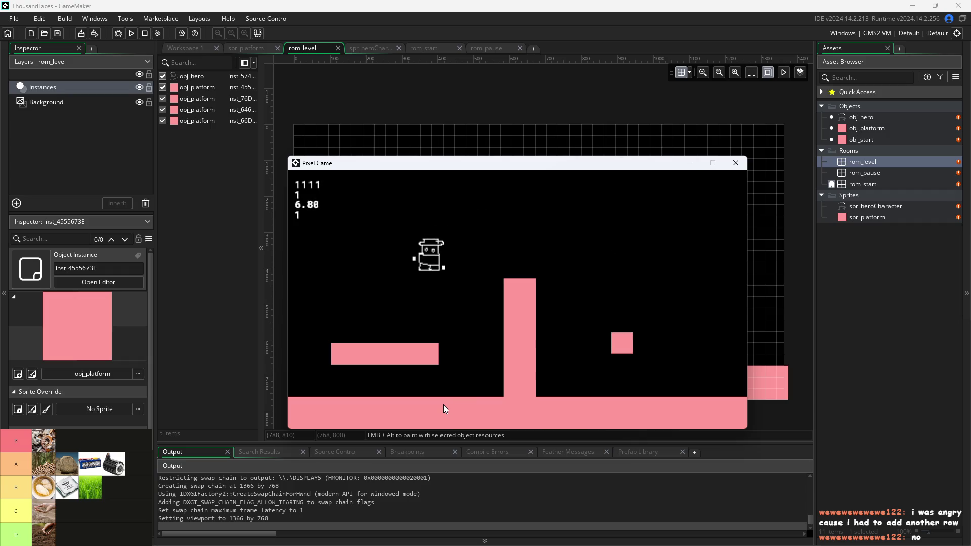
key(space)
key(Right)
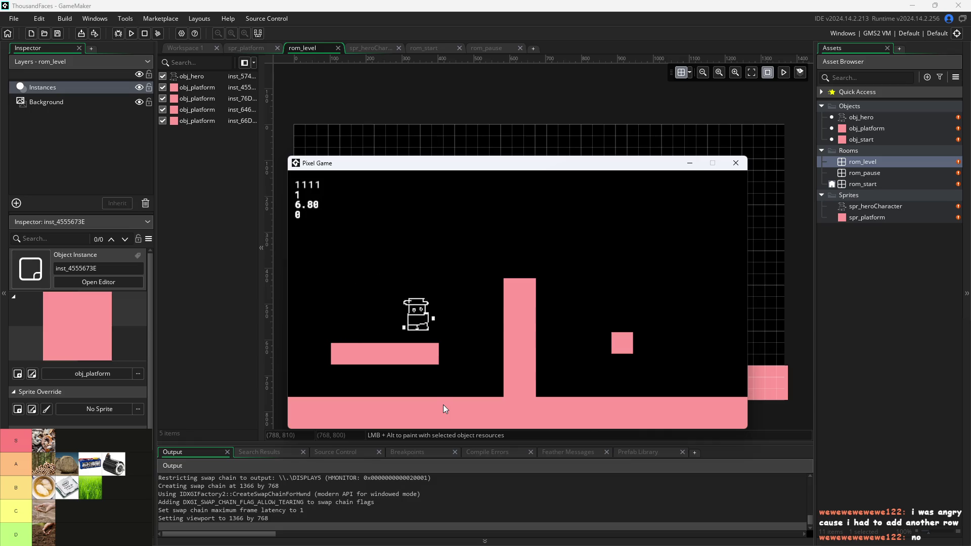
key(space)
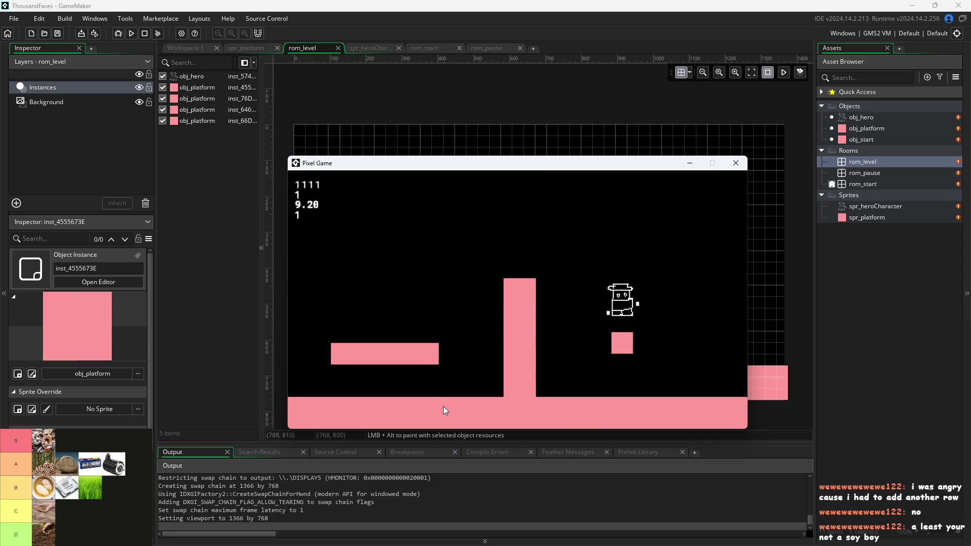
key(space)
Keep jumping between the small block and left platform, then close the game and return to Workspace 1.
key(Left)
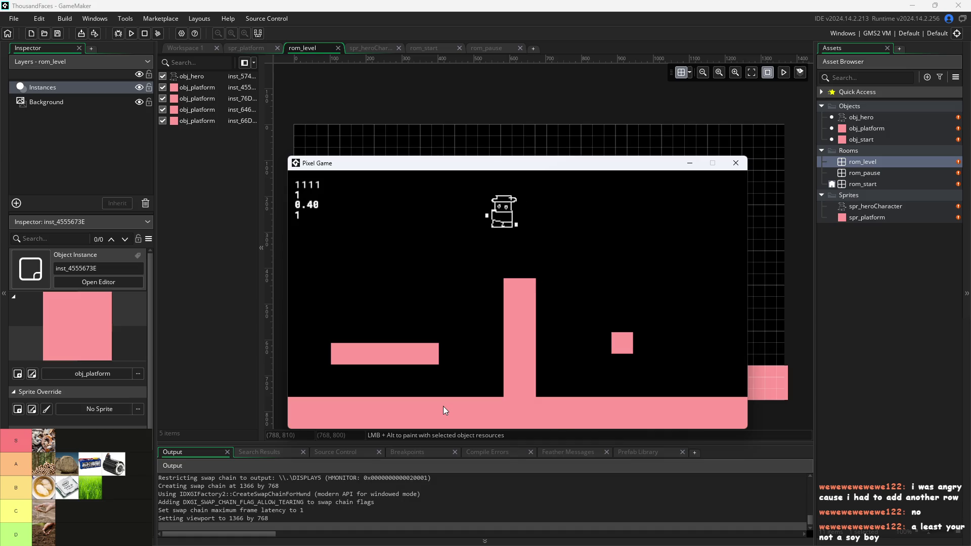
key(Left)
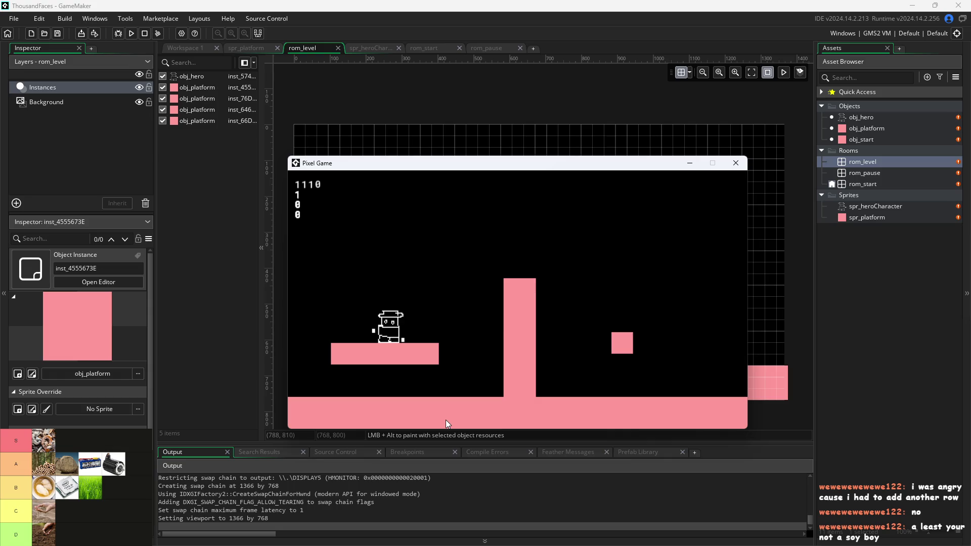
key(space)
key(Right)
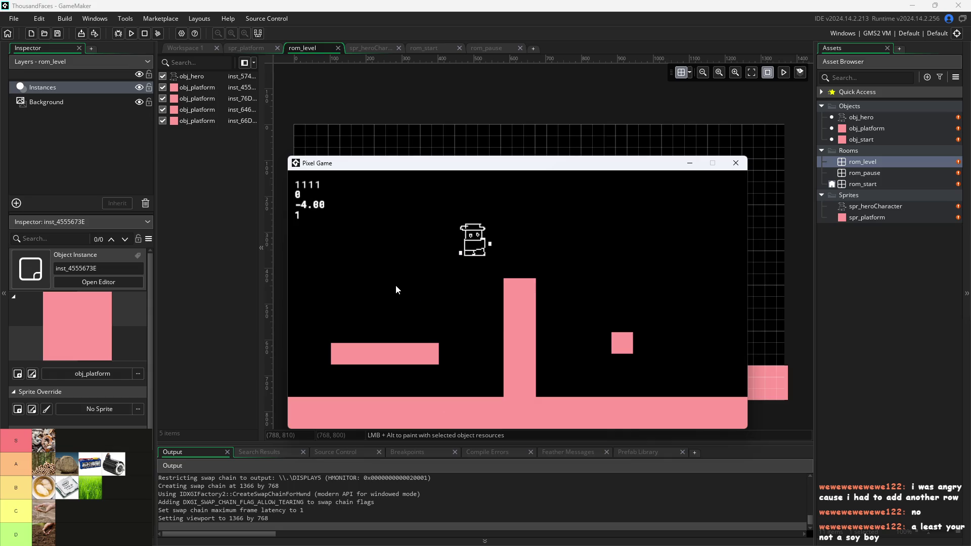
key(space)
key(Left)
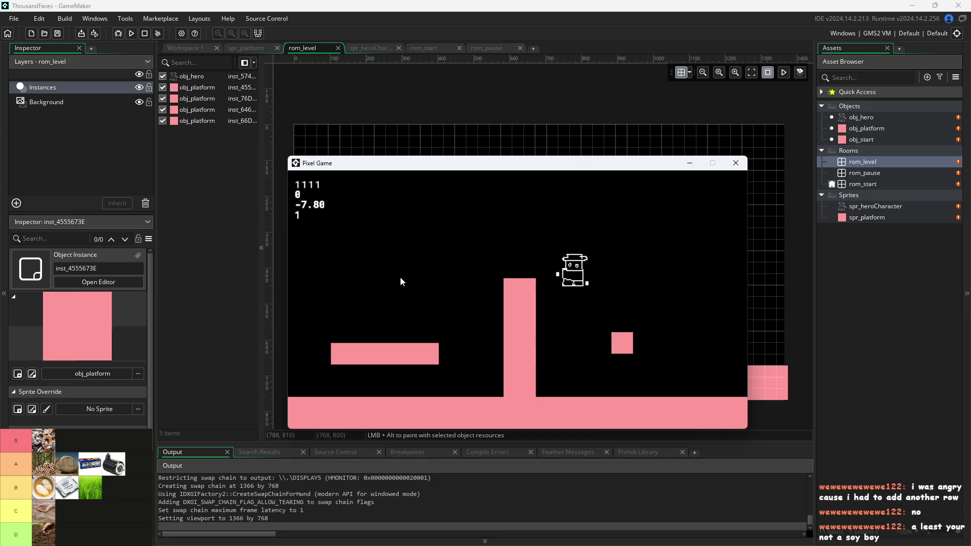
key(Right)
key(space)
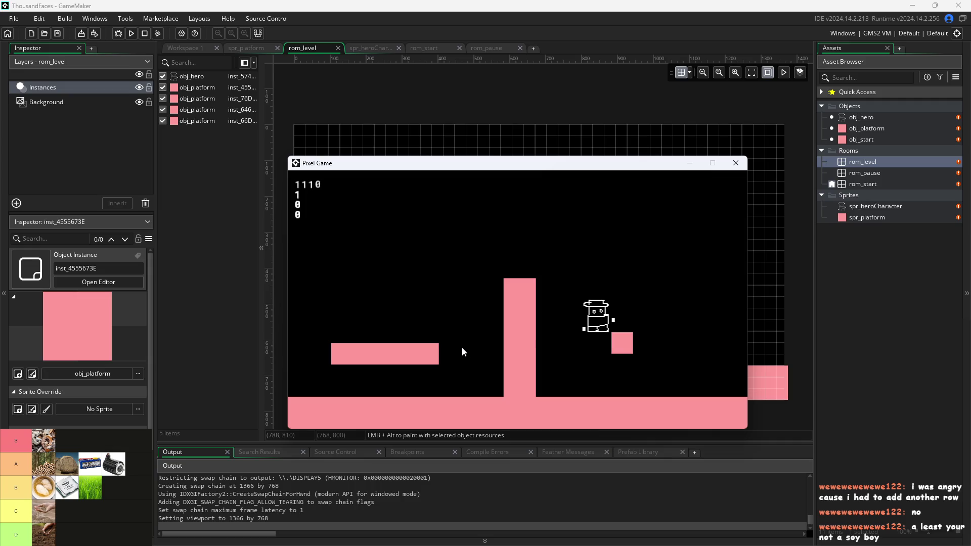
key(Up)
key(Left)
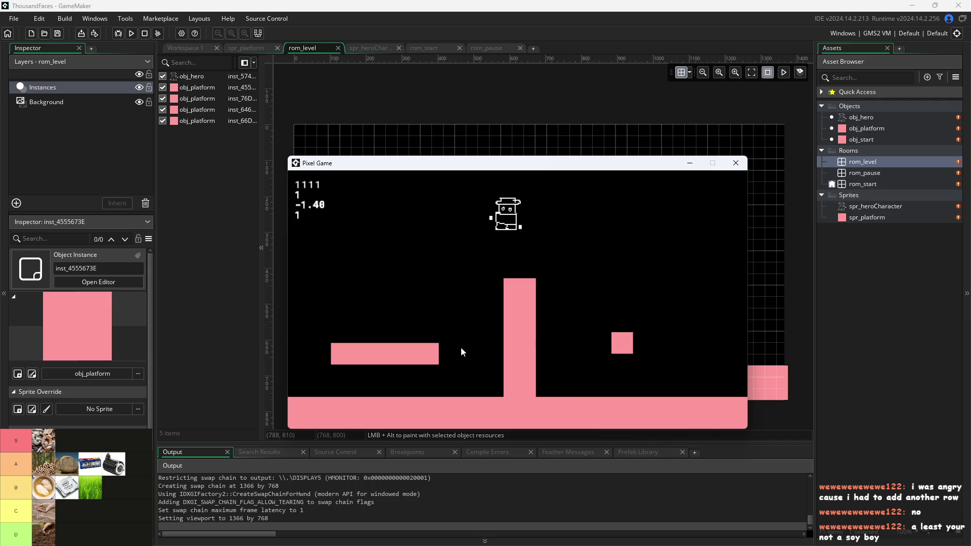
key(Up)
key(Right)
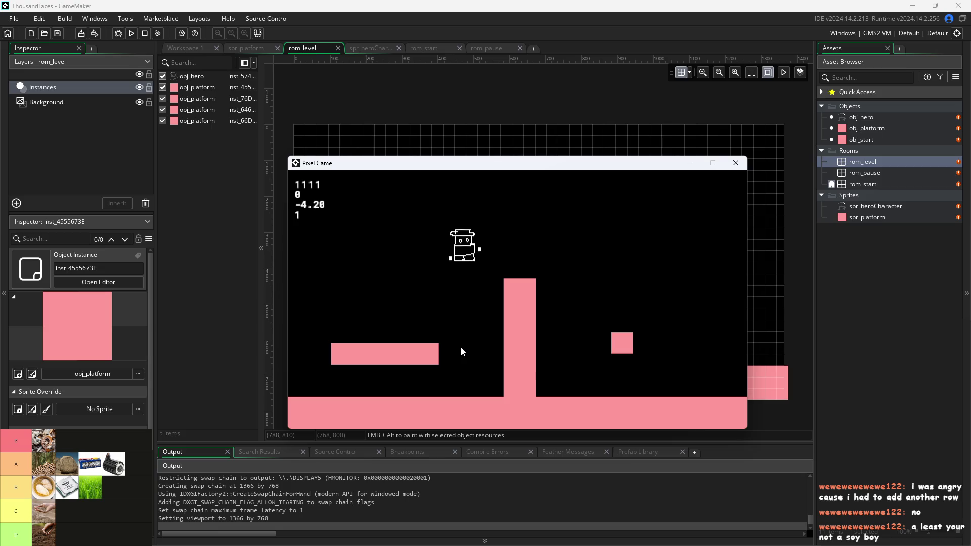
key(Left)
key(Up)
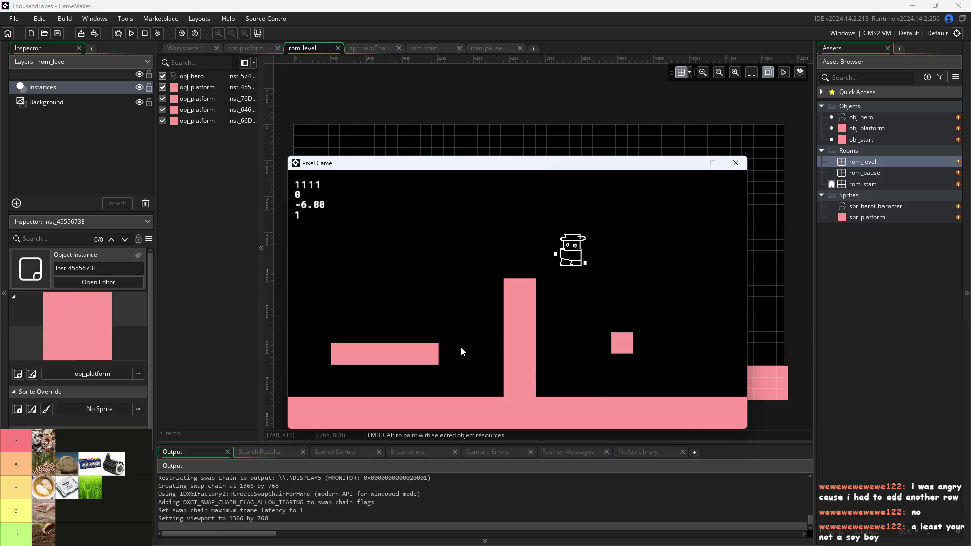
key(Up)
key(Right)
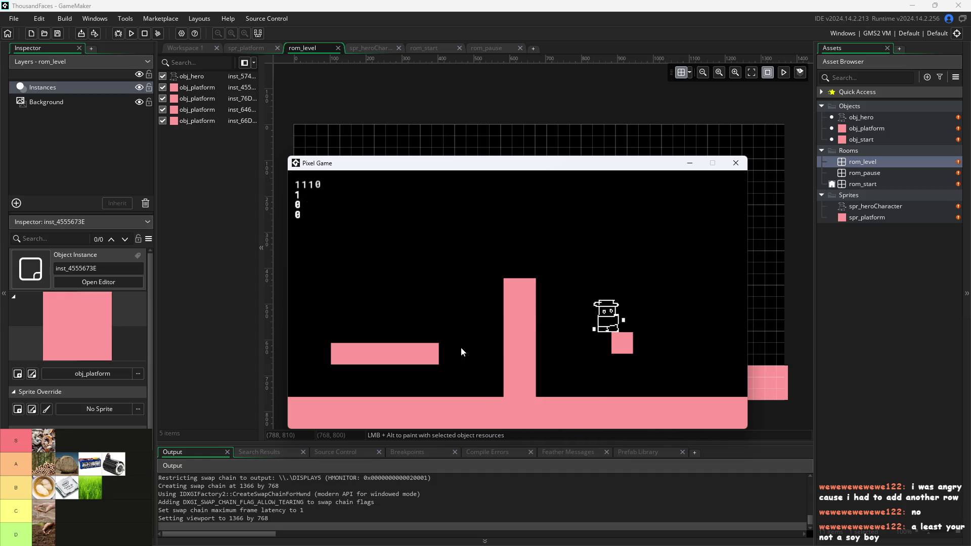
key(Up)
key(Left)
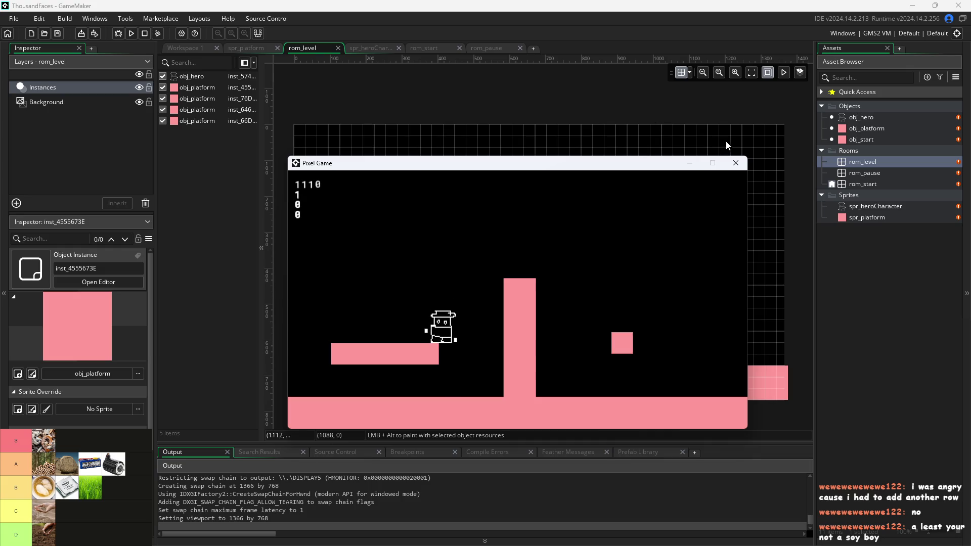
click(737, 167)
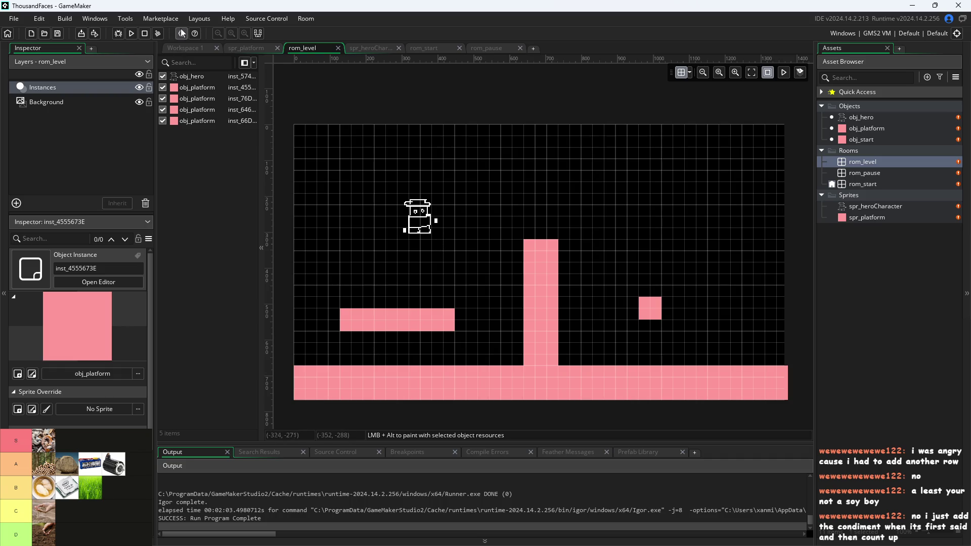
click(190, 47)
Zoom into obj_hero's Step code to review the left/right movement lines.
scroll(349, 154, down, 3)
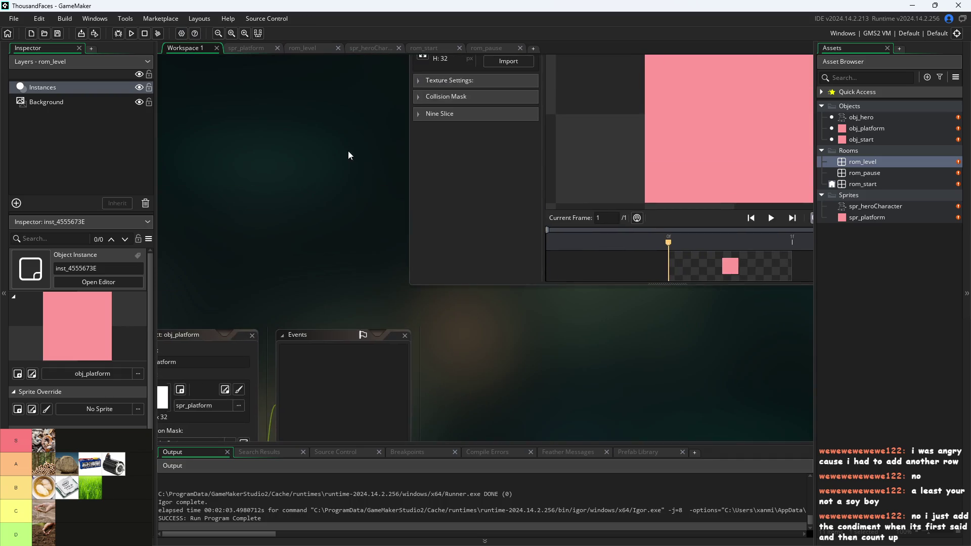
mouse_move(298, 144)
mouse_down()
mouse_move(259, 222)
mouse_move(250, 299)
mouse_up()
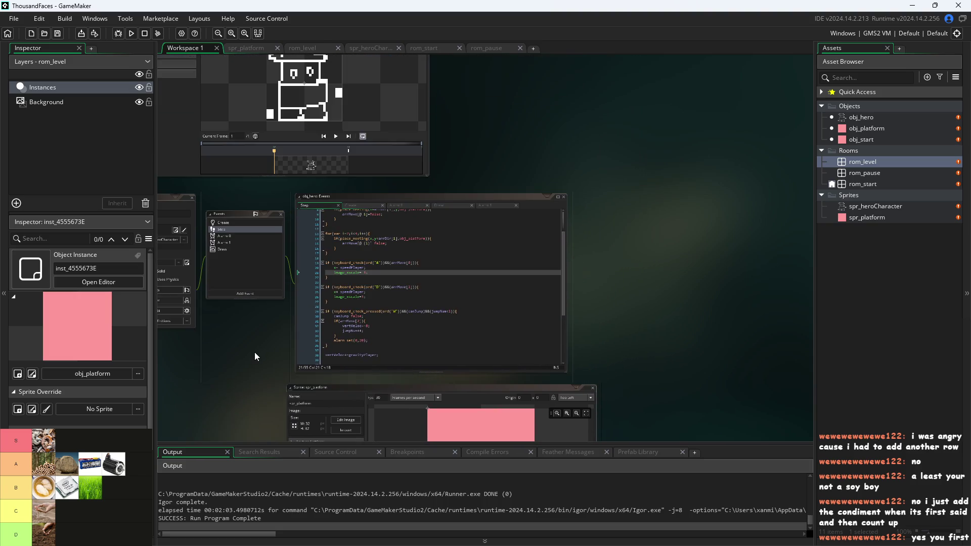
scroll(254, 344, up, 5)
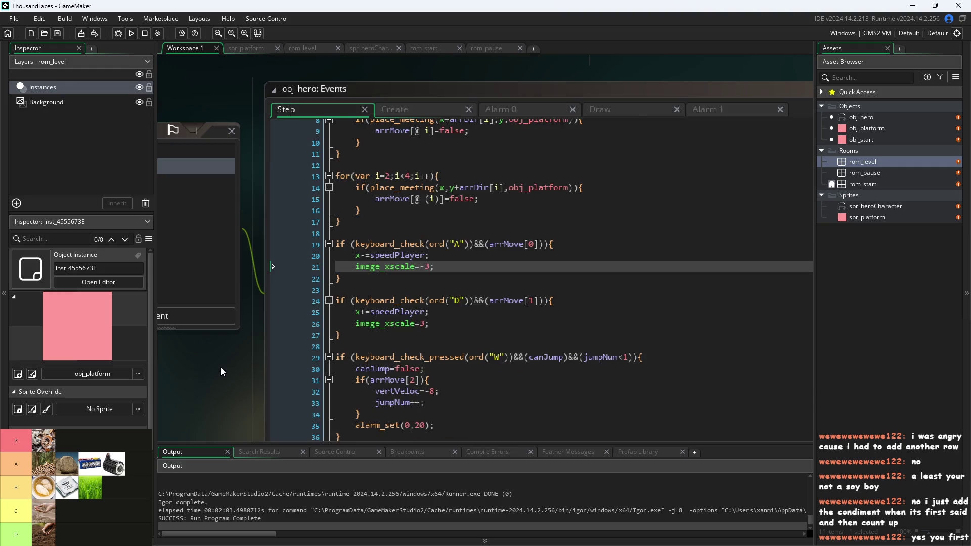
scroll(219, 339, down, 3)
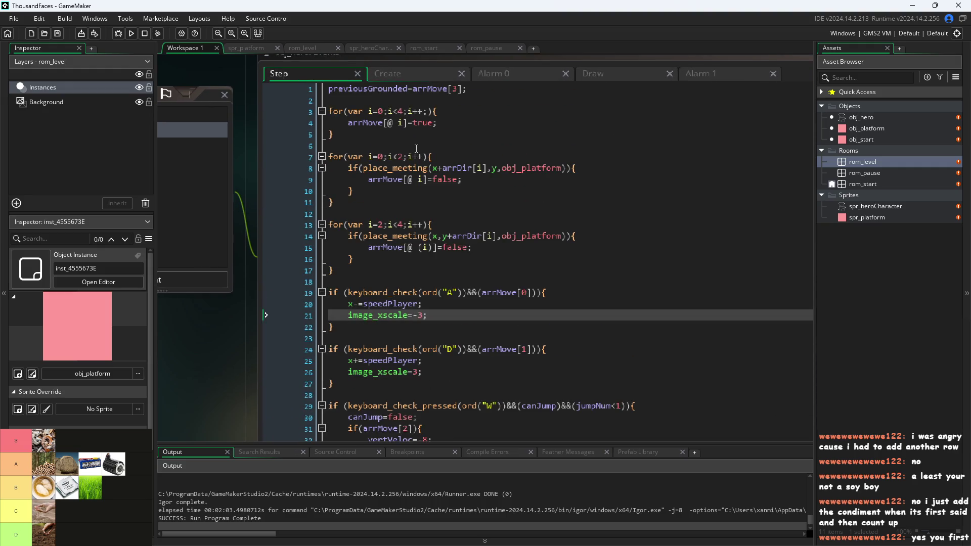
scroll(499, 162, down, 5)
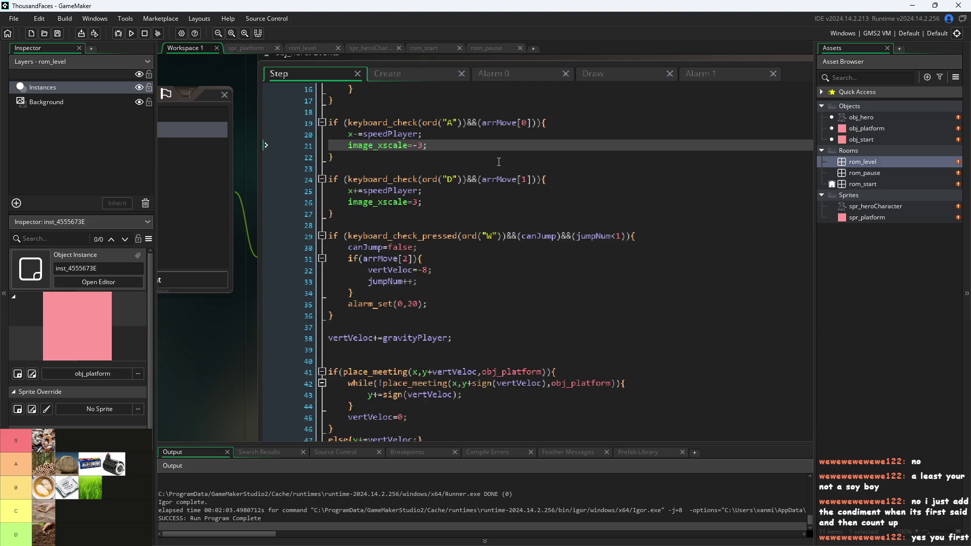
Retype speedPlayer at the end of line 20 (x-=speedPlayer) via autocomplete, then show the Create event.
click(469, 145)
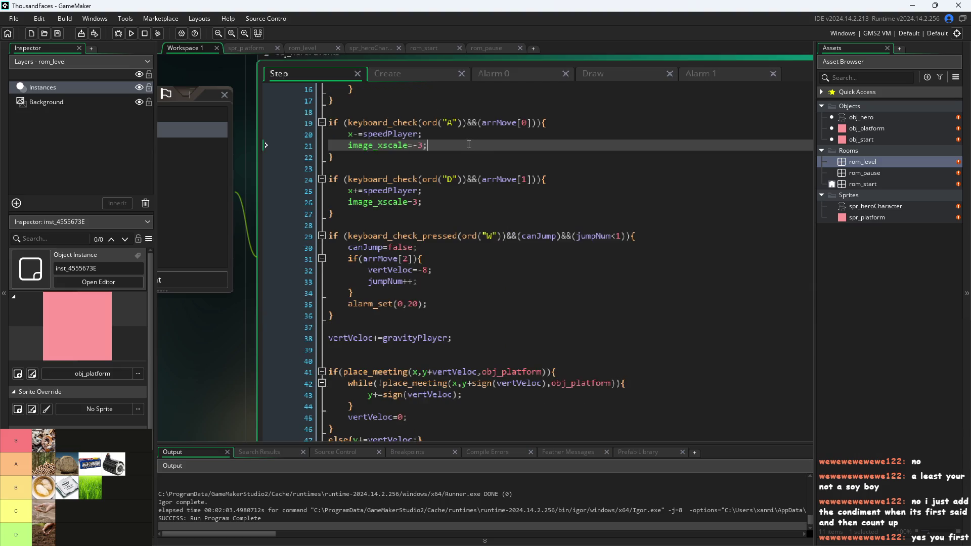
click(435, 133)
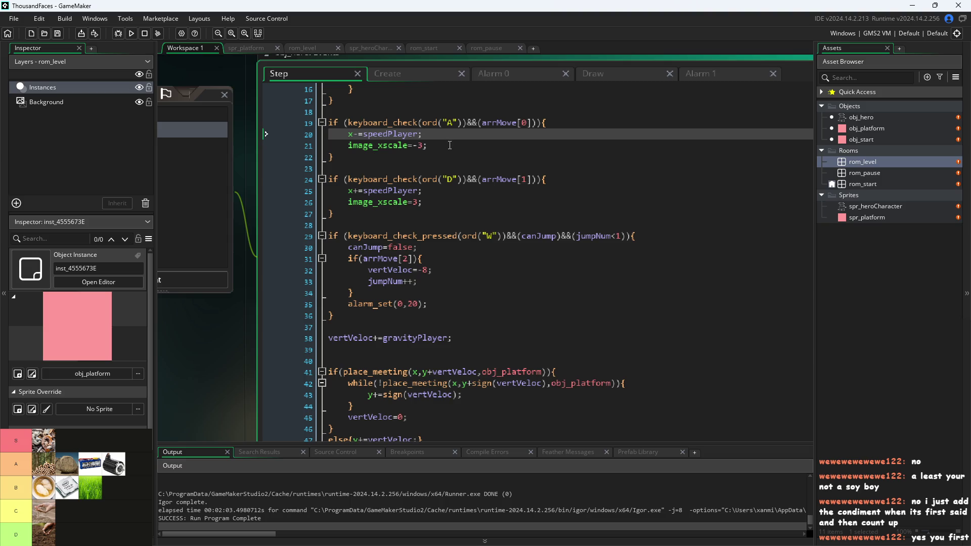
key(BackSpace)
key(BackSpace)
key(BackSpace)
click(448, 145)
click(433, 77)
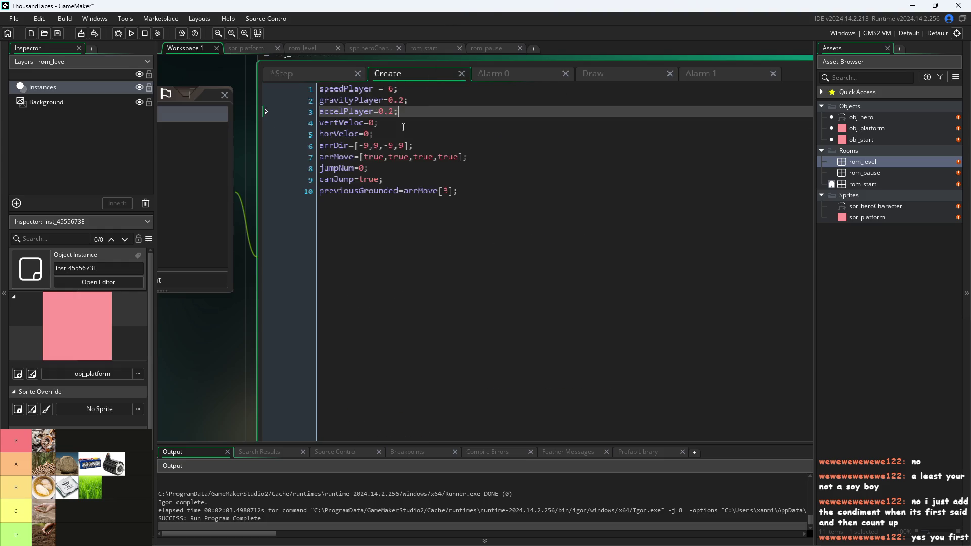
Edit the speedPlayer value in the Create event, then move to the end of the accelPlayer line.
click(396, 89)
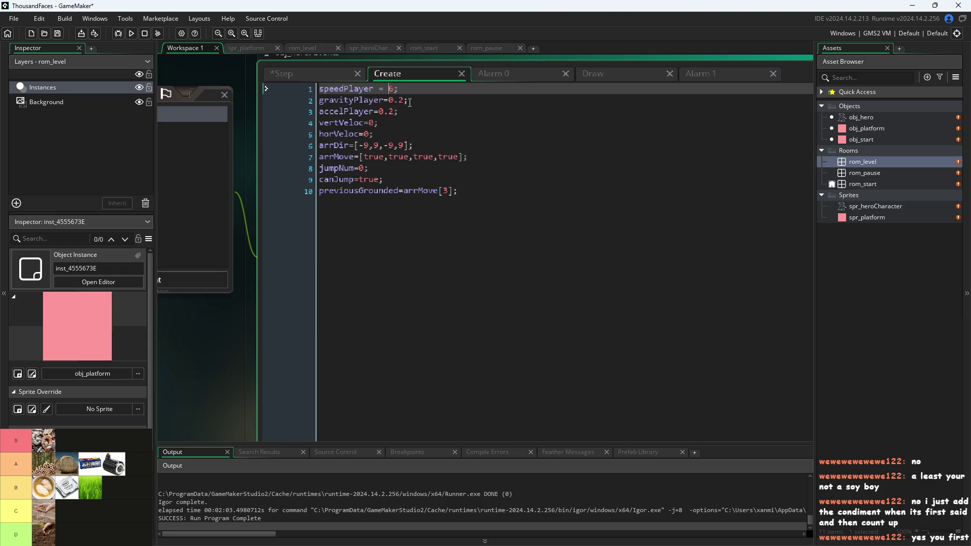
text(0-)
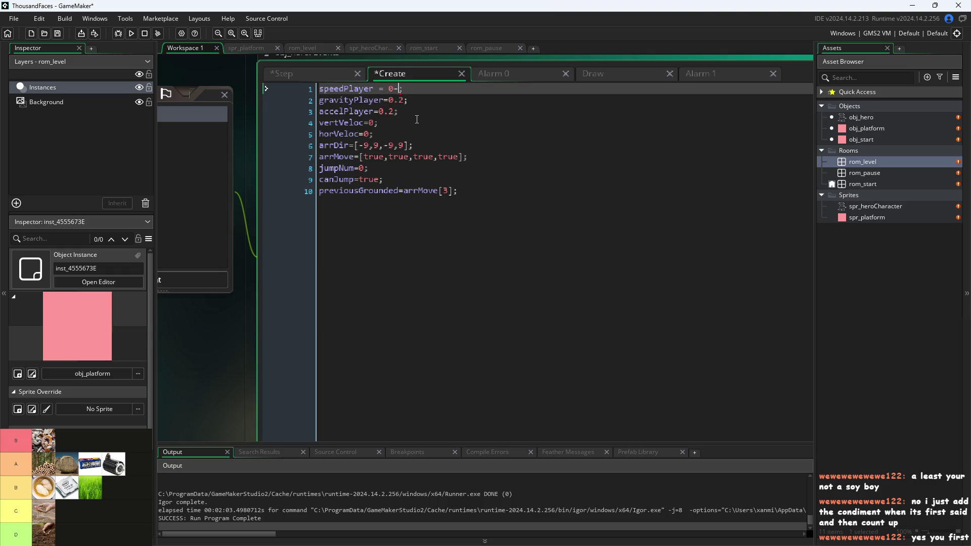
key(BackSpace)
key(Down)
key(Down)
key(Down)
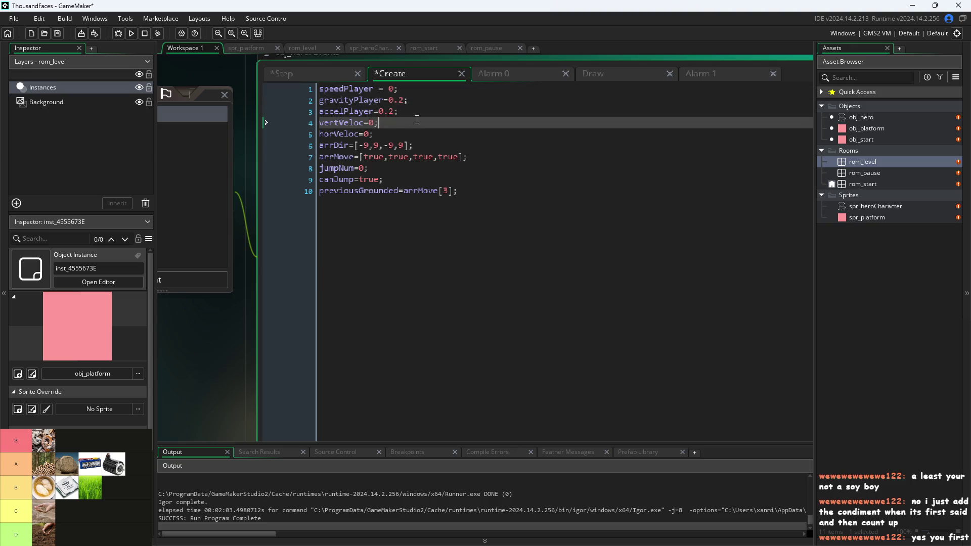
key(Up)
key(End)
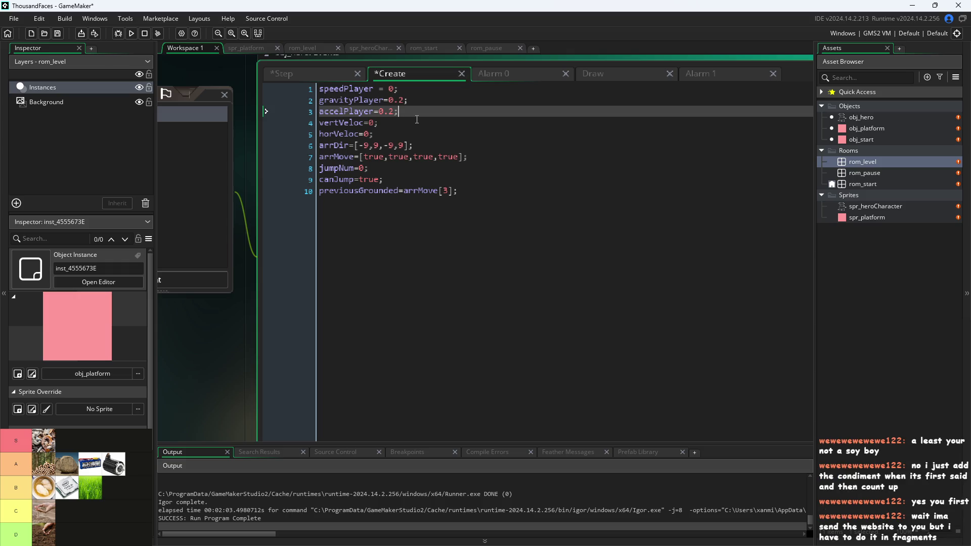
In the Step event, review the movement and gravity lines and select the vertical collision block, lines 41–47.
click(325, 77)
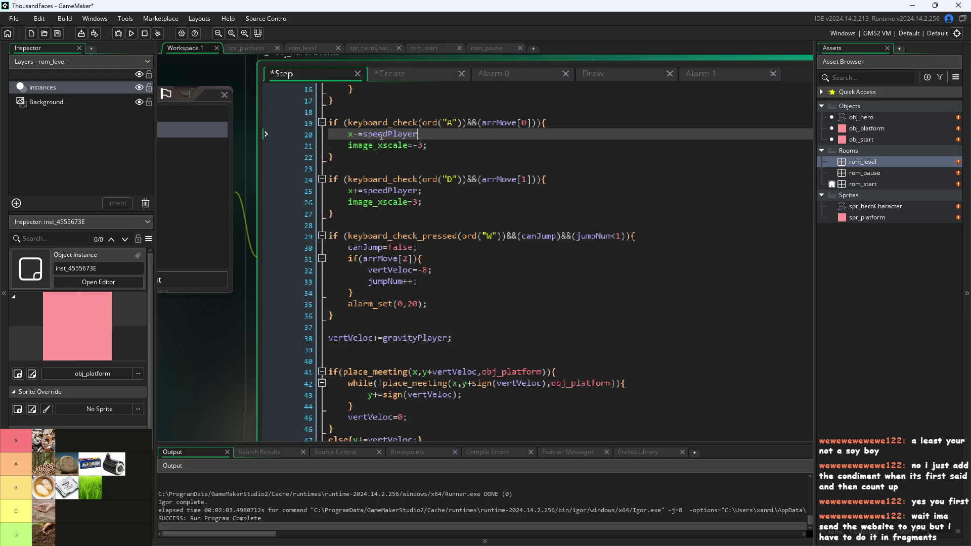
mouse_move(420, 180)
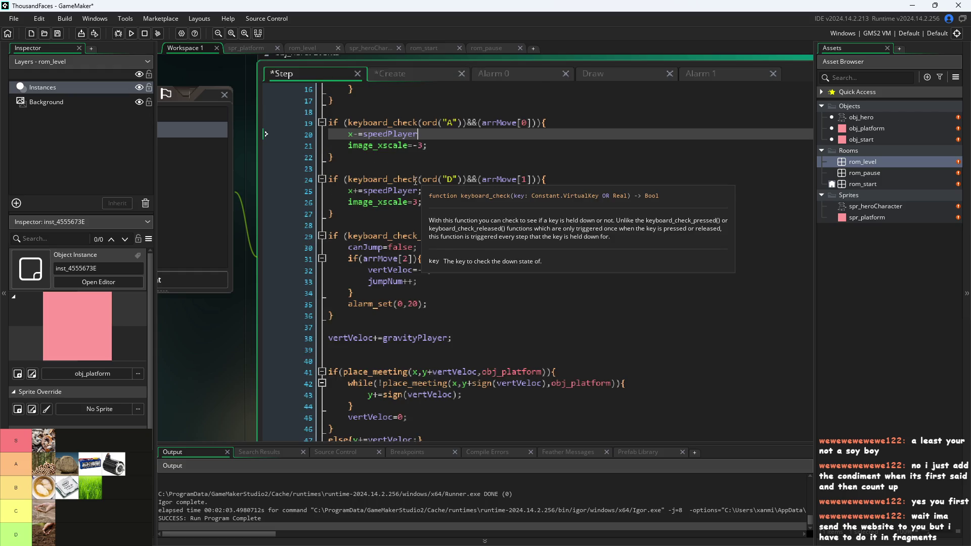
click(352, 192)
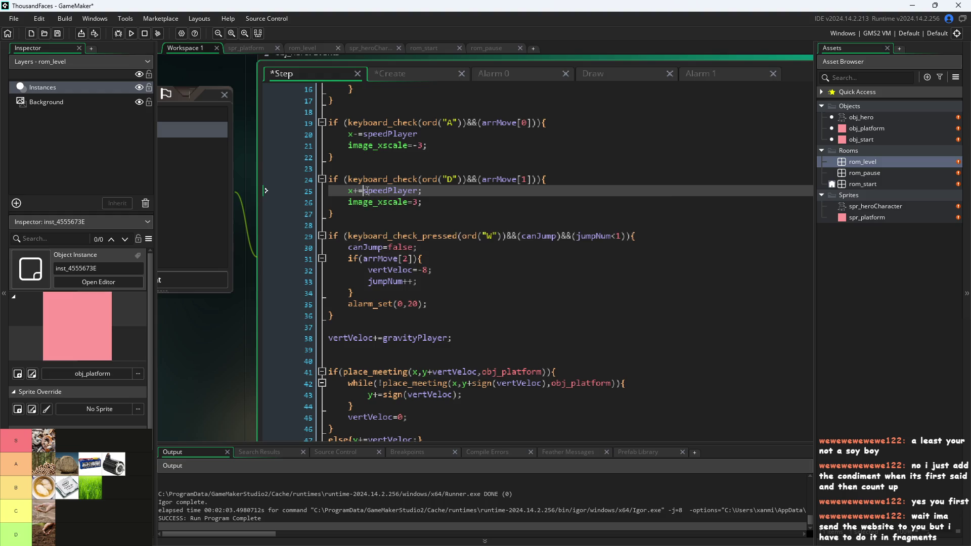
mouse_move(352, 204)
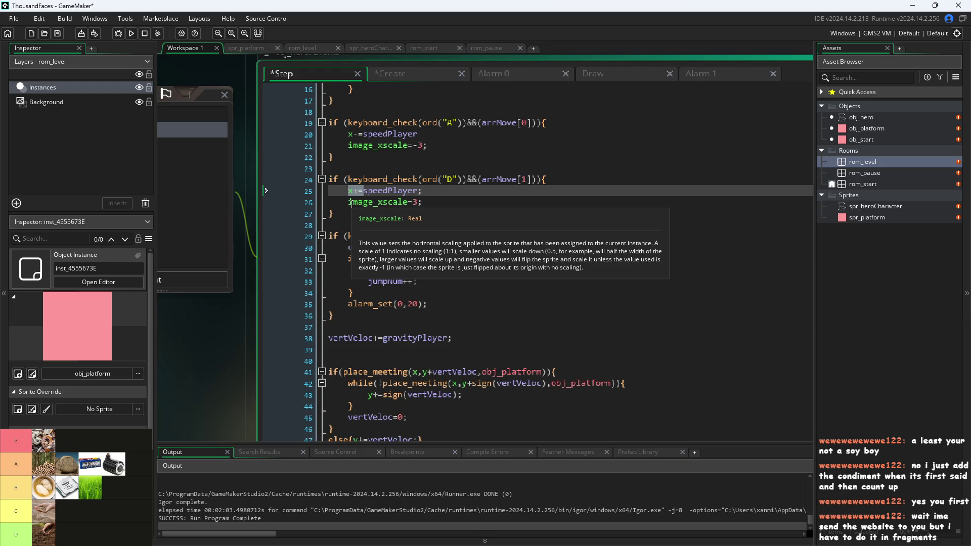
click(433, 338)
scroll(433, 314, down, 3)
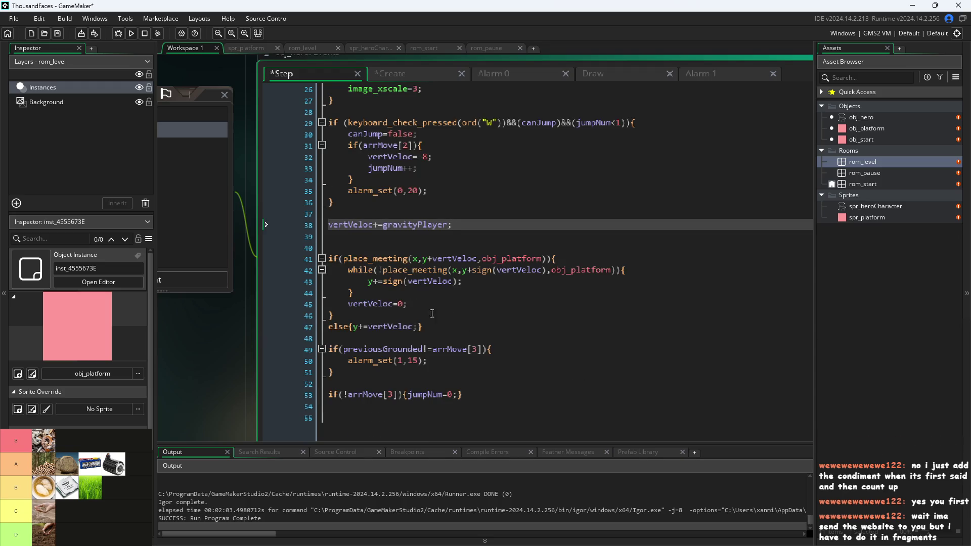
mouse_move(447, 329)
mouse_down()
mouse_move(384, 327)
mouse_move(247, 253)
mouse_up()
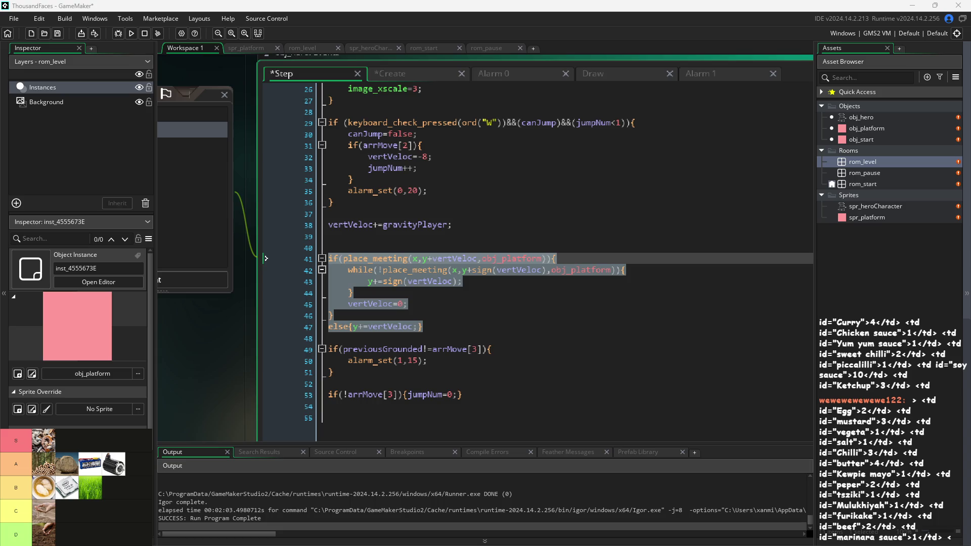
Select the vertical collision block on lines 41–47 and copy it.
click(429, 293)
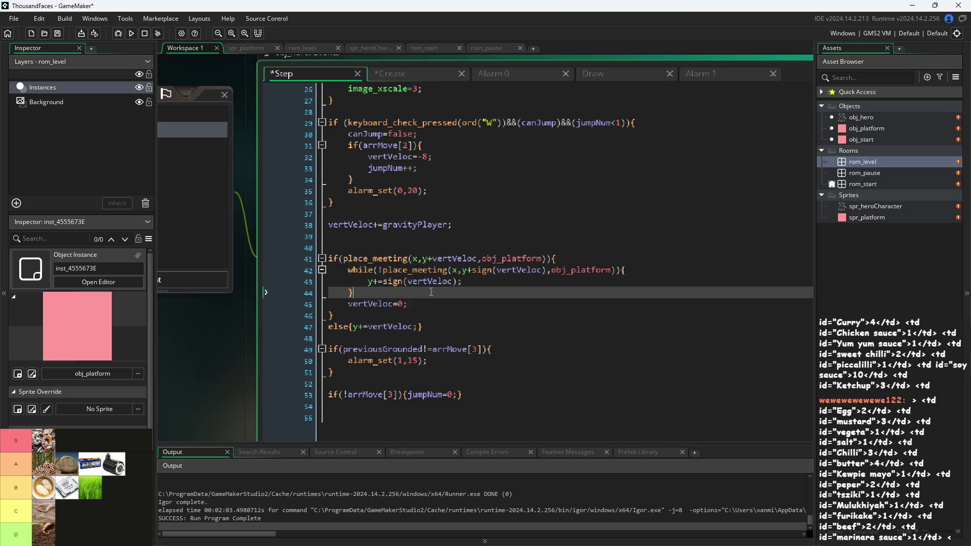
mouse_move(429, 265)
click(444, 303)
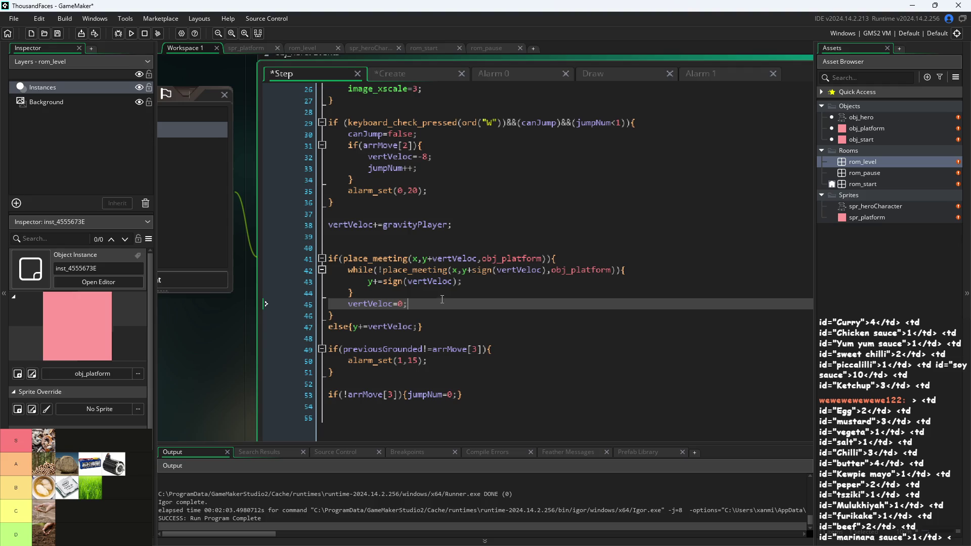
mouse_move(424, 326)
mouse_down()
mouse_move(266, 304)
mouse_move(266, 256)
mouse_up()
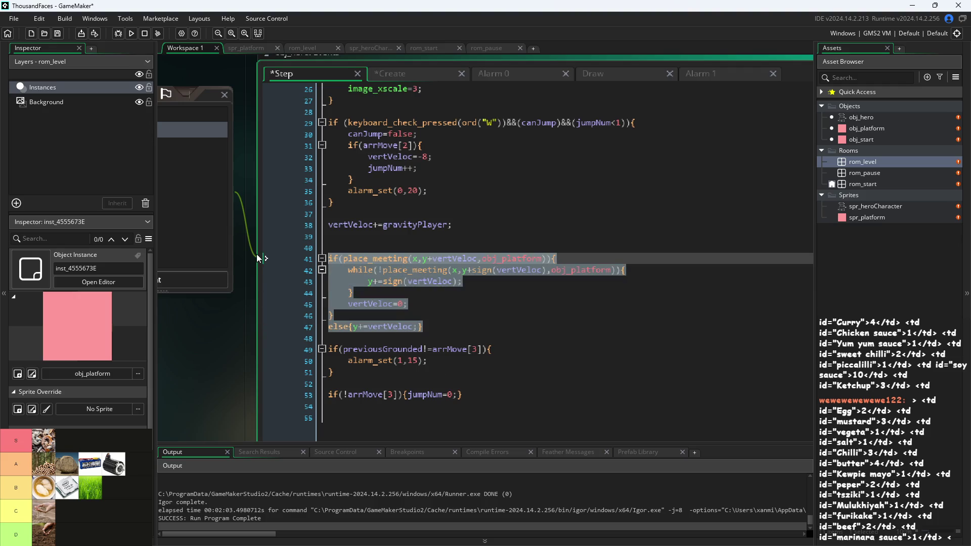
key(ctrl+c)
Paste the block as lines 48–54 and remove +vertVeloc so it tests place_meeting(x,y,obj_platform).
click(453, 331)
key(Return)
key(ctrl+v)
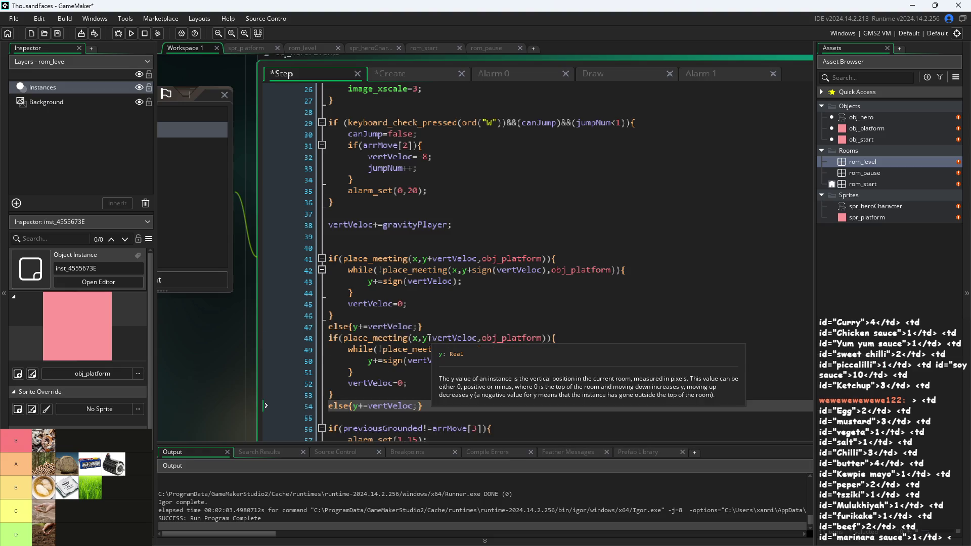
drag(428, 339, 476, 341)
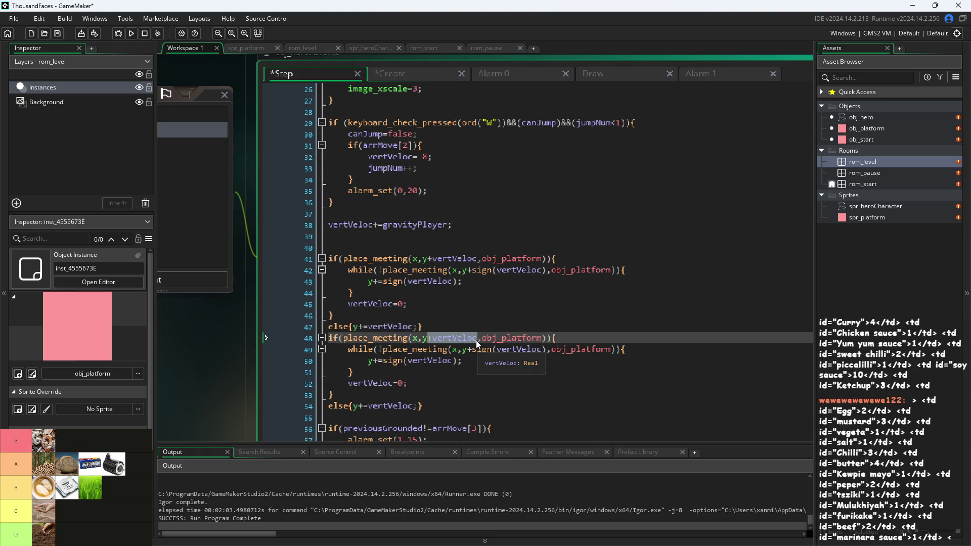
key(BackSpace)
click(441, 179)
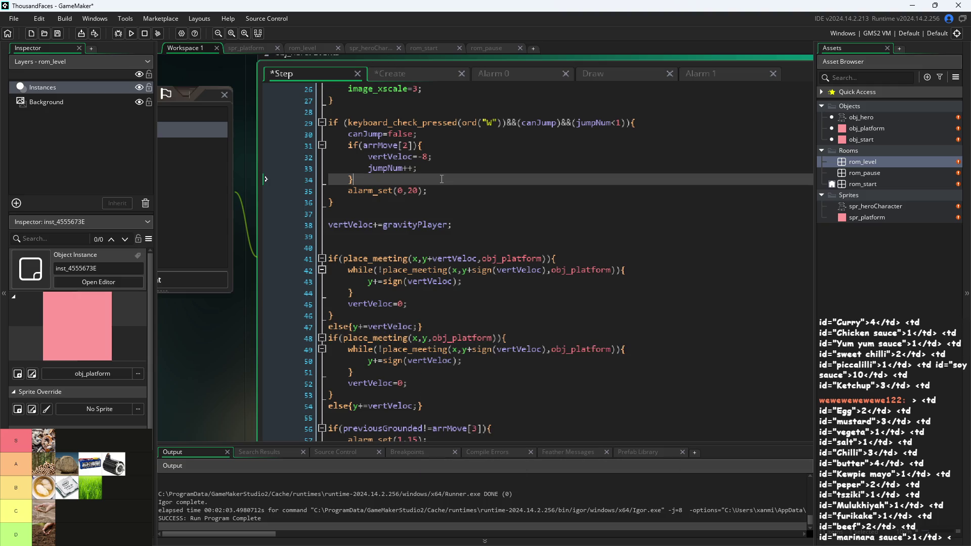
scroll(442, 174, up, 3)
Check the Create event variables, return to the Step code, and bring up find and replace.
click(393, 75)
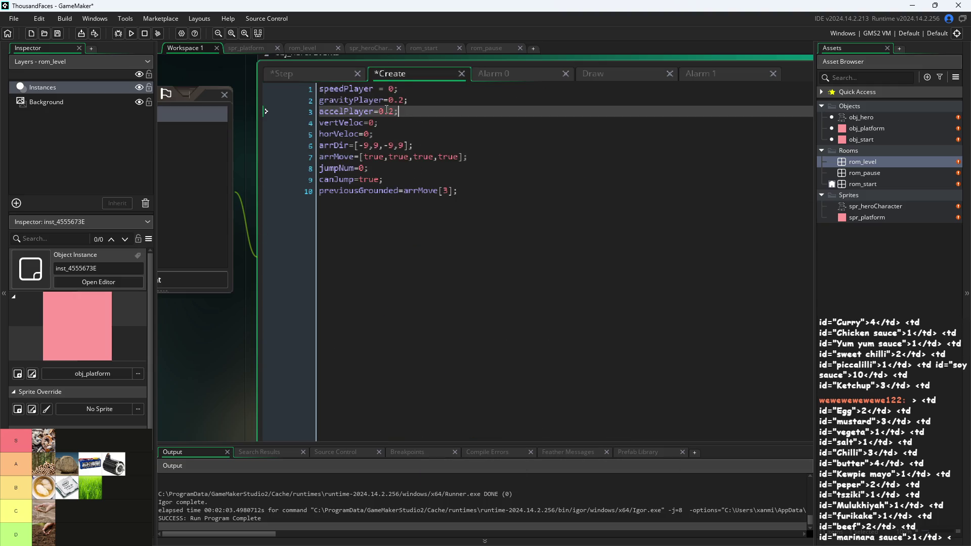
click(321, 74)
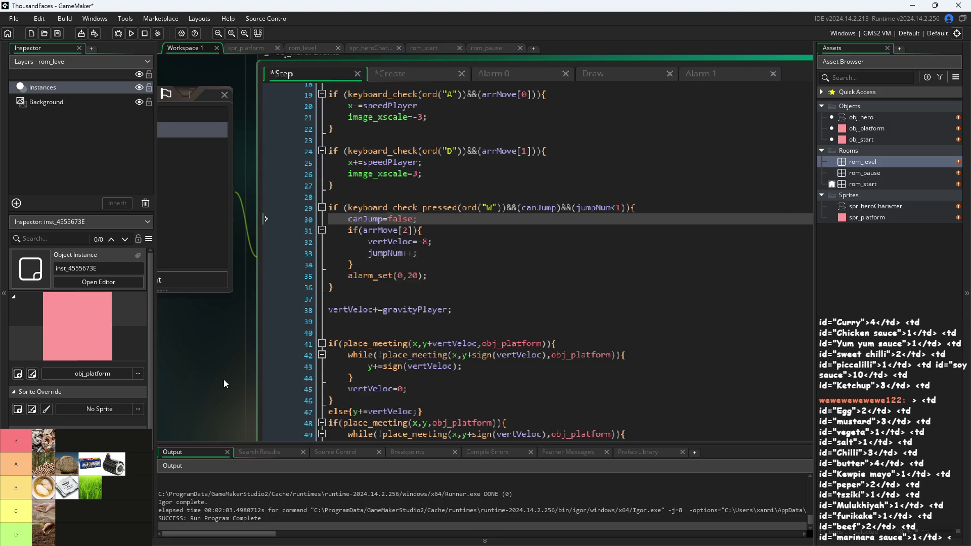
scroll(223, 379, down, 2)
key(ctrl+f)
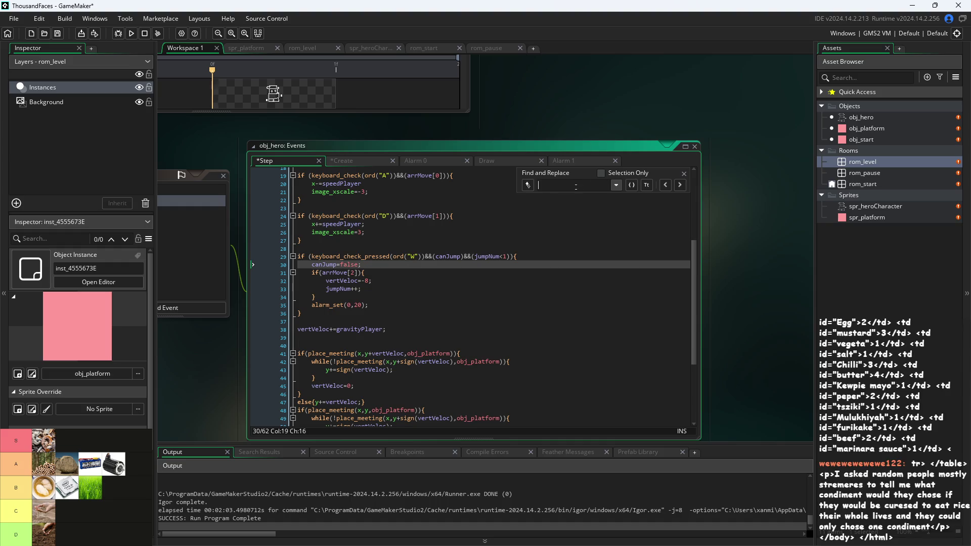
Replace speedPlayer with horVeloc on line 20 so the A key moves x by horVeloc.
click(590, 186)
text(spee)
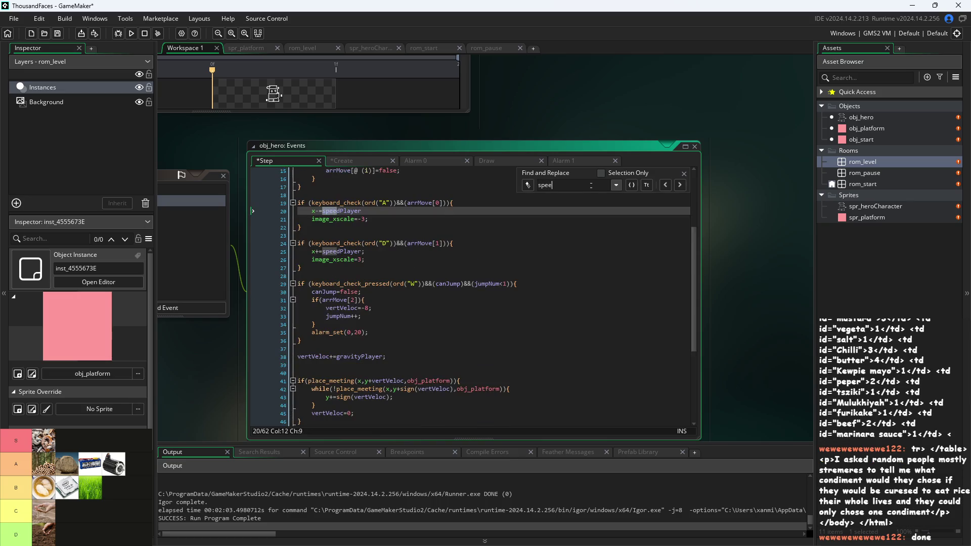
text(dPlayer)
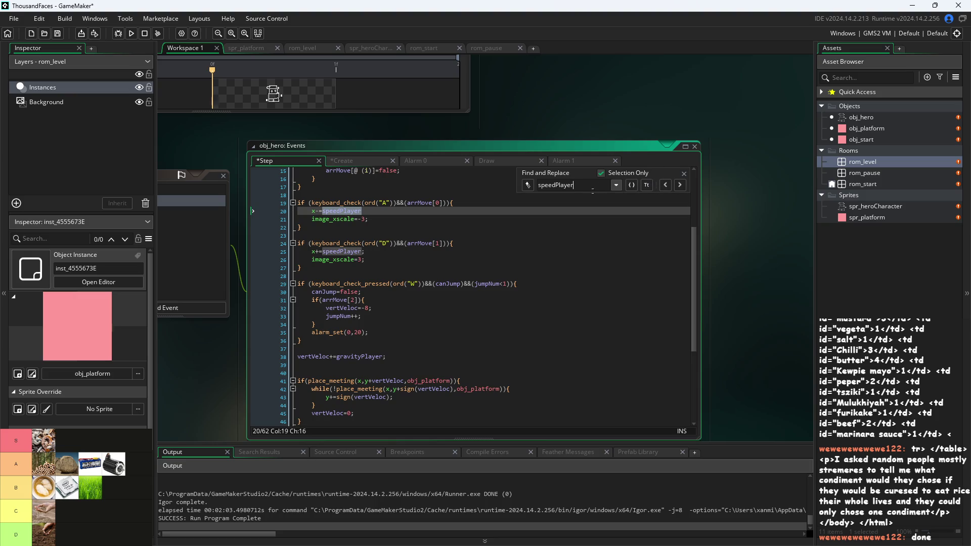
click(527, 185)
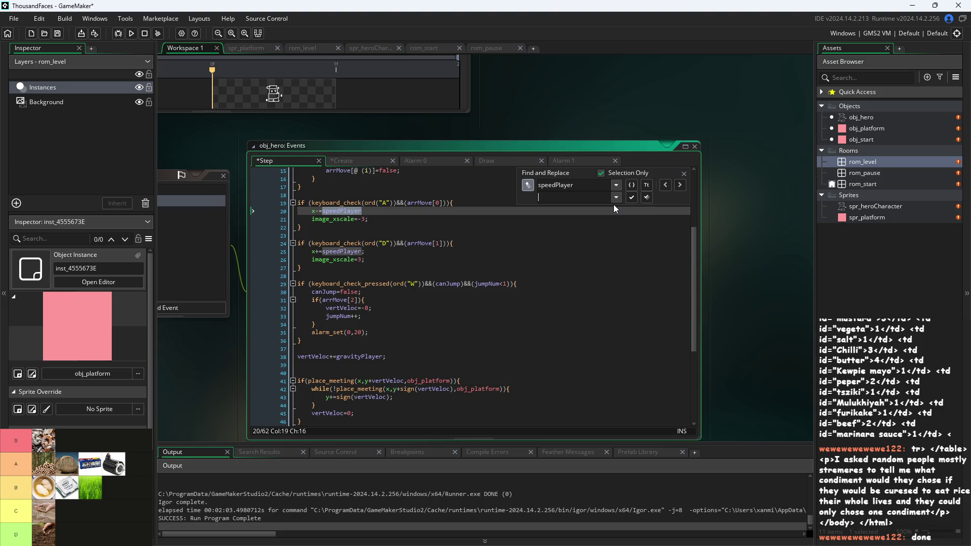
text(horVeloc)
click(645, 198)
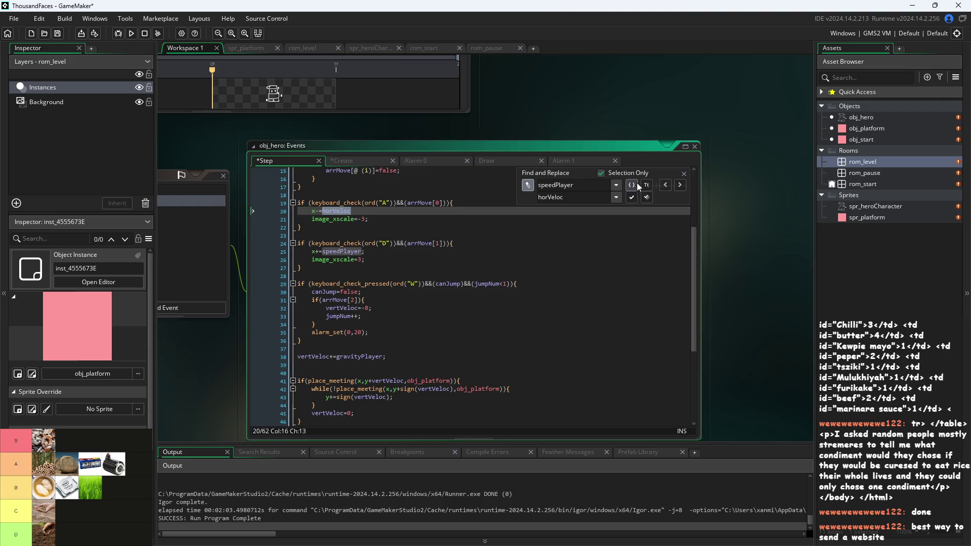
click(652, 175)
click(684, 174)
Replace speedPlayer with horVeloc on line 25 so the D key moves x by horVeloc.
click(506, 259)
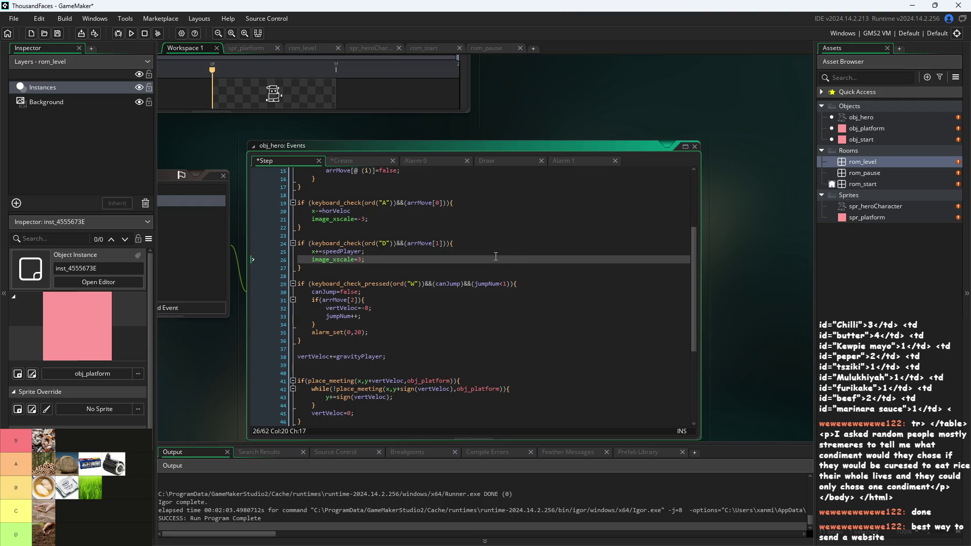
key(ctrl+f)
text(s)
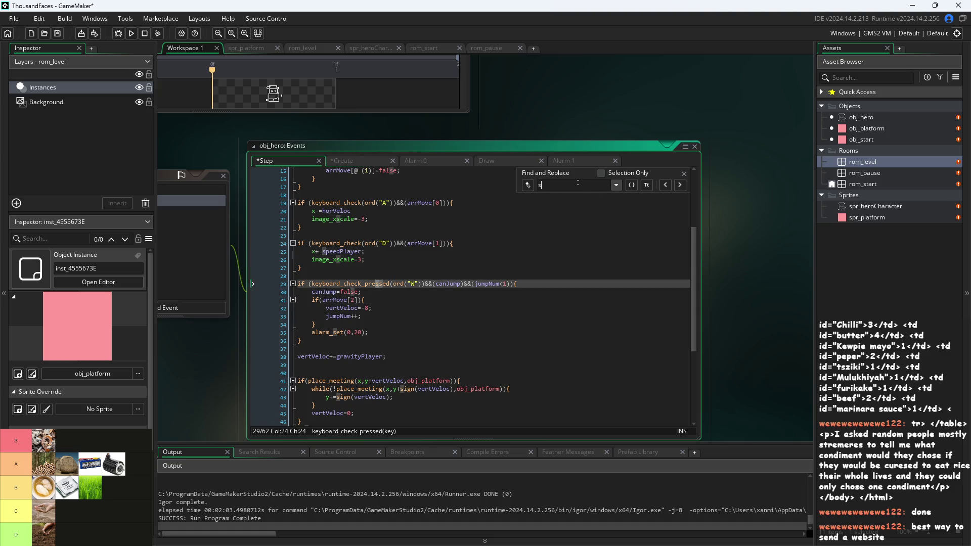
text(peedPlayer)
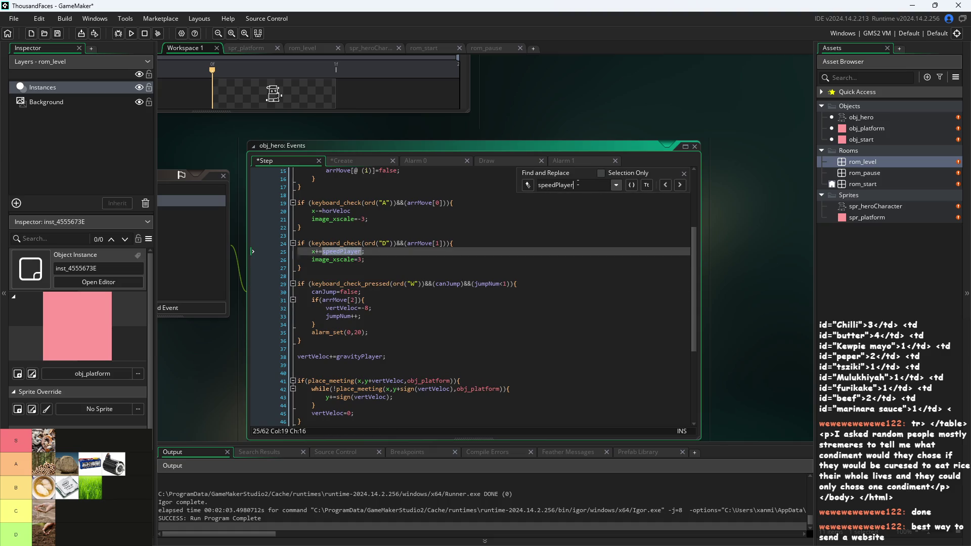
click(617, 185)
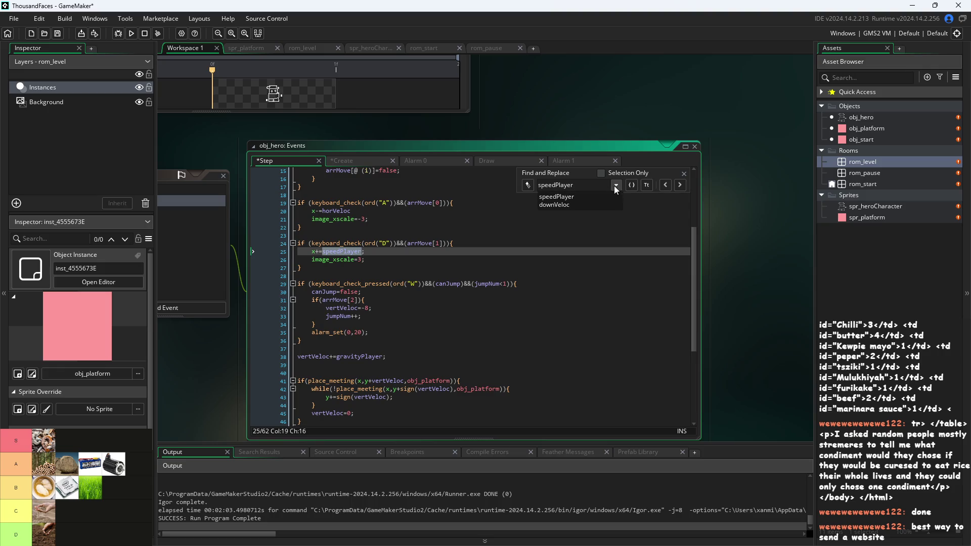
click(528, 185)
click(527, 185)
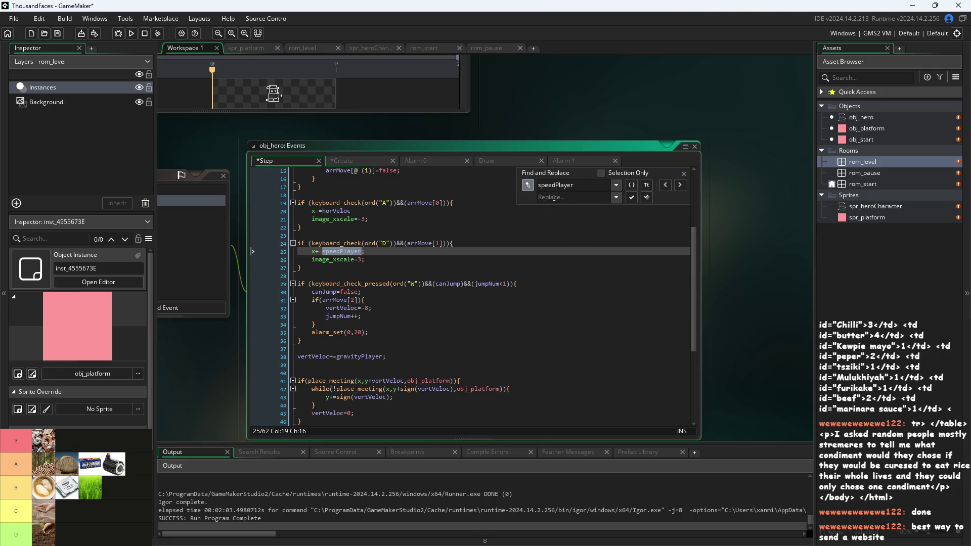
text(horVeloc)
click(634, 174)
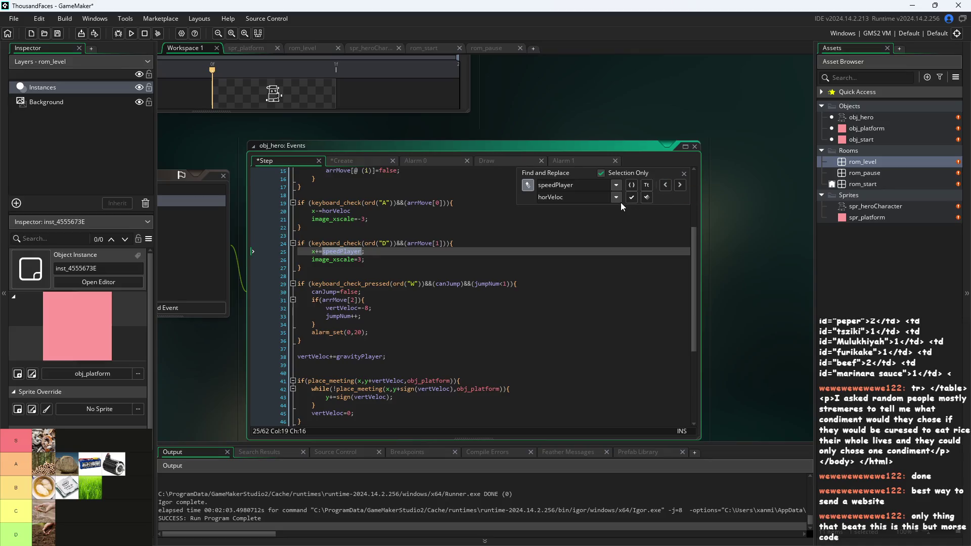
click(646, 198)
Delete the unused speedPlayer = 0 variable from the hero's Create event.
scroll(430, 271, up, 4)
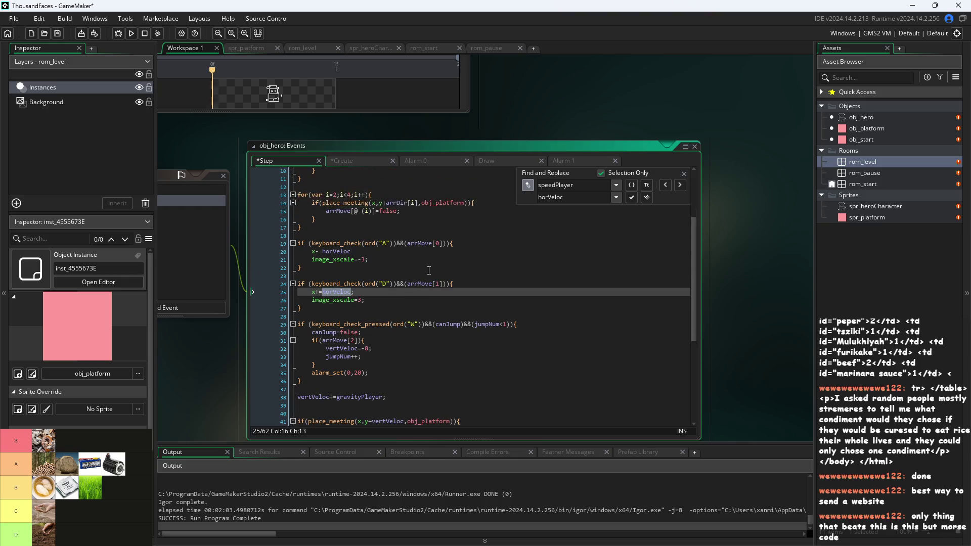
click(344, 161)
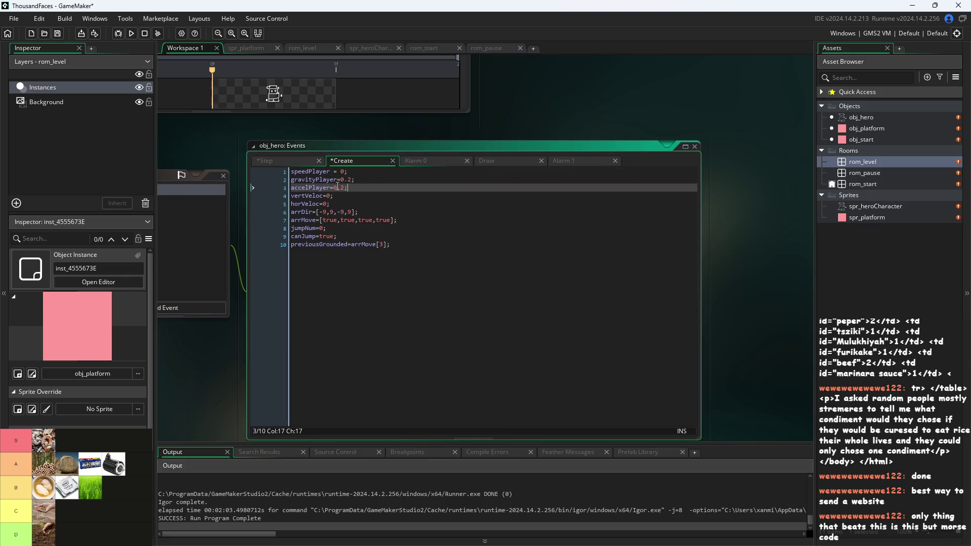
click(334, 204)
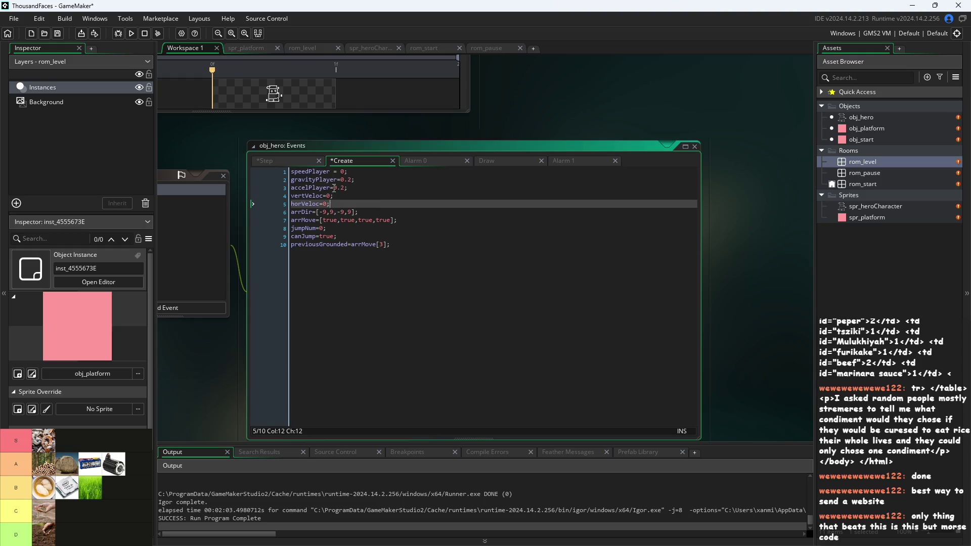
drag(349, 171, 241, 178)
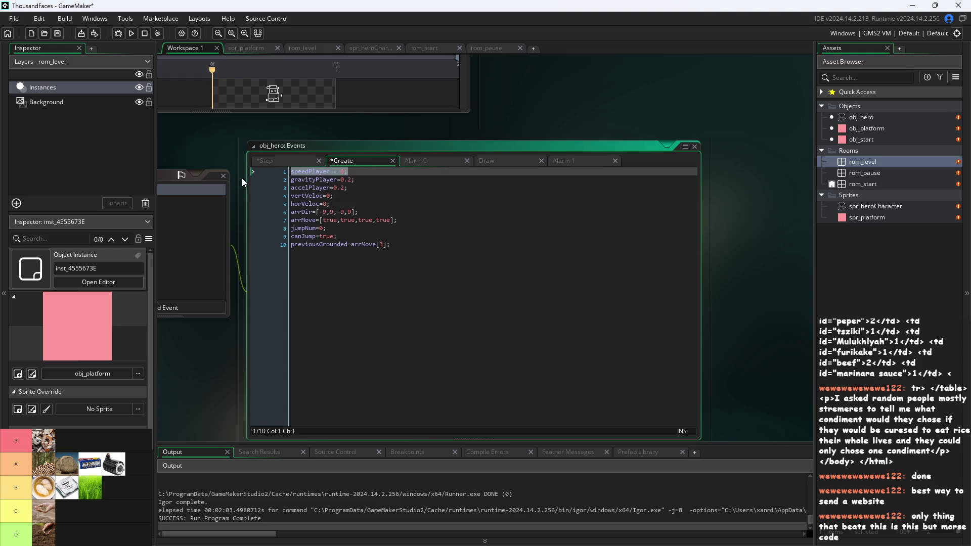
key(Delete)
key(Delete)
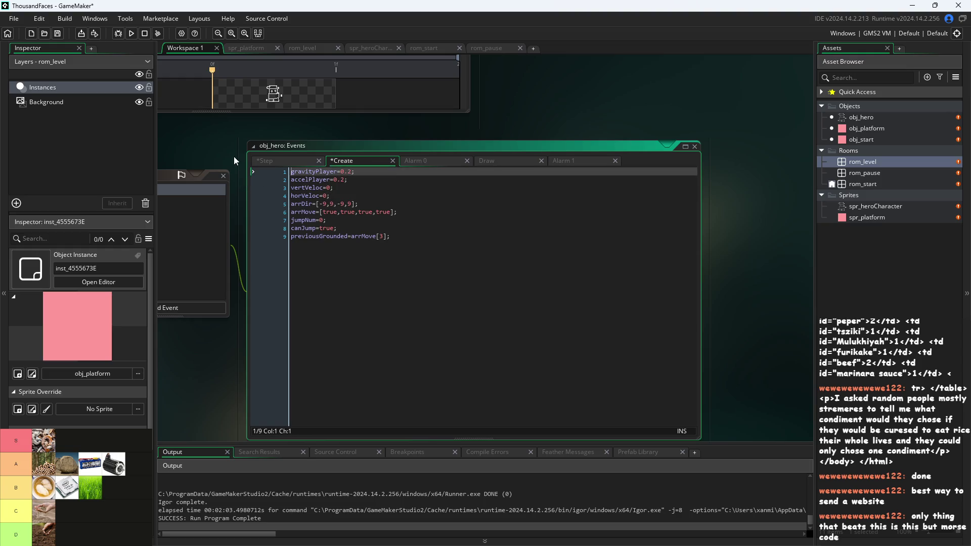
Back in the Step event, check the x-=horVeloc line and scroll down through the code.
click(283, 161)
key(ctrl+h)
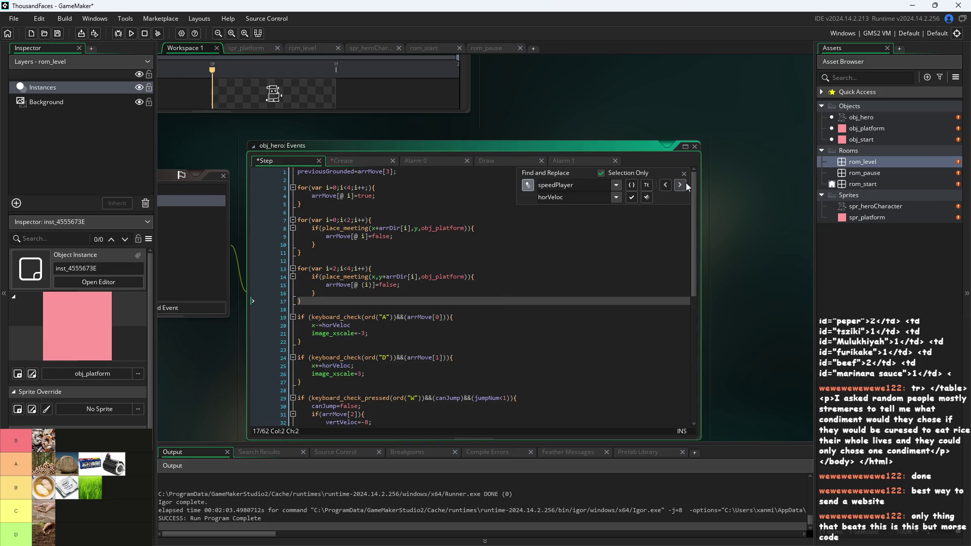
click(685, 174)
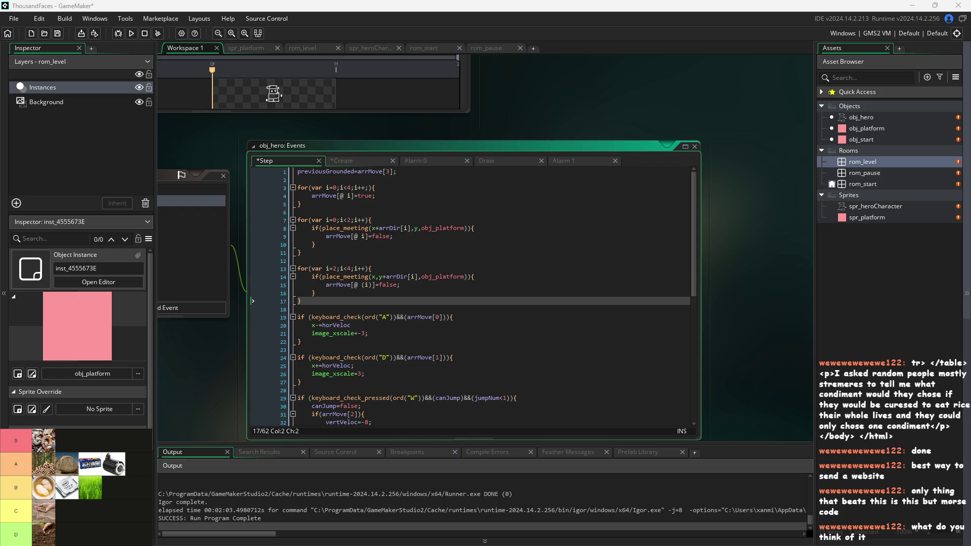
click(462, 332)
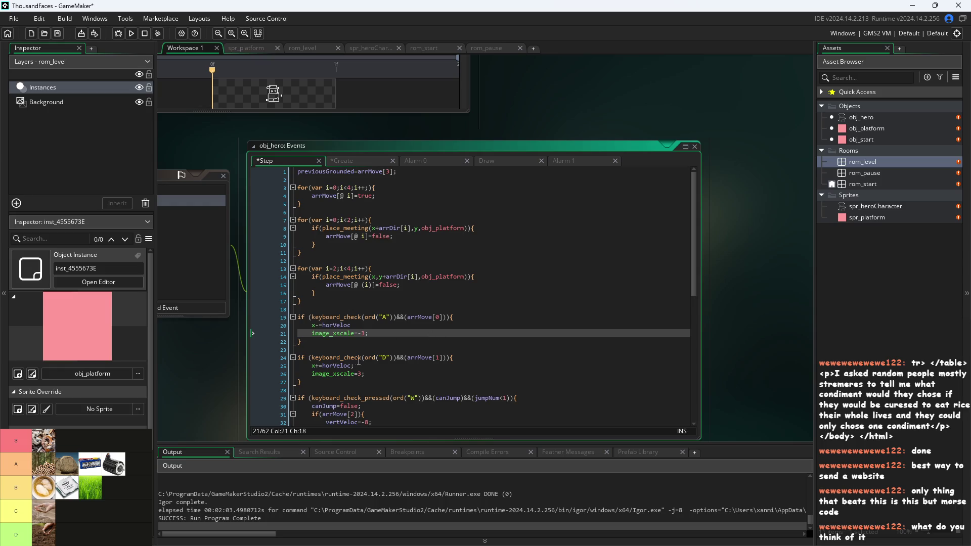
click(367, 326)
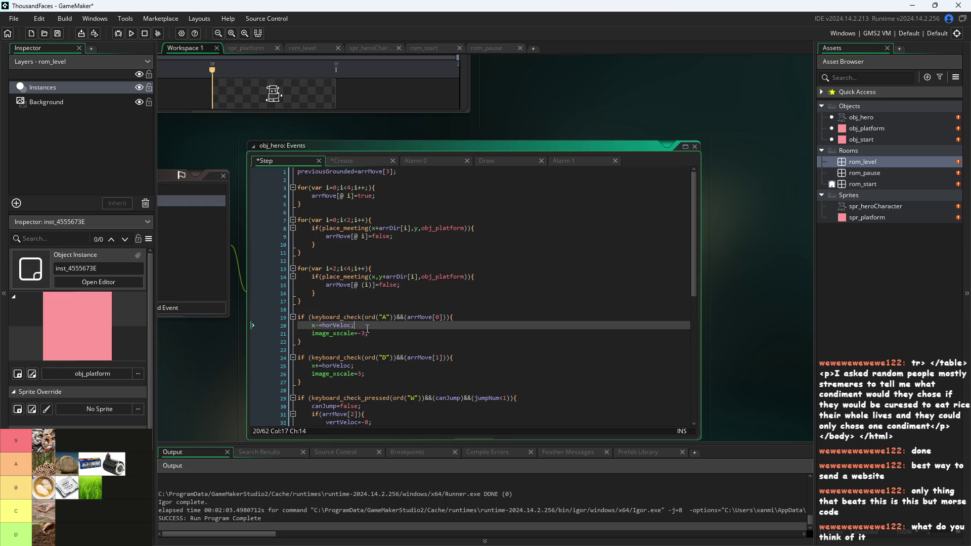
scroll(367, 329, up, 2)
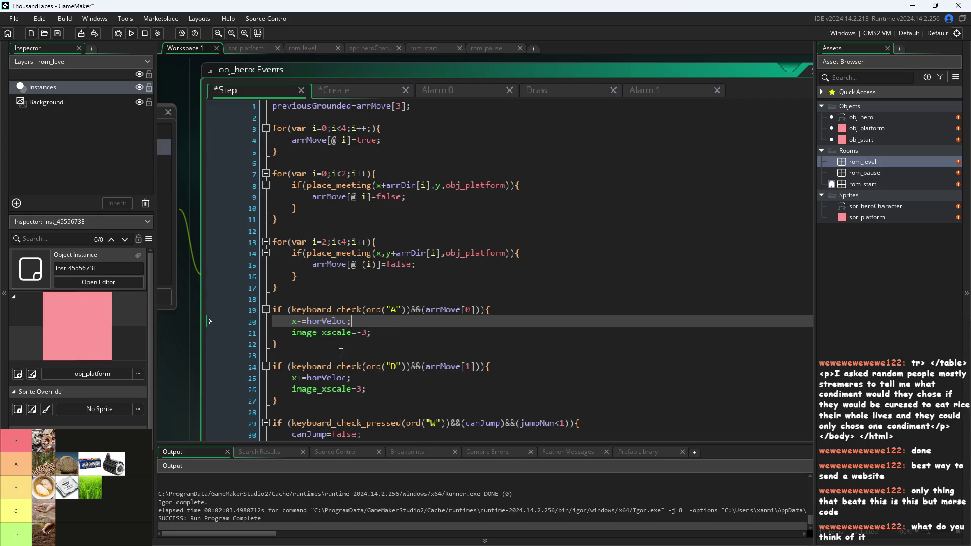
scroll(384, 313, down, 1)
scroll(352, 394, down, 5)
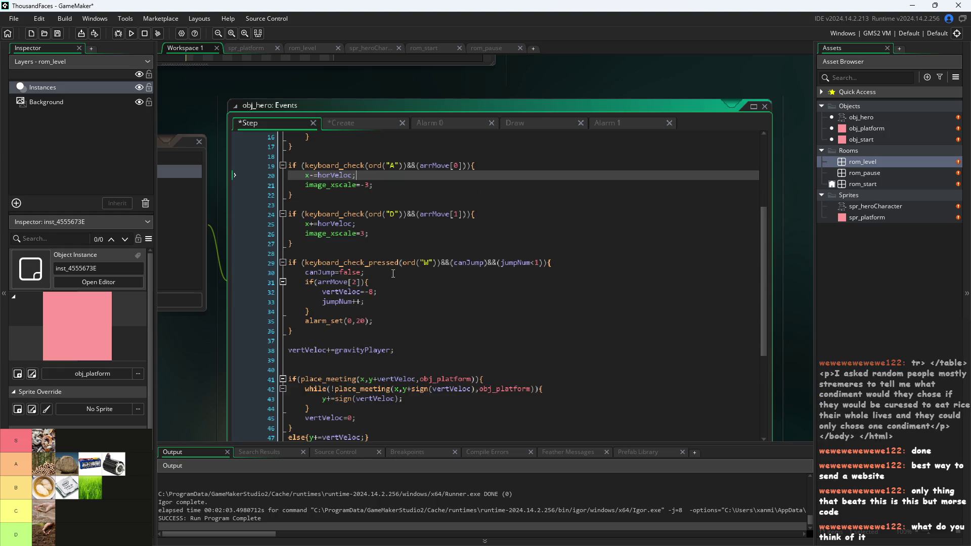
scroll(374, 294, down, 6)
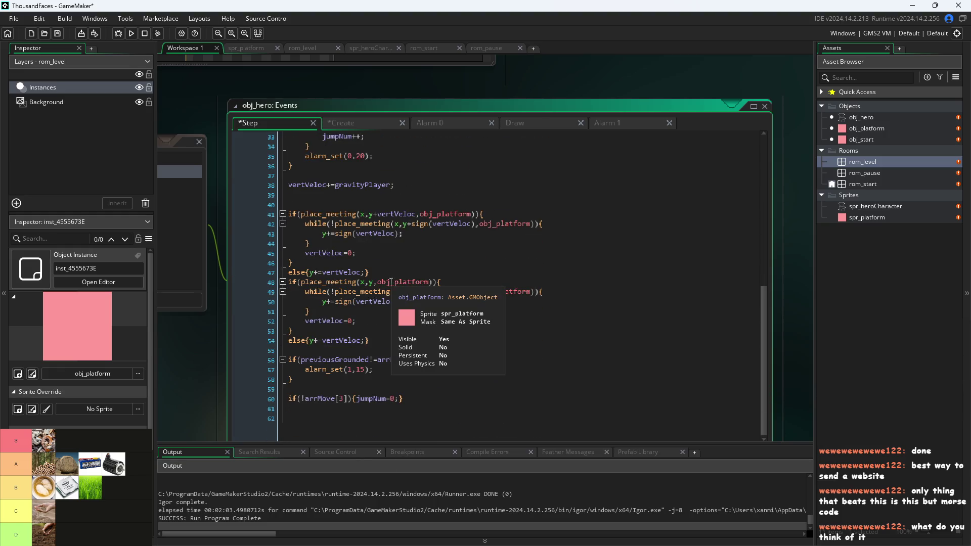
Make line 48's collision check test x+horVeloc.
click(382, 330)
click(390, 350)
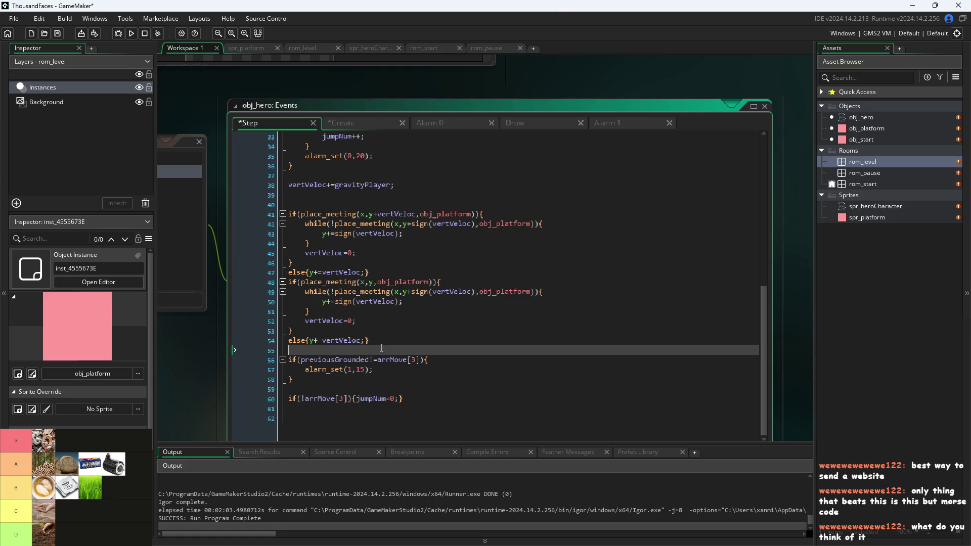
click(365, 281)
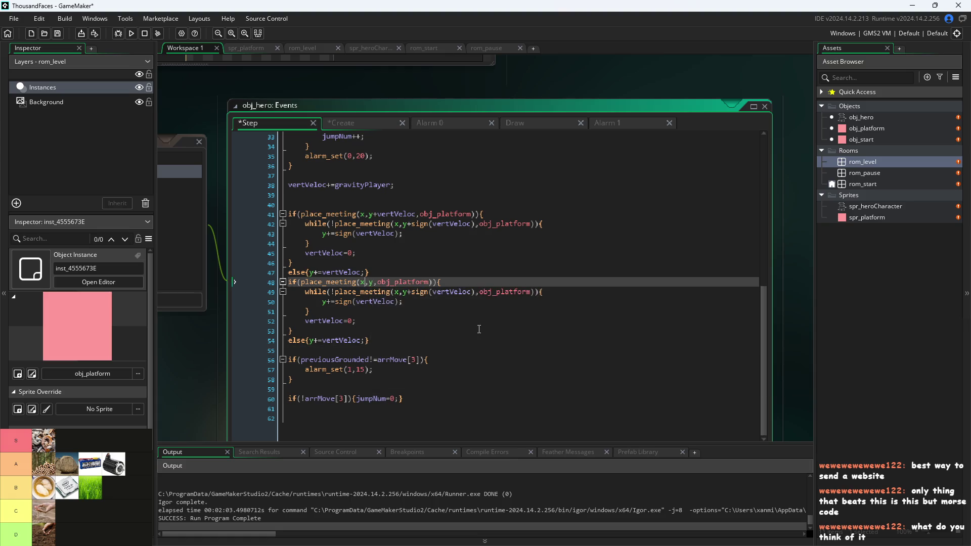
text(+ho)
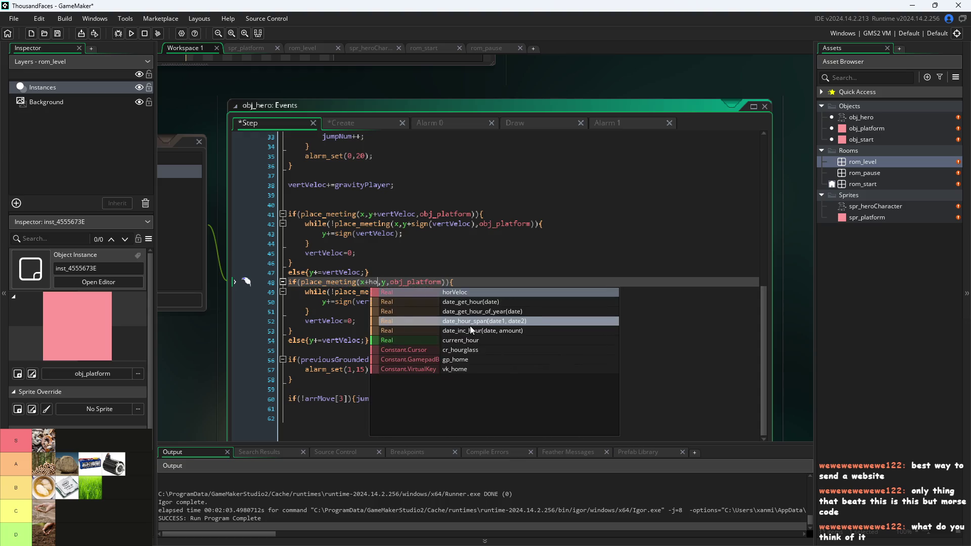
text(r)
key(Return)
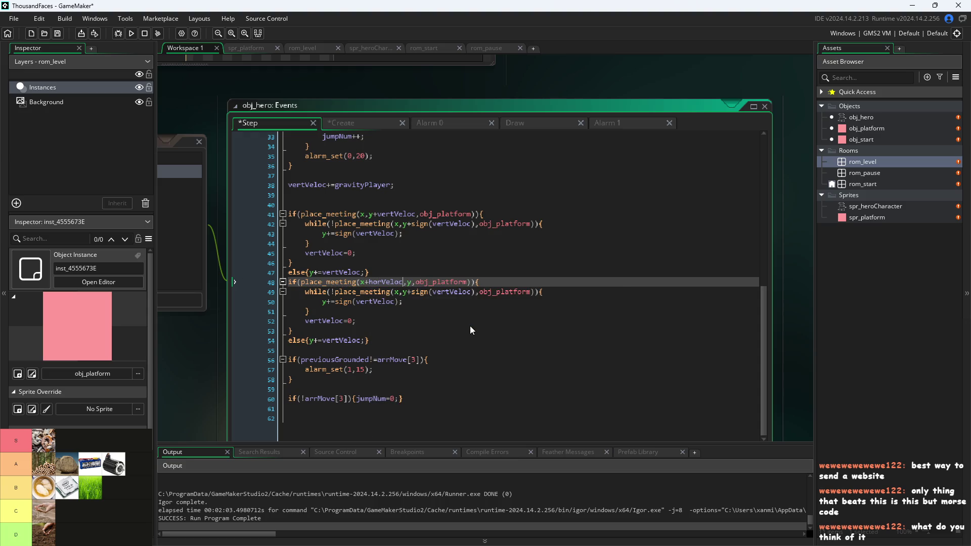
Move line 49's offset after x and rename it to sign(horVeloc).
key(Down)
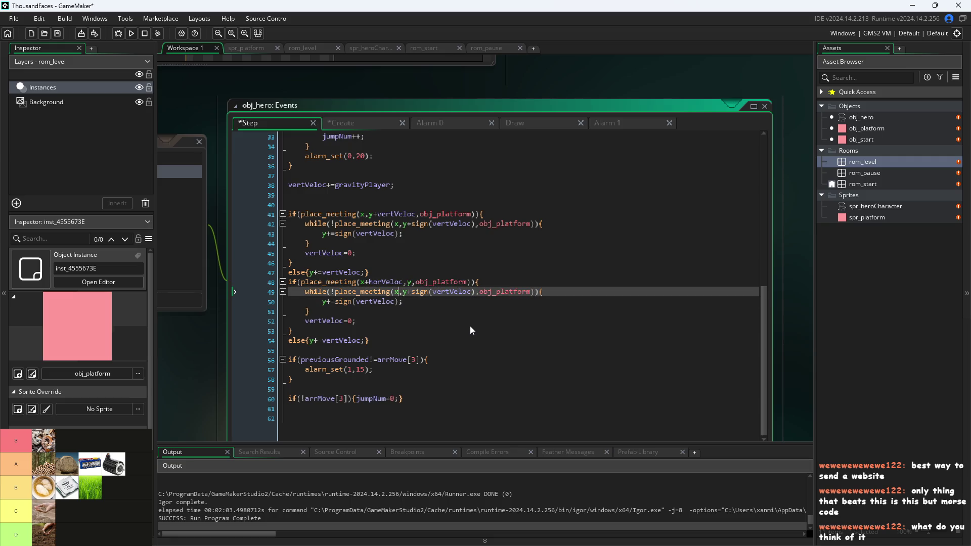
key(shift+Right)
key(shift+Right)
key(shift+Right)
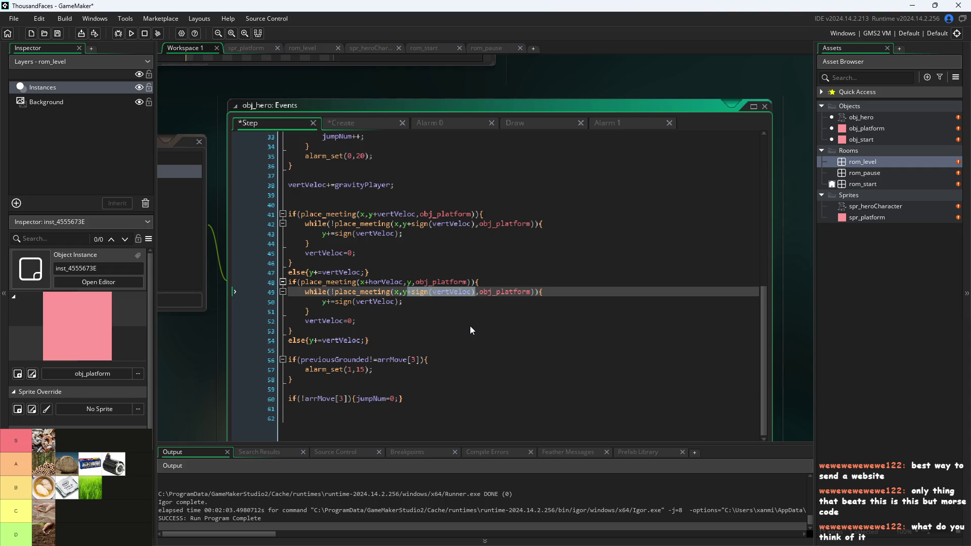
key(BackSpace)
key(ctrl+z)
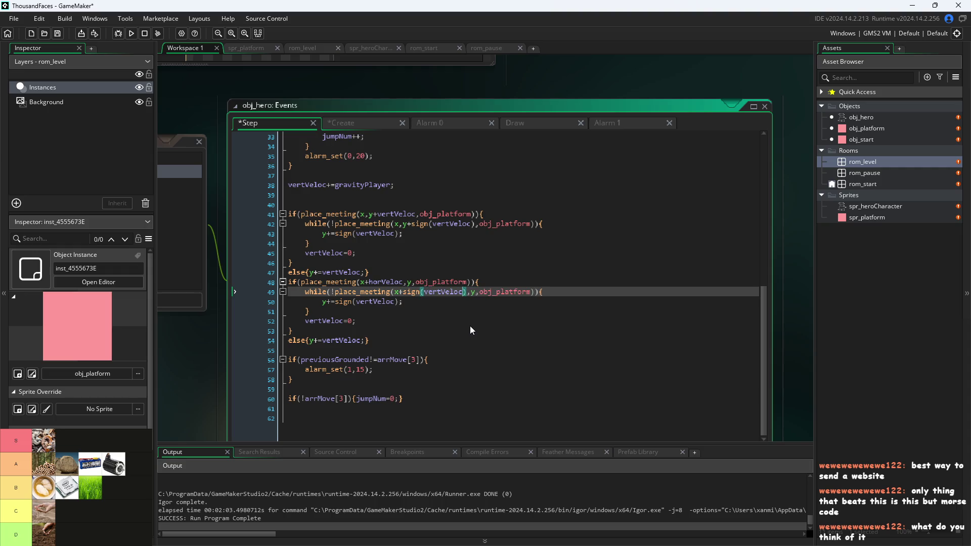
key(BackSpace)
key(BackSpace)
key(BackSpace)
text(how)
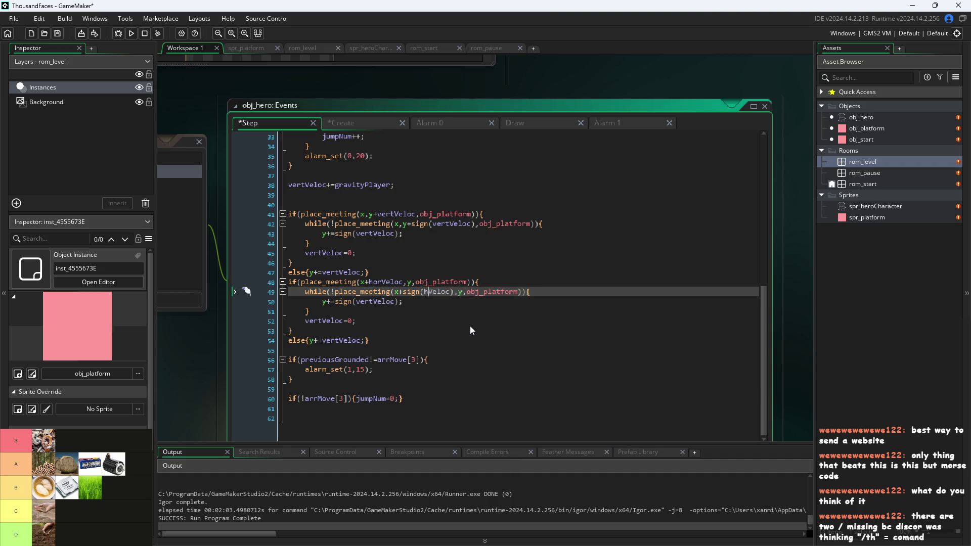
key(BackSpace)
text(r)
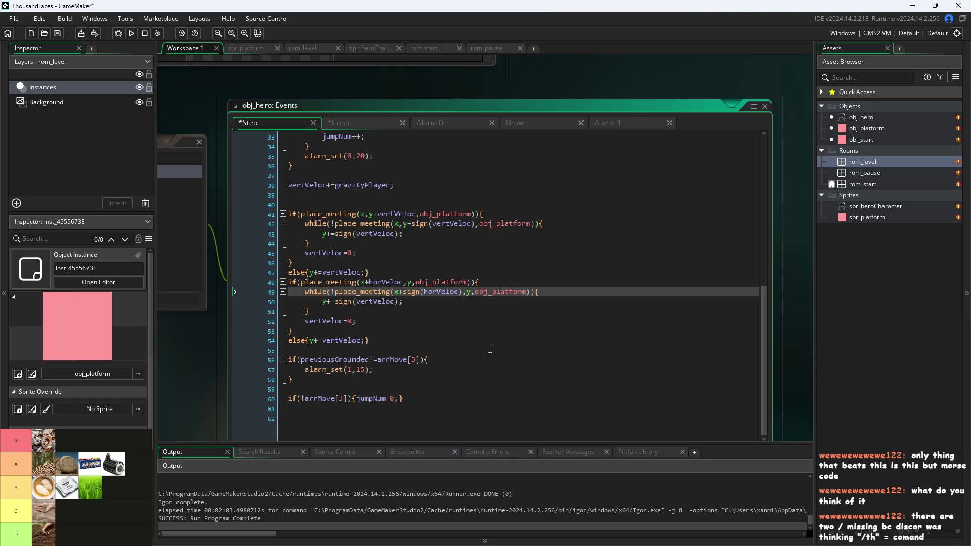
key(alt+Tab)
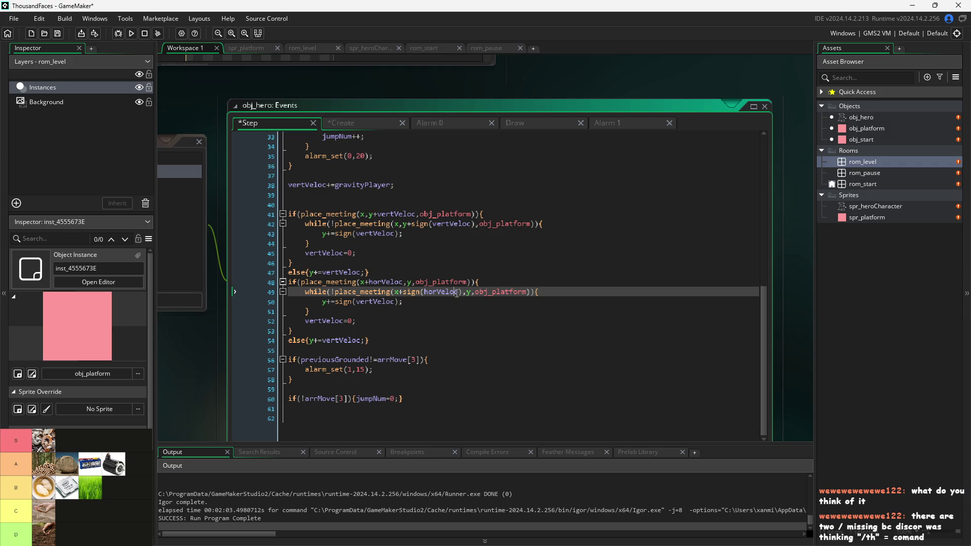
Step through the collision loop lines 50 to 56 to review the block.
click(473, 309)
click(476, 302)
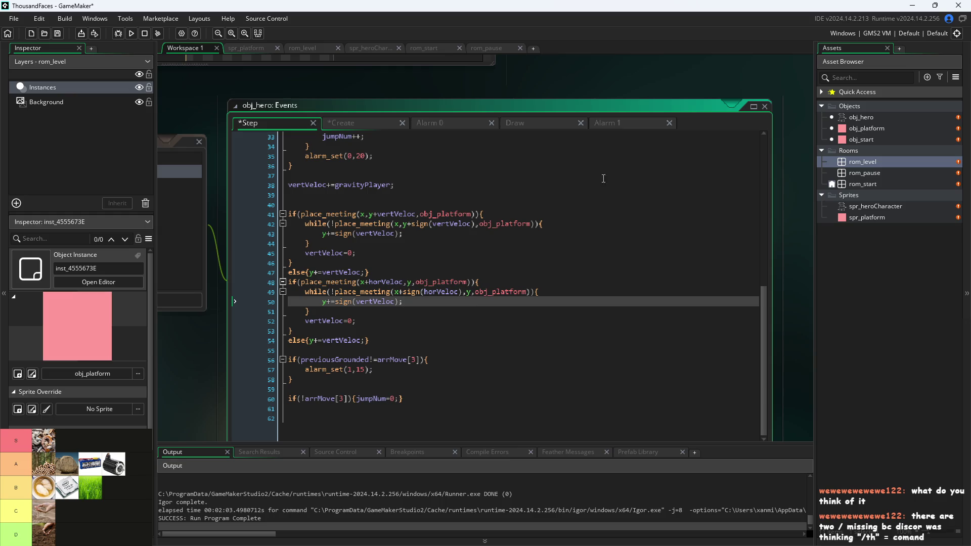
click(527, 311)
click(527, 292)
click(527, 301)
click(528, 312)
click(529, 321)
click(528, 330)
click(529, 341)
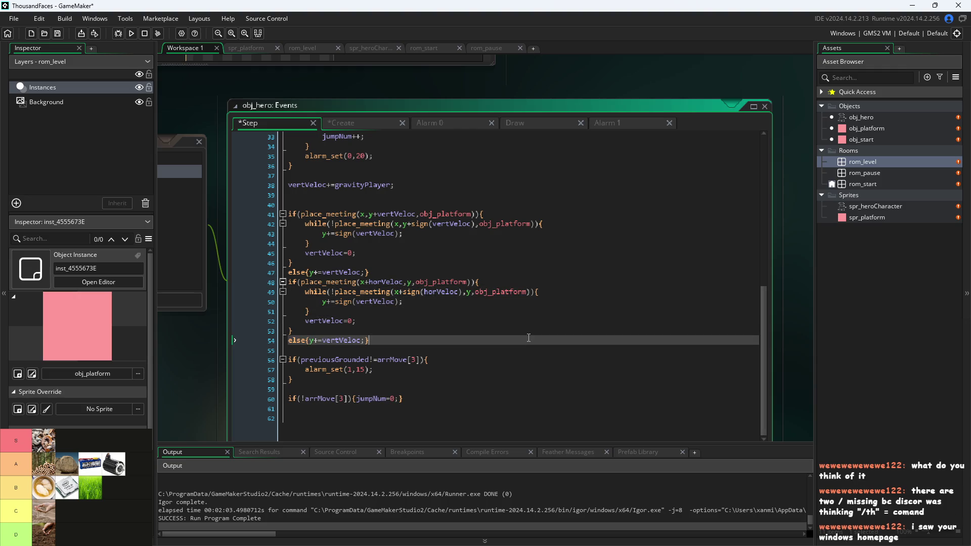
click(528, 350)
click(528, 357)
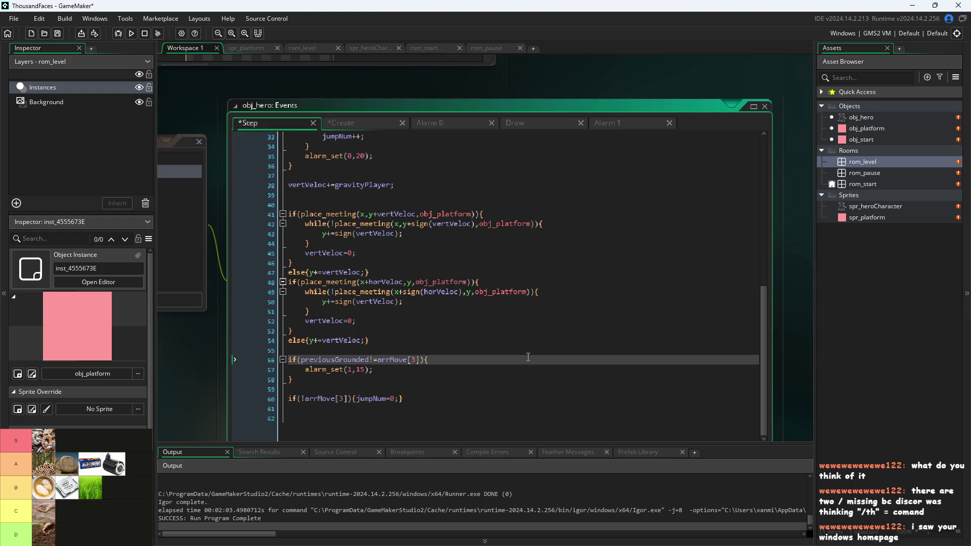
click(912, 5)
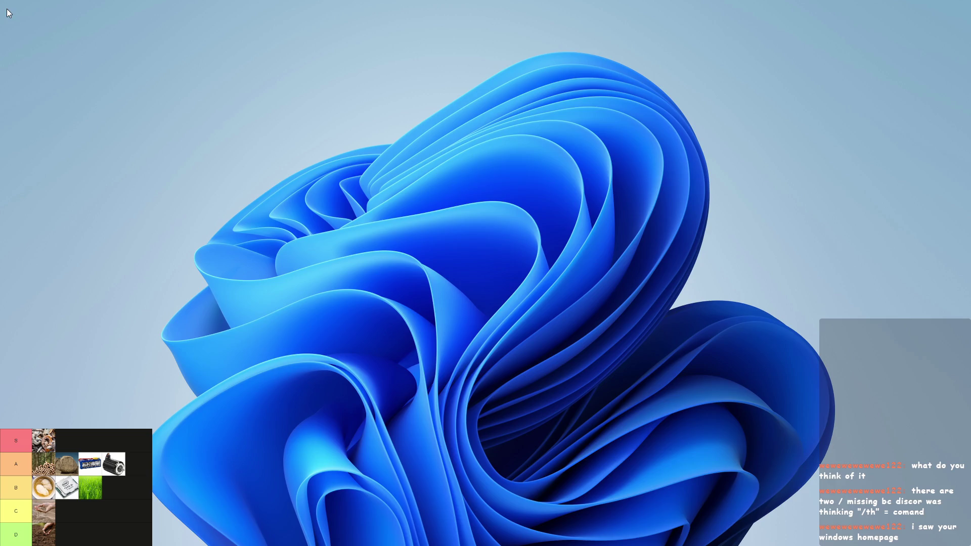
mouse_move(7, 8)
mouse_down()
mouse_move(696, 352)
mouse_move(918, 543)
mouse_move(859, 507)
mouse_up()
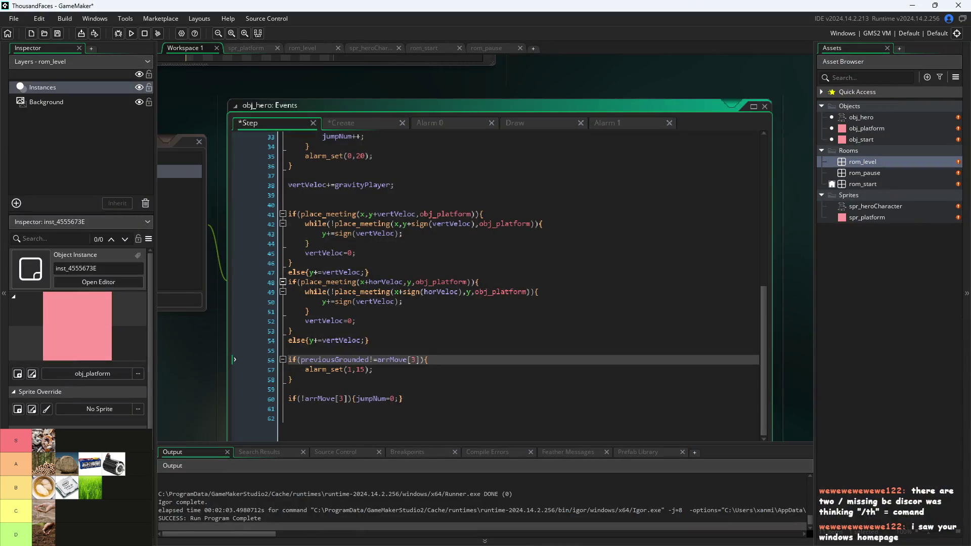
Review the collision block from line 44 down to line 55.
click(539, 245)
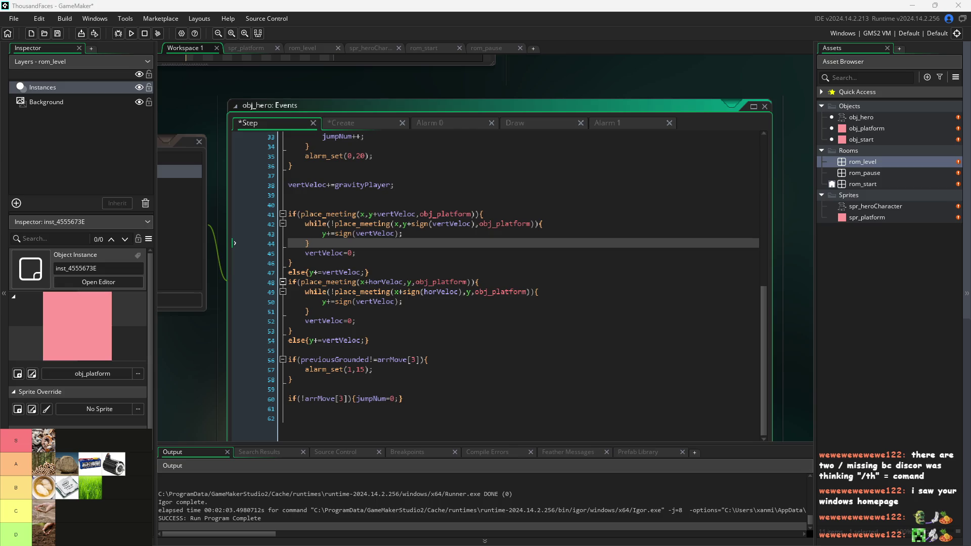
click(524, 335)
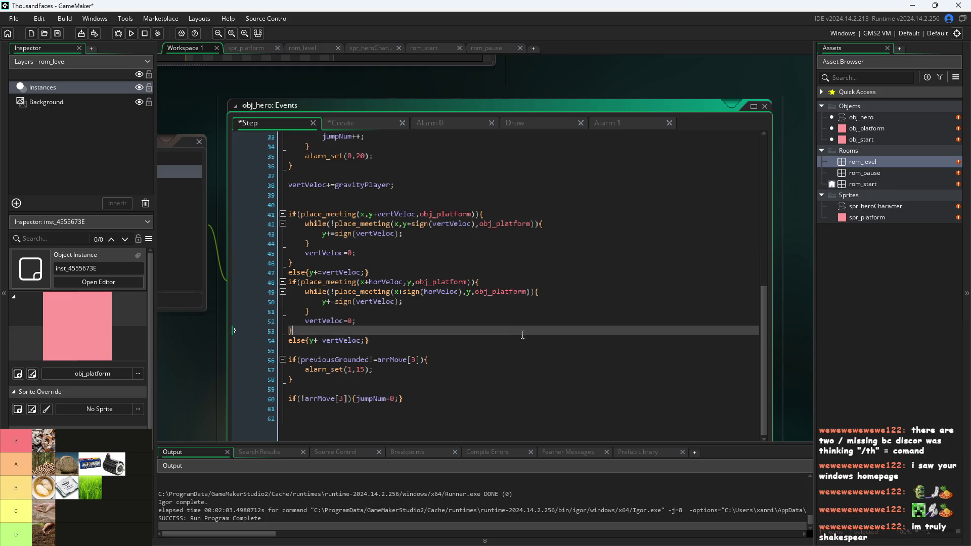
key(Down)
key(Up)
key(Up)
key(Down)
key(Down)
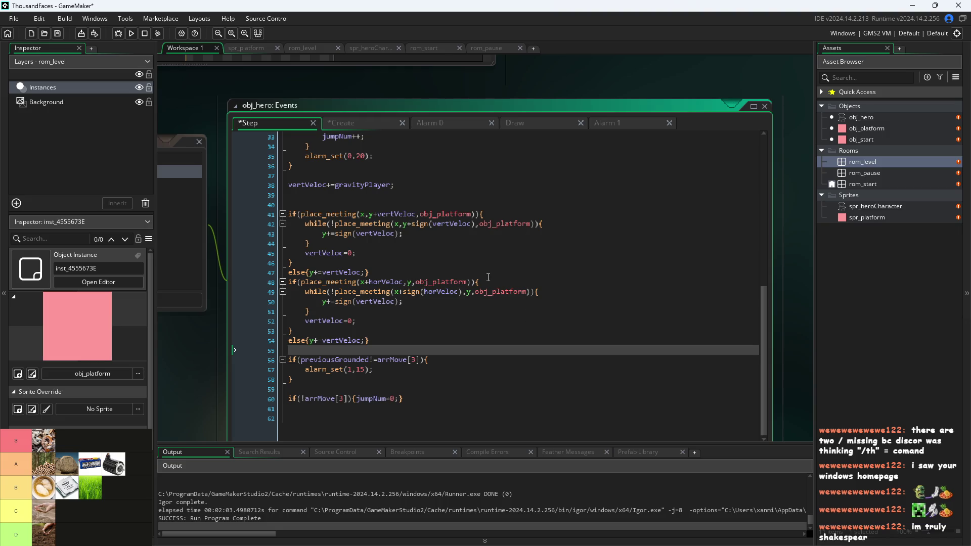
click(458, 313)
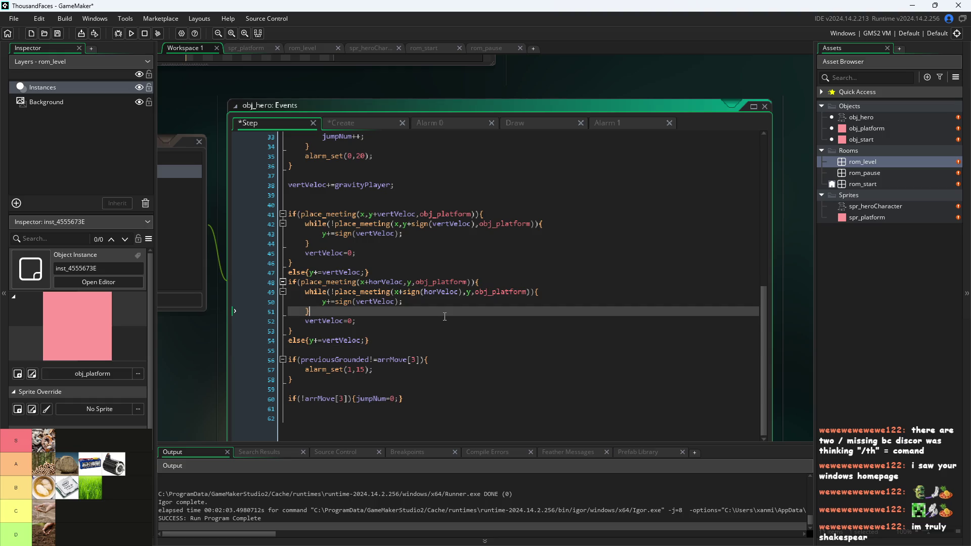
click(444, 322)
click(465, 311)
click(490, 301)
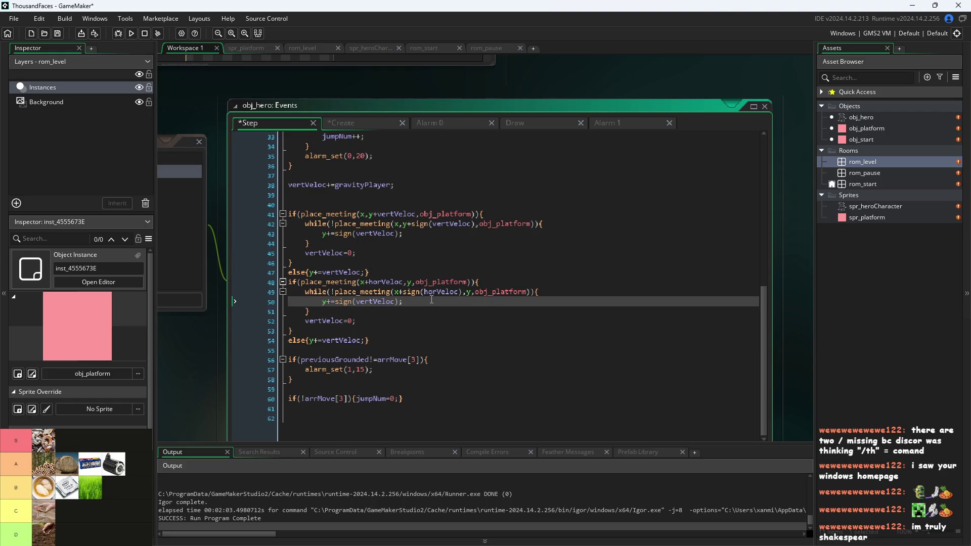
click(460, 292)
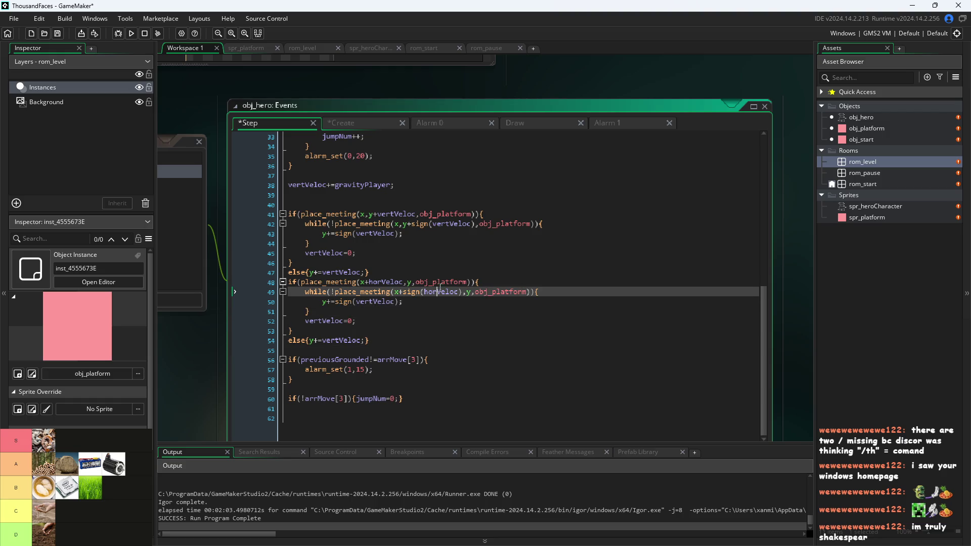
Change line 50 to x+=sign(horVeloc);.
click(326, 302)
key(BackSpace)
text(x)
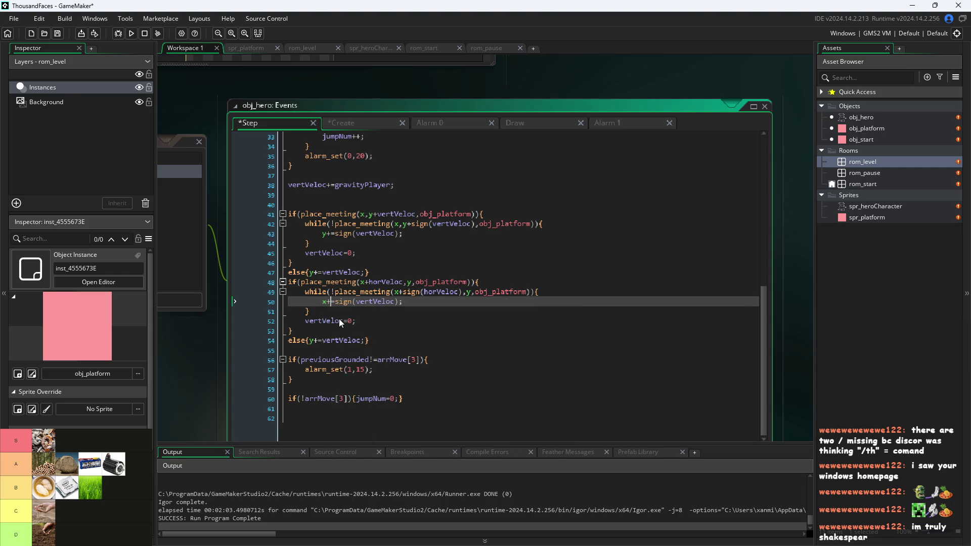
key(Right)
key(Right)
key(Right)
key(BackSpace)
key(BackSpace)
key(BackSpace)
text(ho)
text(r)
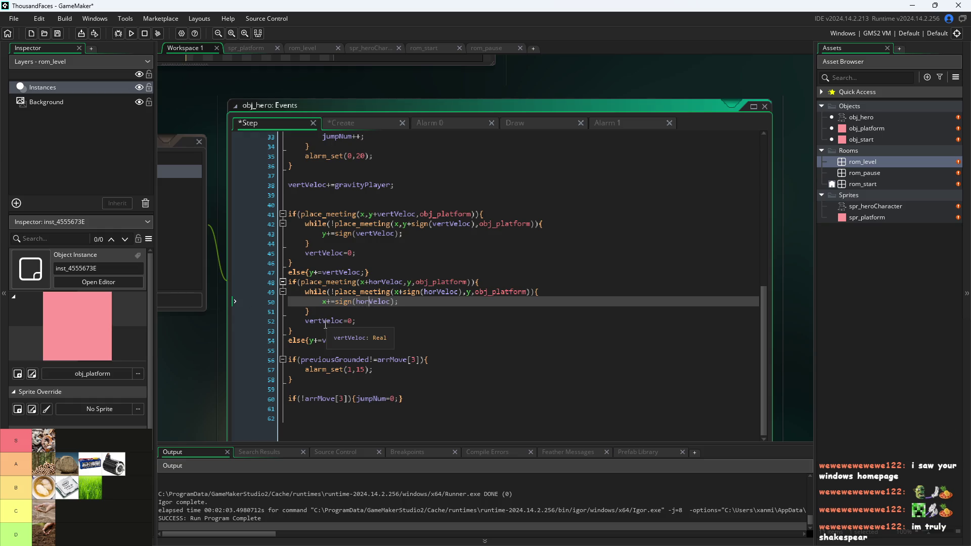
Make line 52 set horVeloc=0 and line 54 read else{x+=horVeloc;}, then save.
mouse_move(321, 320)
mouse_down()
mouse_move(305, 320)
mouse_move(418, 336)
mouse_up()
text(hor)
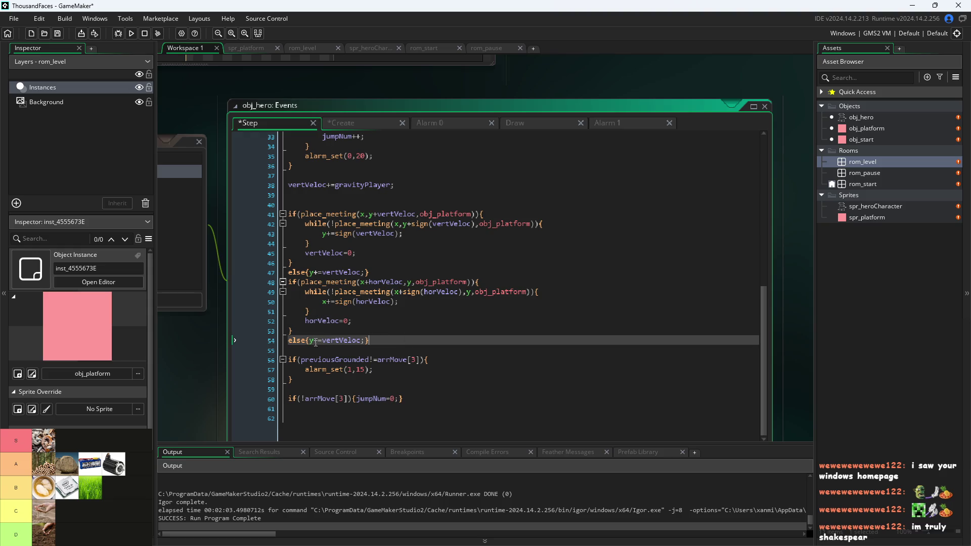
click(311, 341)
key(Right)
key(BackSpace)
key(Delete)
key(BackSpace)
key(BackSpace)
text(h)
text(how)
key(BackSpace)
text(r)
key(ctrl+s)
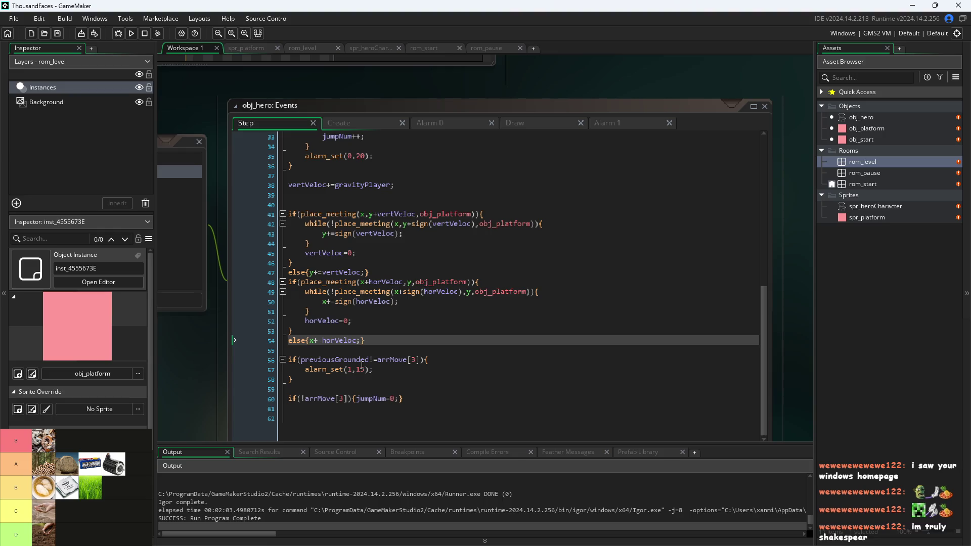
scroll(372, 309, up, 5)
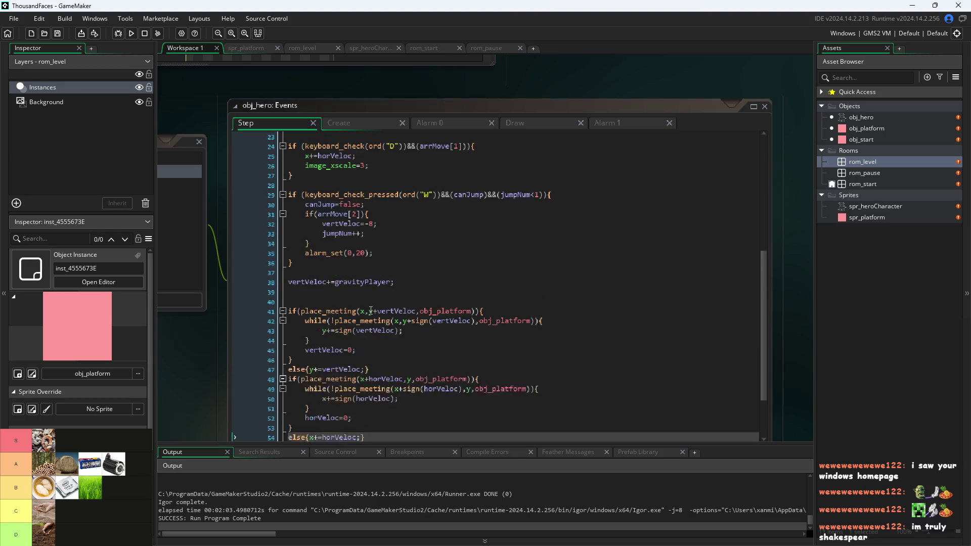
Add horVeloc+=accelPlayer; after the gravity line, glancing at the Create event variables.
click(410, 282)
key(Return)
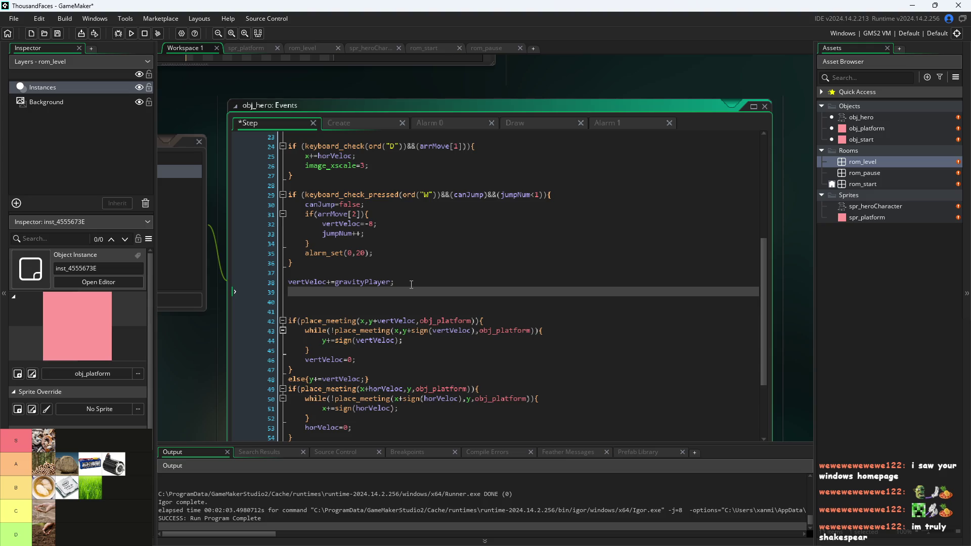
text(horVe)
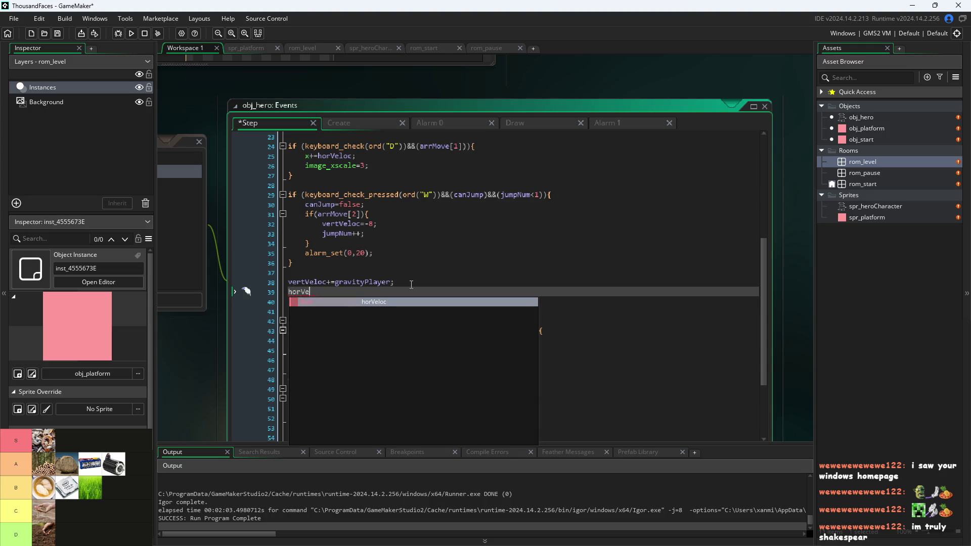
key(Return)
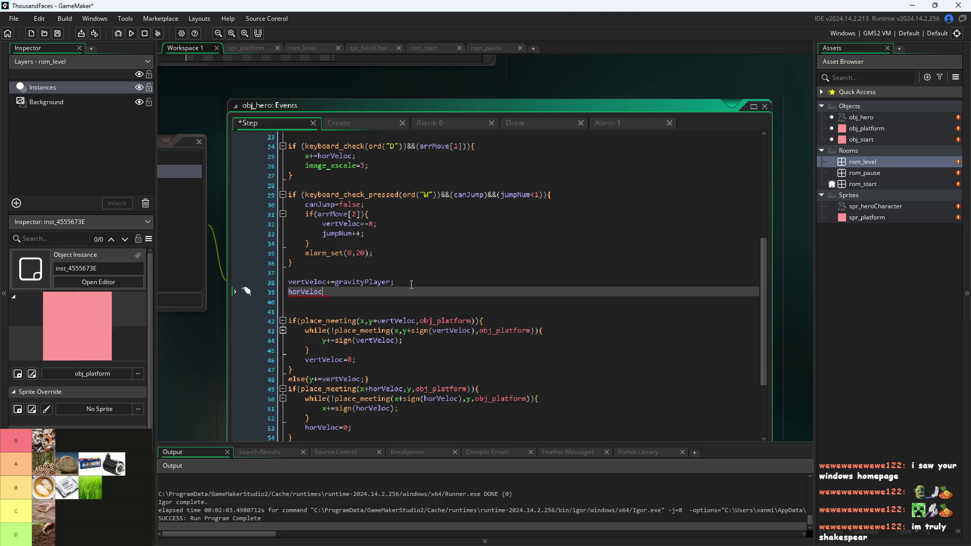
text(+)
text(=)
text(acc)
key(Return)
text(;)
click(364, 125)
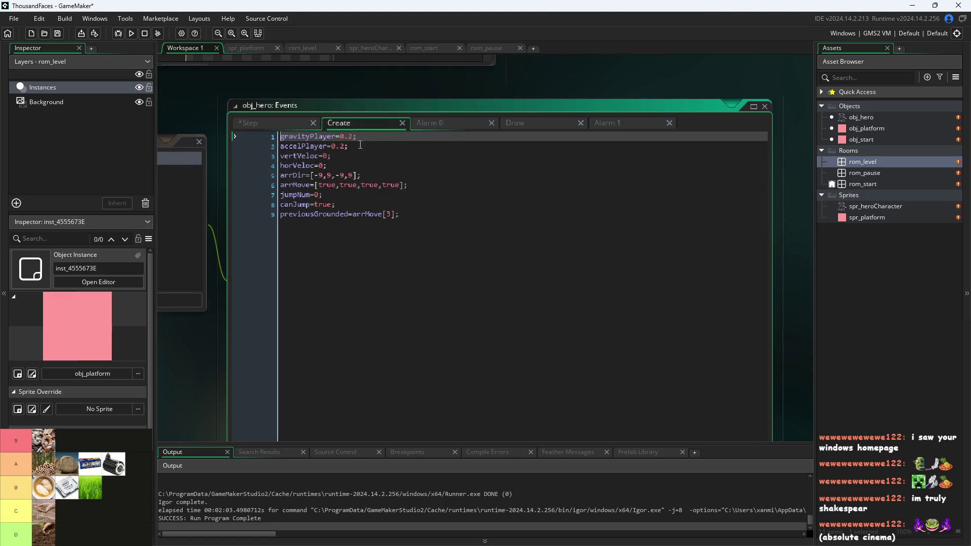
click(263, 121)
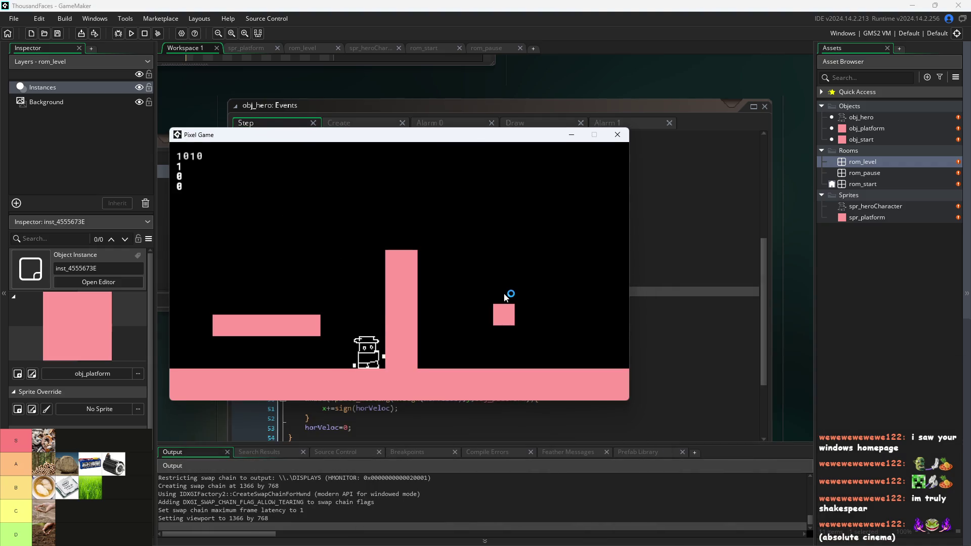
Jump twice in the test, close the game, and delete the standalone acceleration line 39.
key(space)
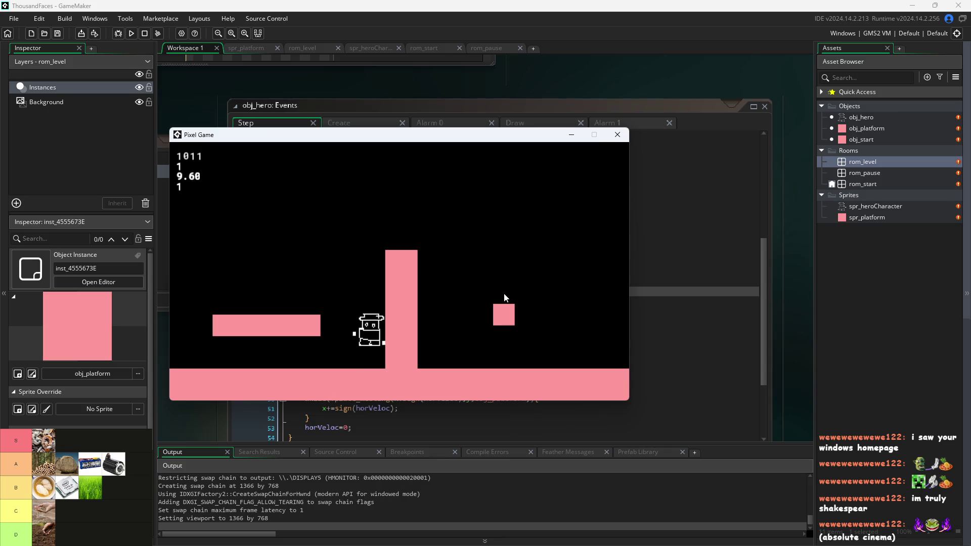
key(space)
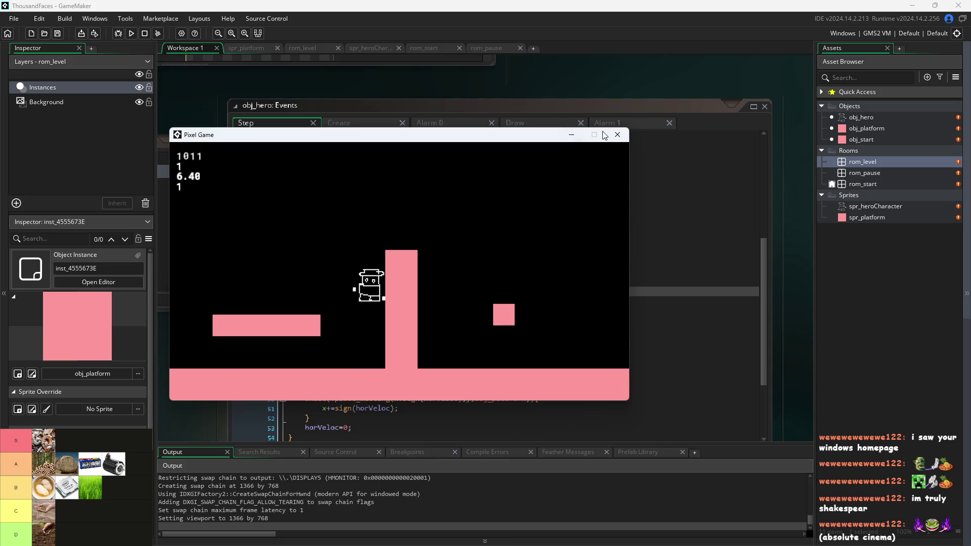
click(617, 134)
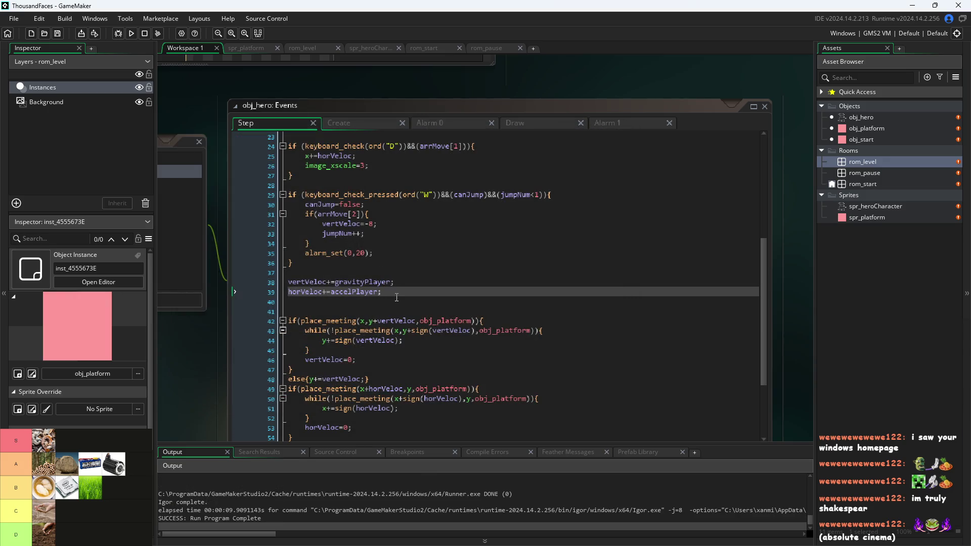
drag(382, 292, 295, 297)
key(BackSpace)
key(BackSpace)
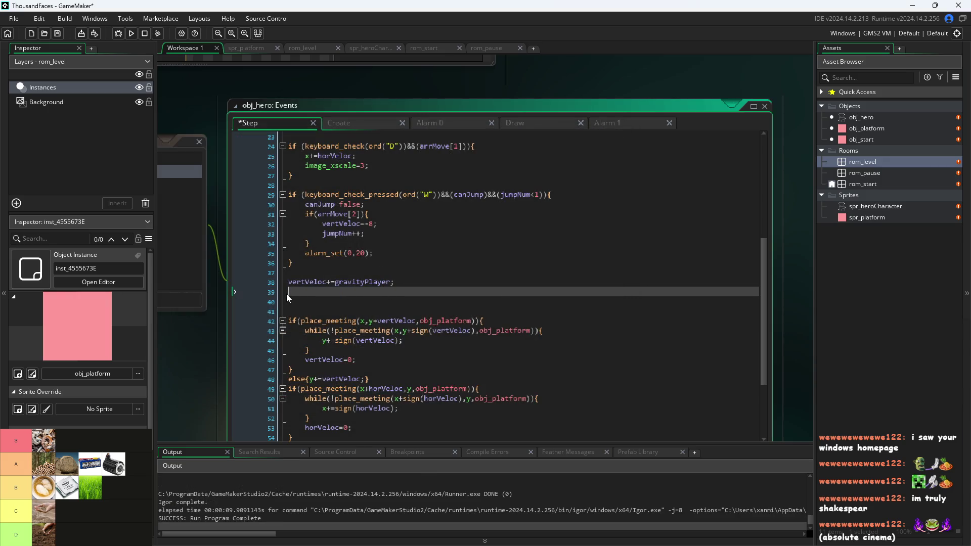
Turn line 20's x-=horVeloc; into horVeloc-=accelPlayer;.
scroll(305, 287, up, 2)
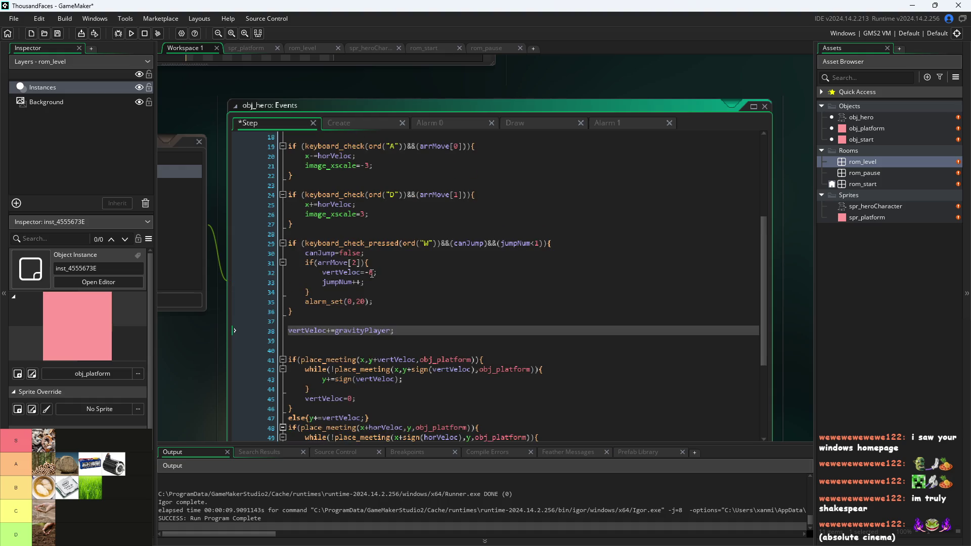
scroll(381, 213, up, 2)
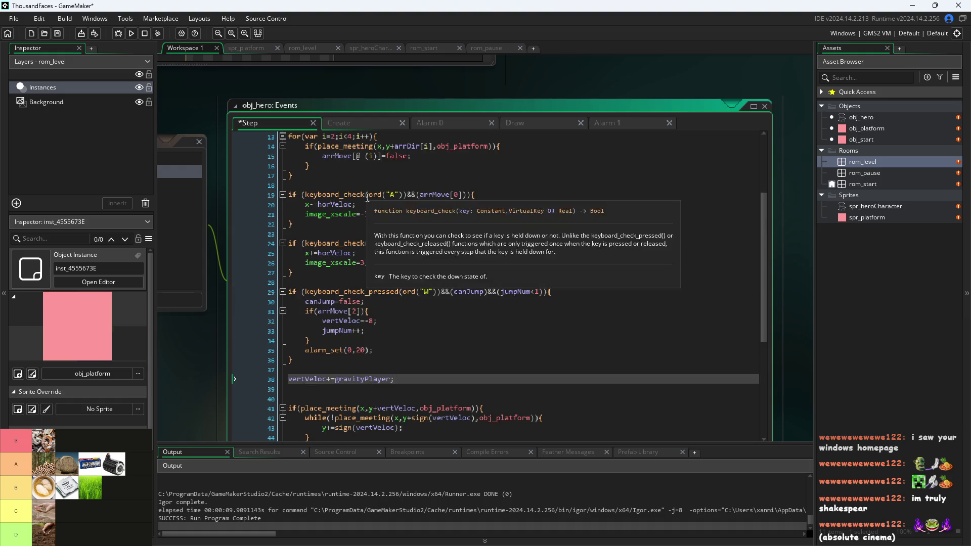
drag(365, 203, 304, 203)
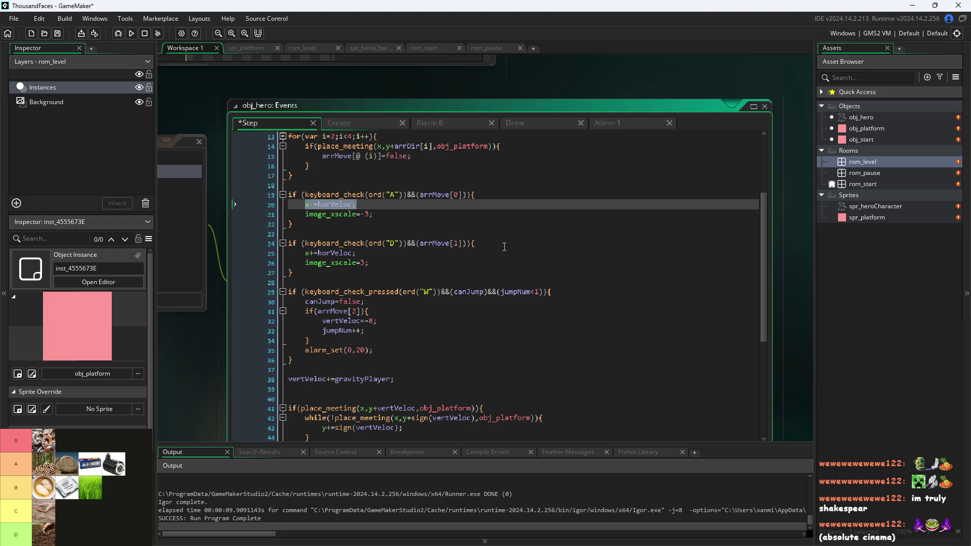
text(horVeloc+=accelPlayer;)
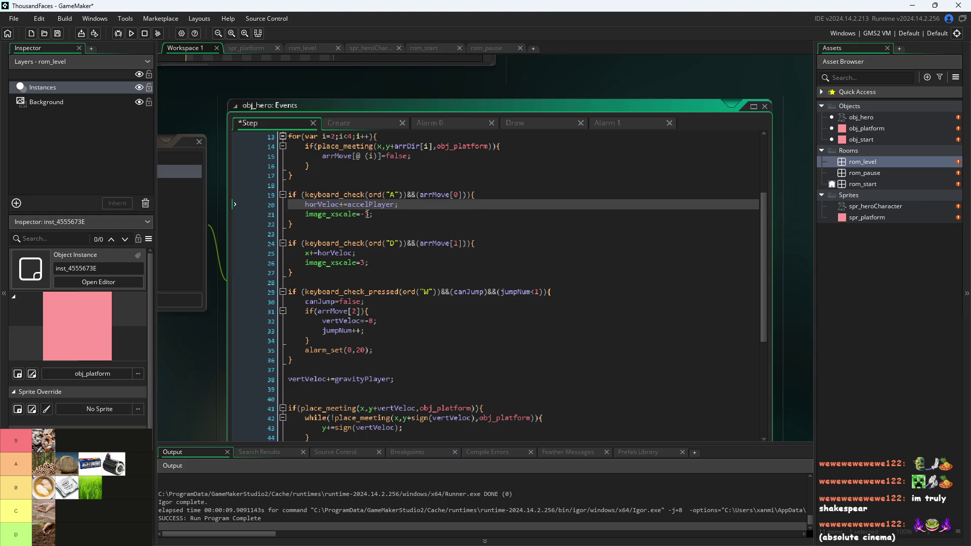
click(344, 205)
key(BackSpace)
key(BackSpace)
text(-)
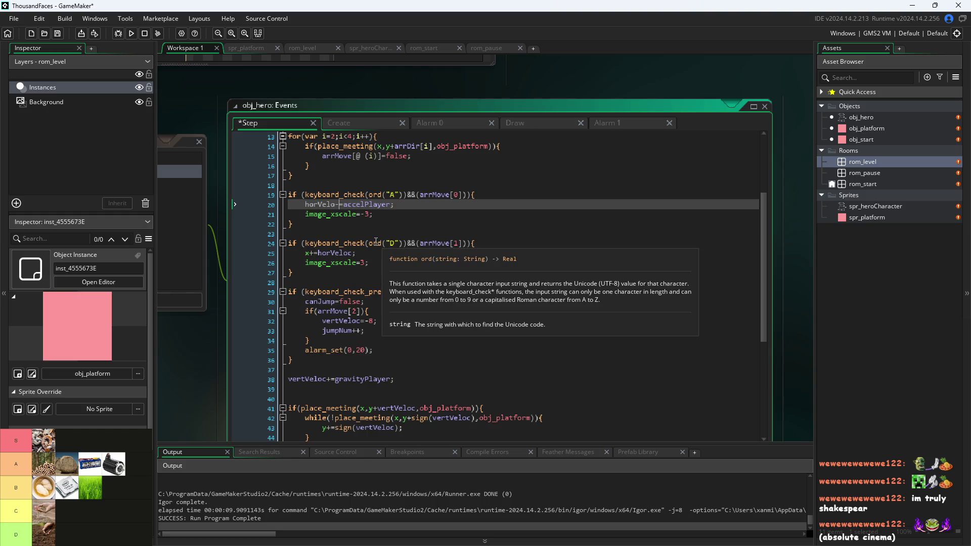
key(Left)
text(c)
Replace line 25 with horVeloc+=accelPlayer; and save the event.
click(395, 252)
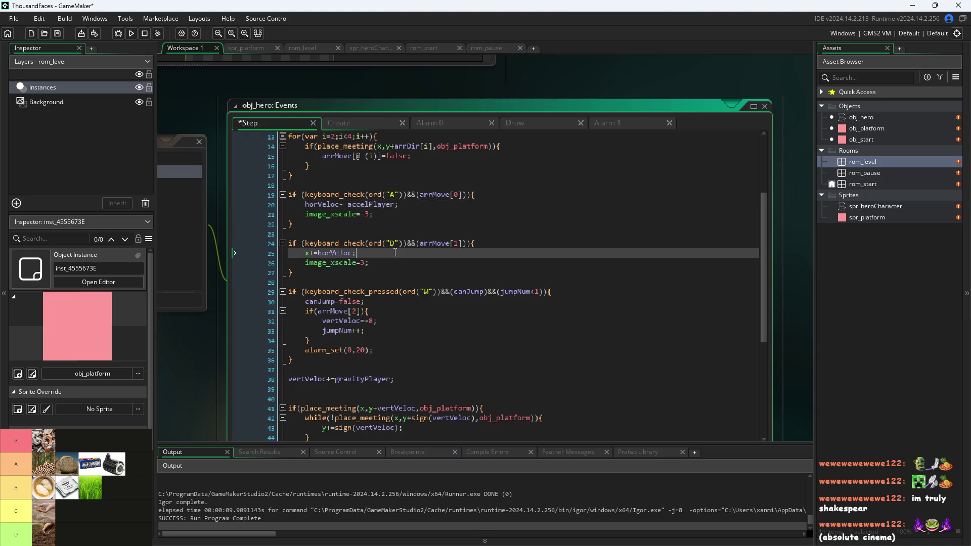
key(BackSpace)
key(BackSpace)
key(BackSpace)
key(BackSpace)
key(BackSpace)
key(BackSpace)
text(horVeloc+=accelPlayer;)
key(ctrl+s)
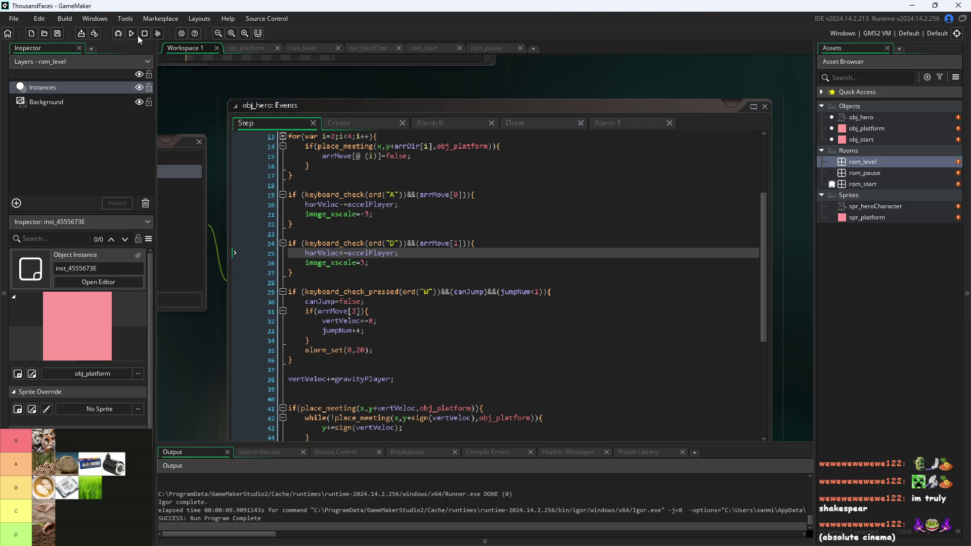
click(133, 34)
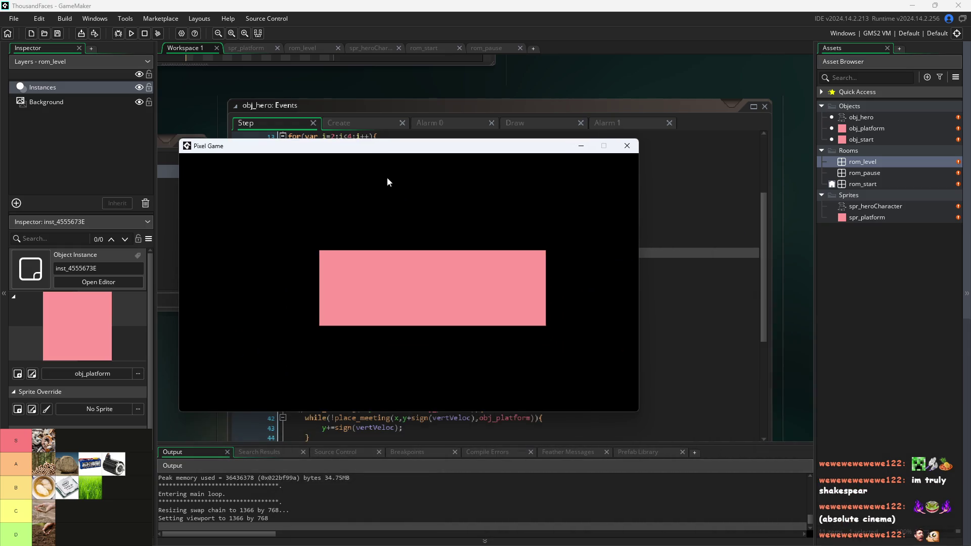
key(space)
key(Right)
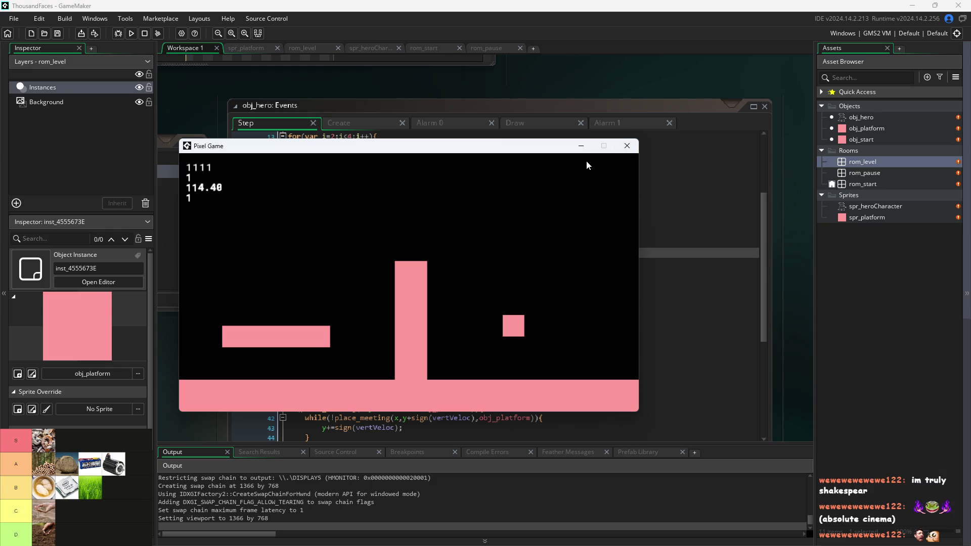
click(628, 147)
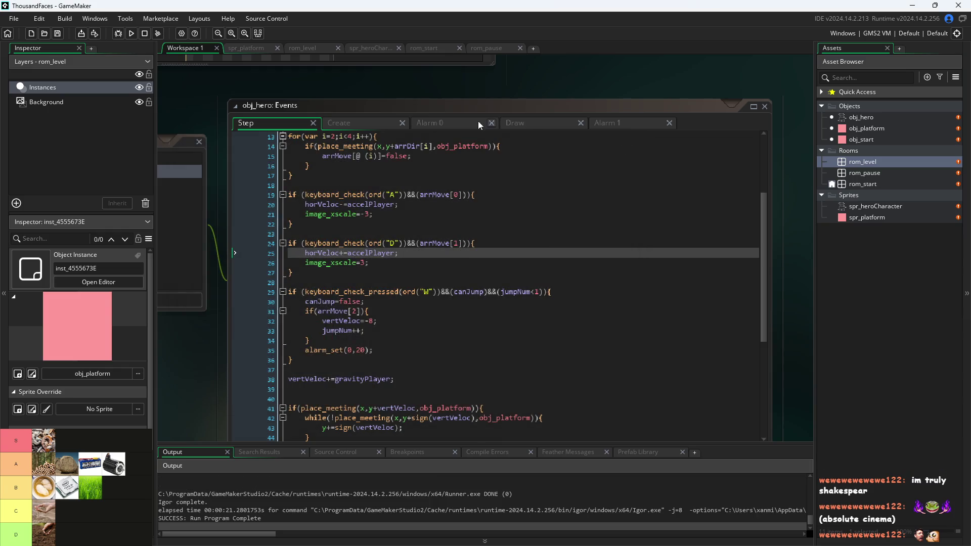
click(129, 33)
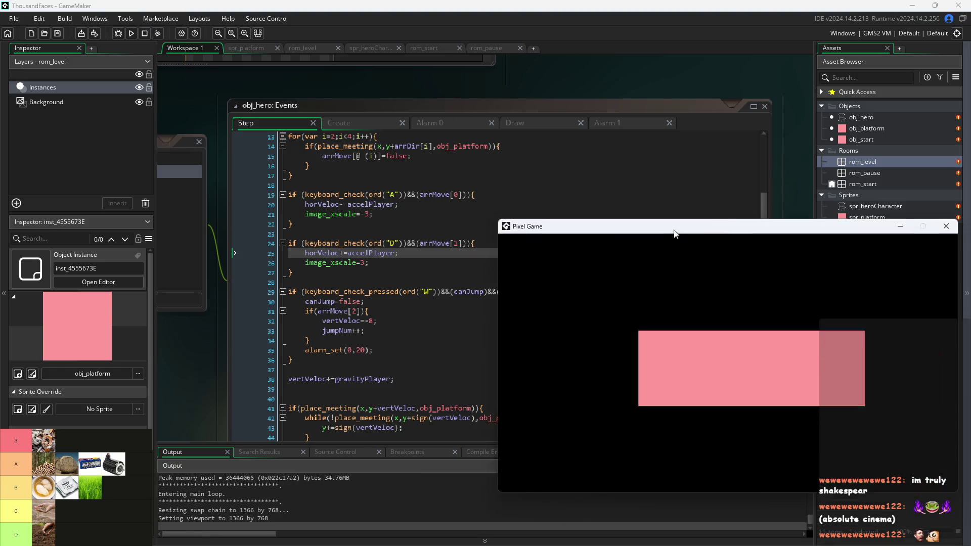
key(Right)
key(Up)
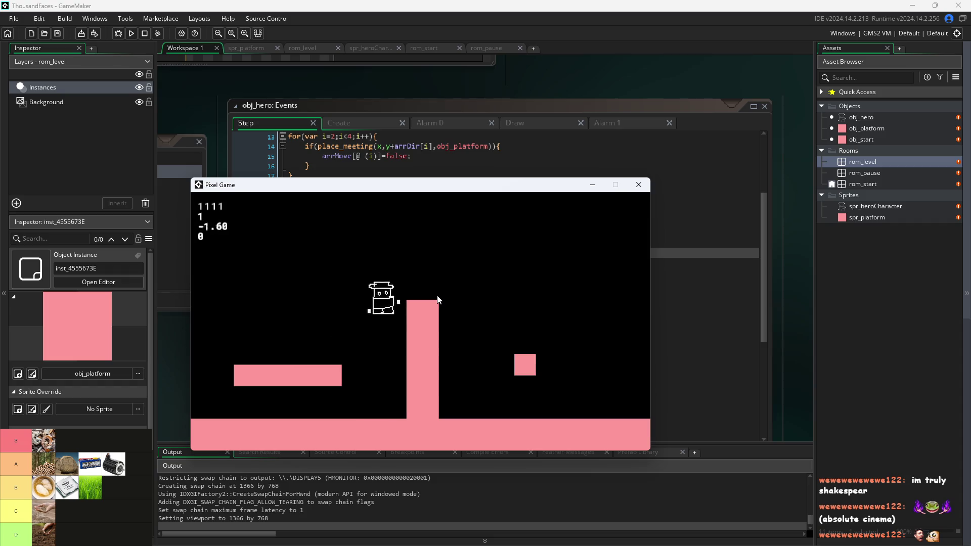
key(Left)
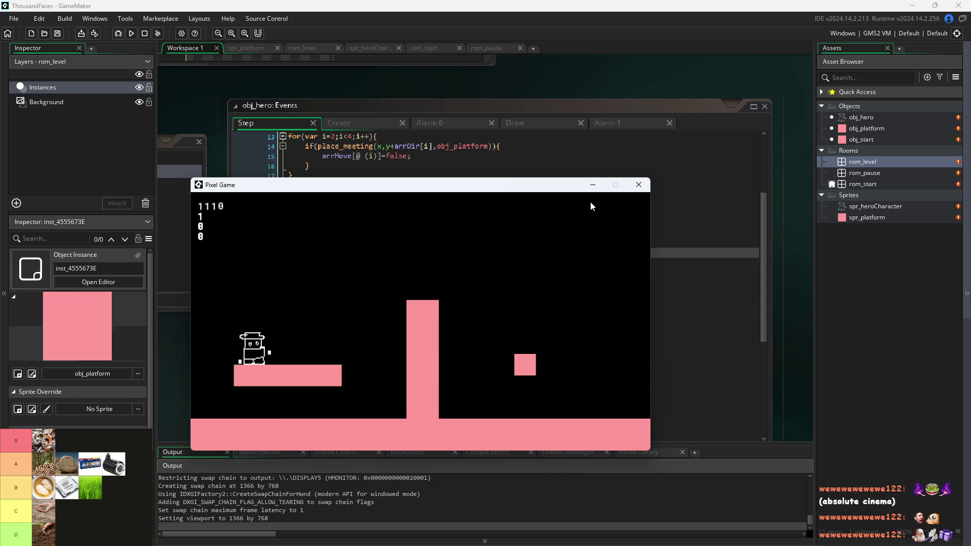
click(638, 185)
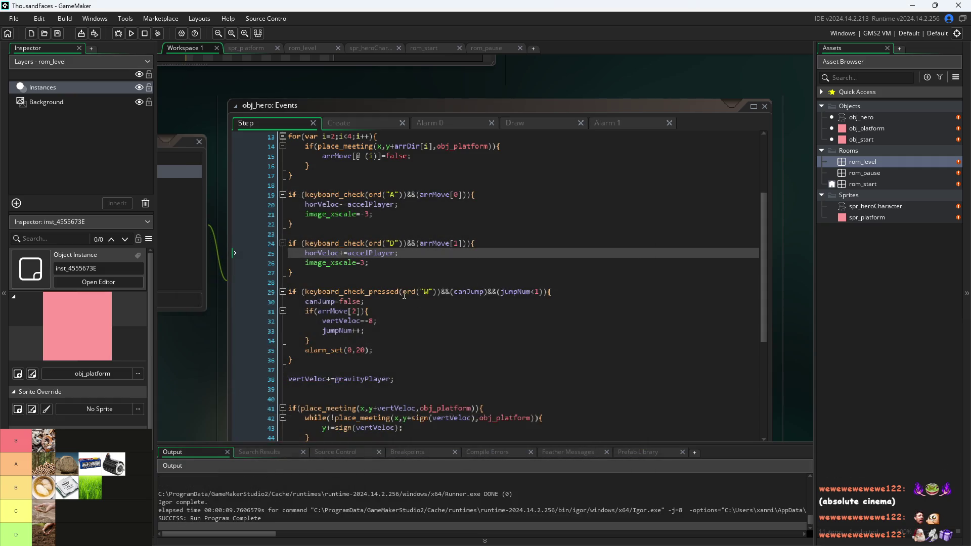
Add a blank line 28 after the D block and paste a copy of the D key check there.
scroll(405, 284, up, 1)
click(418, 257)
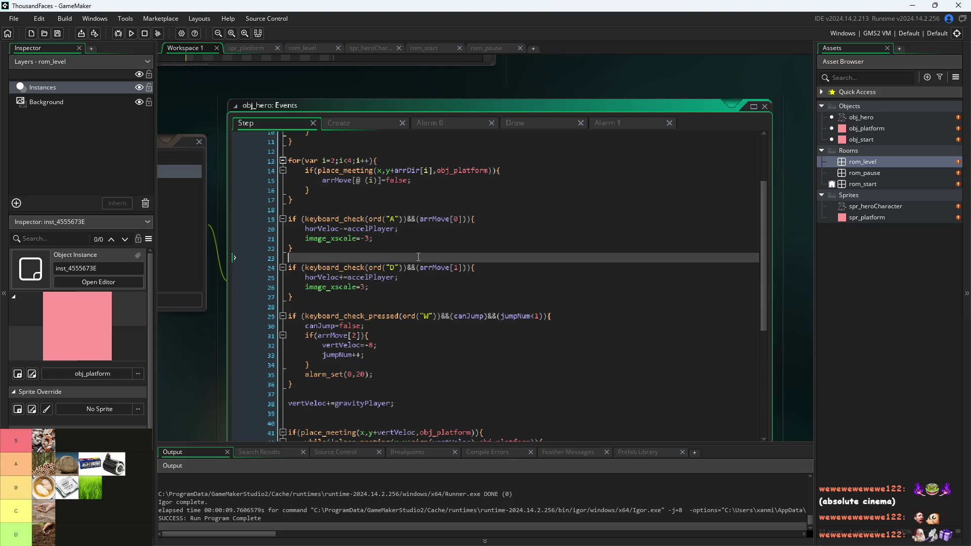
click(422, 307)
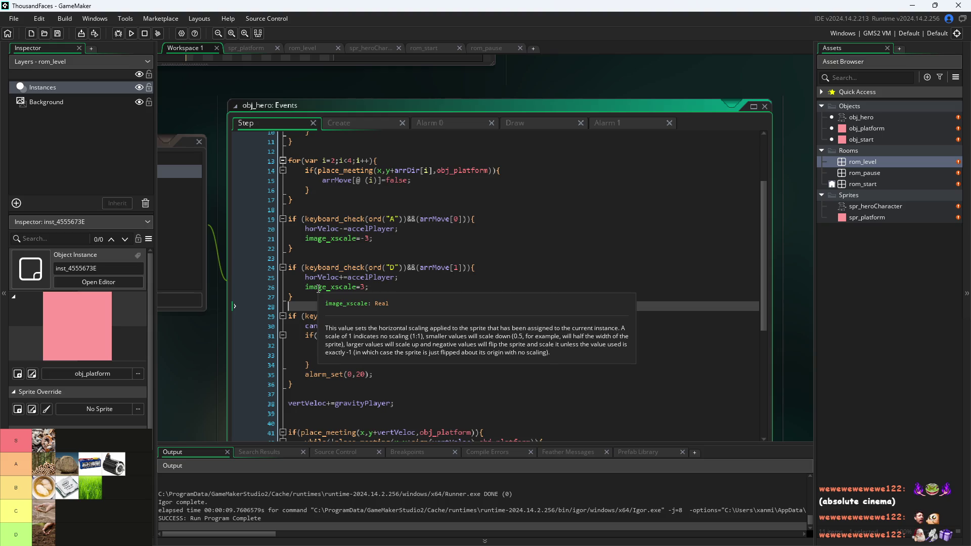
key(Return)
drag(305, 268, 402, 269)
key(ctrl+c)
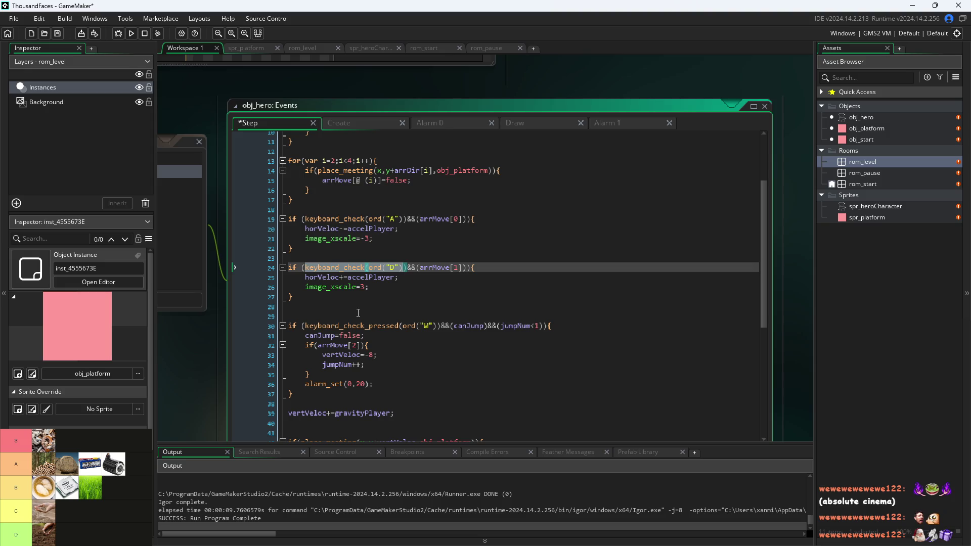
click(349, 306)
key(ctrl+v)
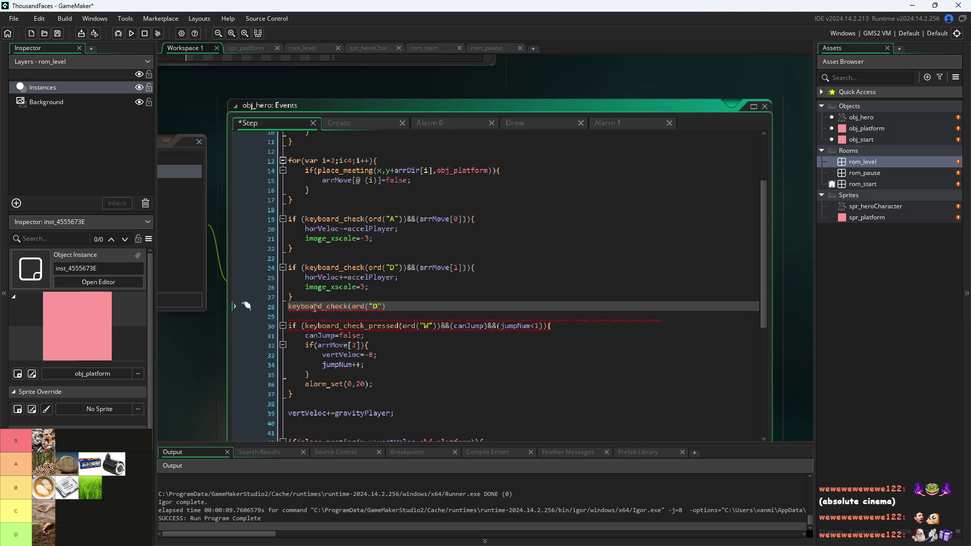
key(Home)
Turn line 28 into the condition if(!(keyboard_check(ord("D"))||keyboard_check(ord("A")))).
text(if)
text(()
key(End)
key(ctrl+Left)
key(ctrl+Left)
key(ctrl+Left)
text(!()
key(ctrl+Right)
key(ctrl+Right)
key(ctrl+Right)
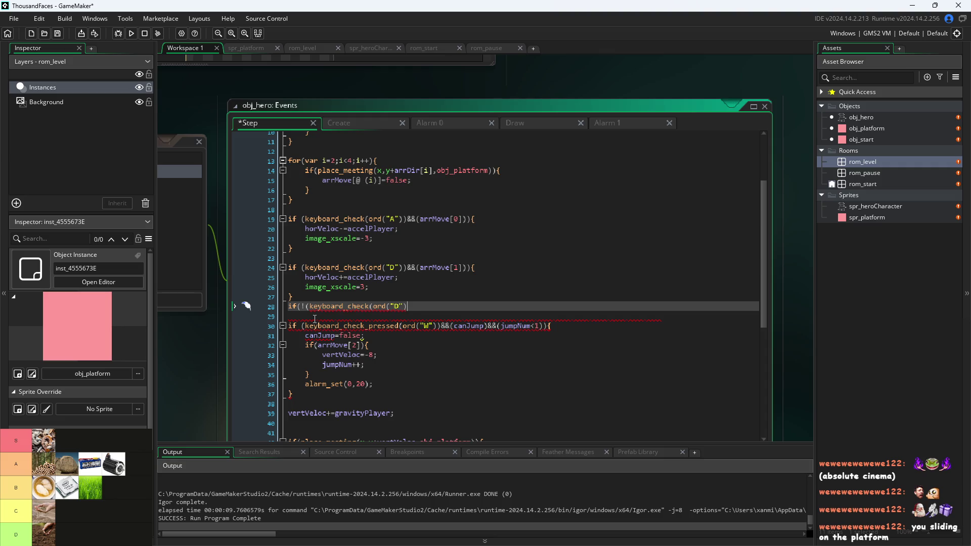
text(||)
key(ctrl+v)
key(Left)
key(Left)
key(BackSpace)
text(A)
key(End)
text())
text())
Add the empty { } body and the missing closing parenthesis to the no-key if block.
key(BackSpace)
text({)
key(Return)
key(Return)
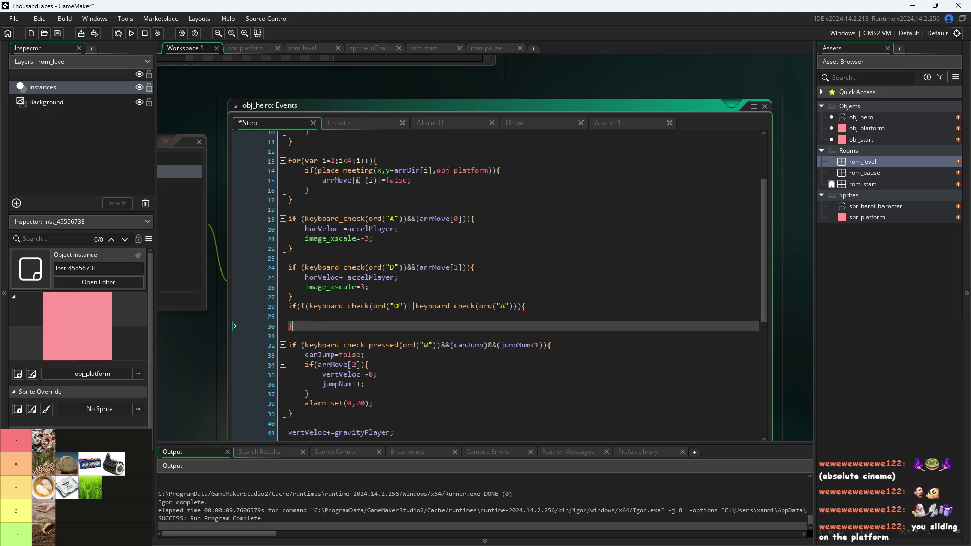
click(523, 307)
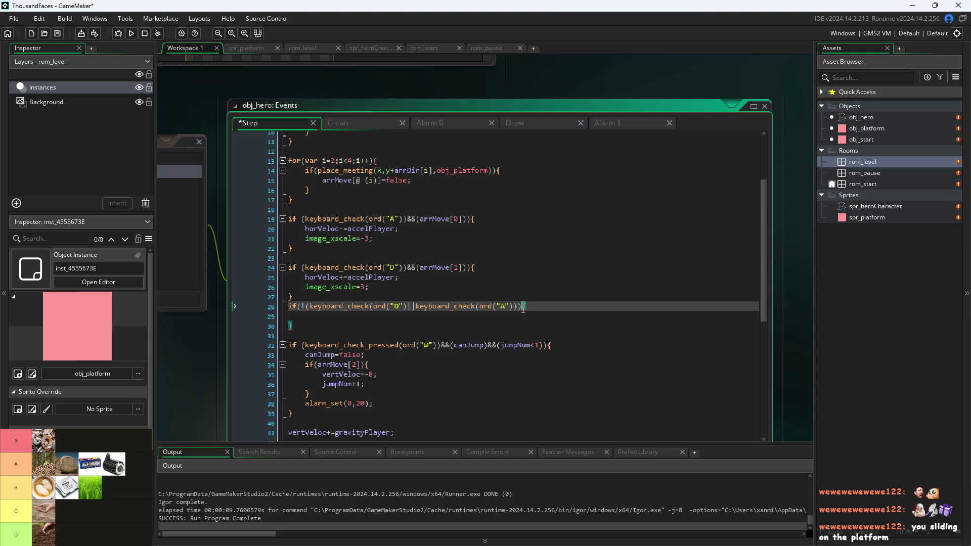
key(Left)
key(Right)
key(Left)
text())
text())
key(Down)
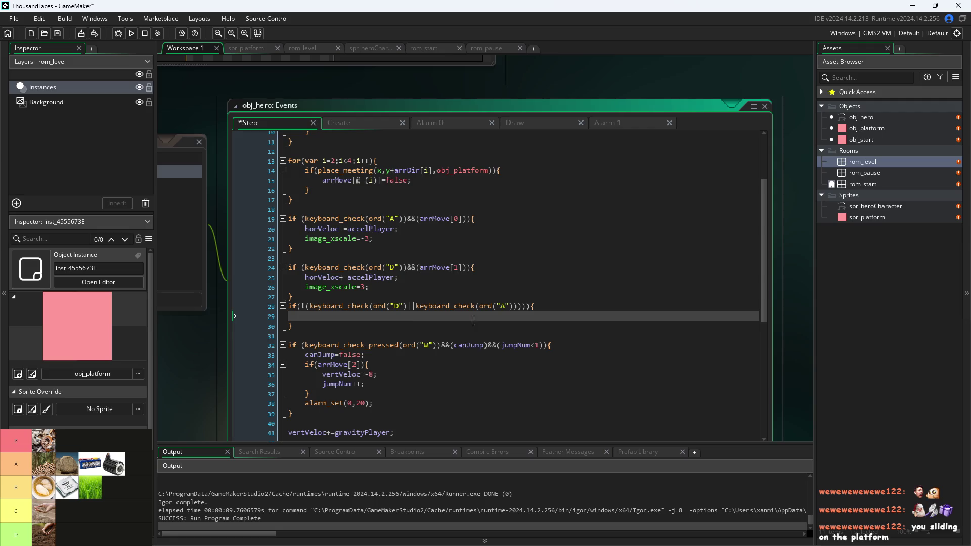
click(303, 306)
key(Right)
key(Right)
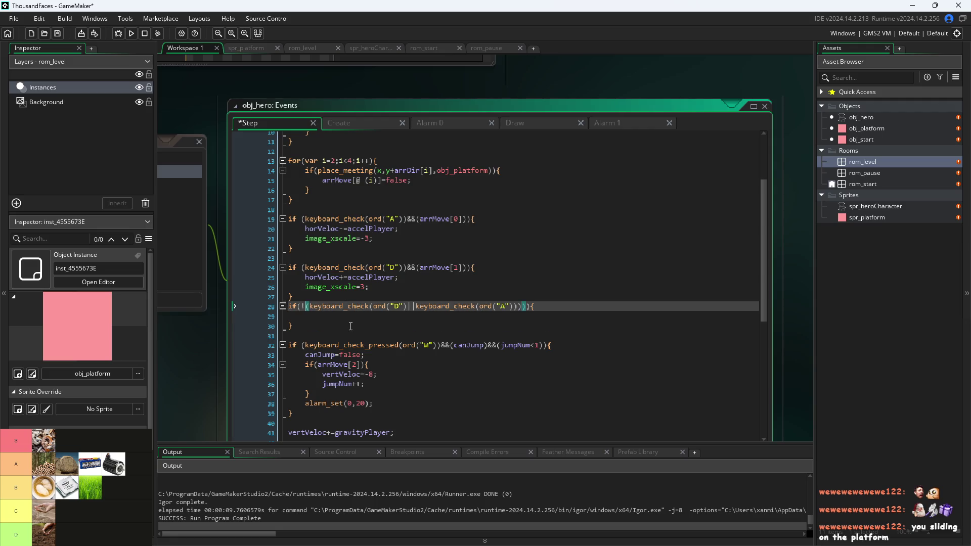
Append &&horVeloc>= to the line 28 no-key condition, leaving the comparison value blank.
key(Right)
key(Right)
key(Right)
text(&&)
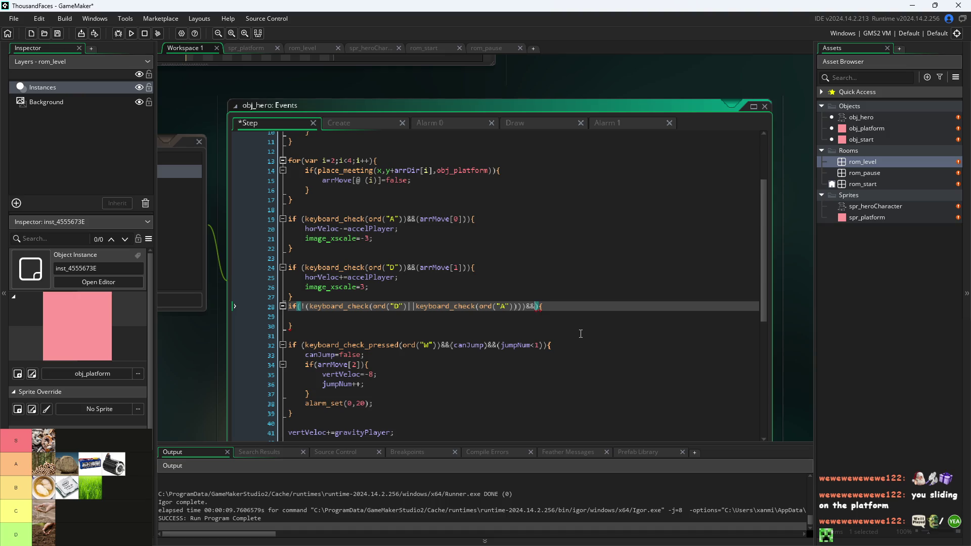
text(hor)
key(Return)
key(BackSpace)
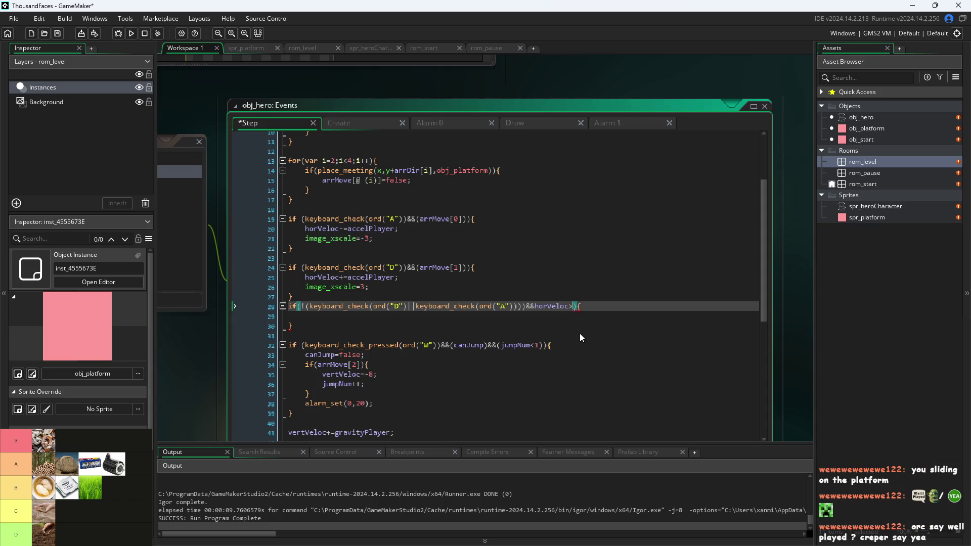
key(End)
key(Down)
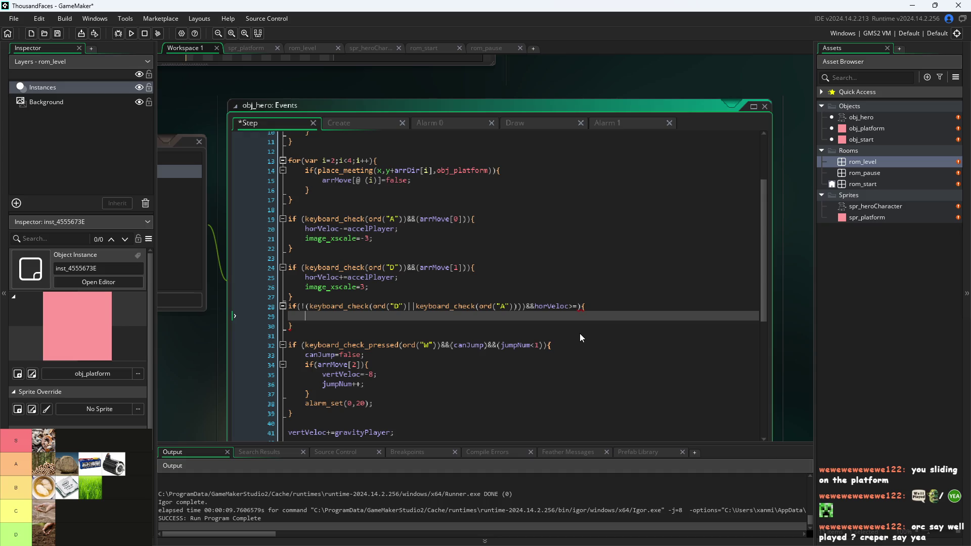
Start the body line with horVeloc and complete the line 28 comparison as horVeloc>=0.
text(hor)
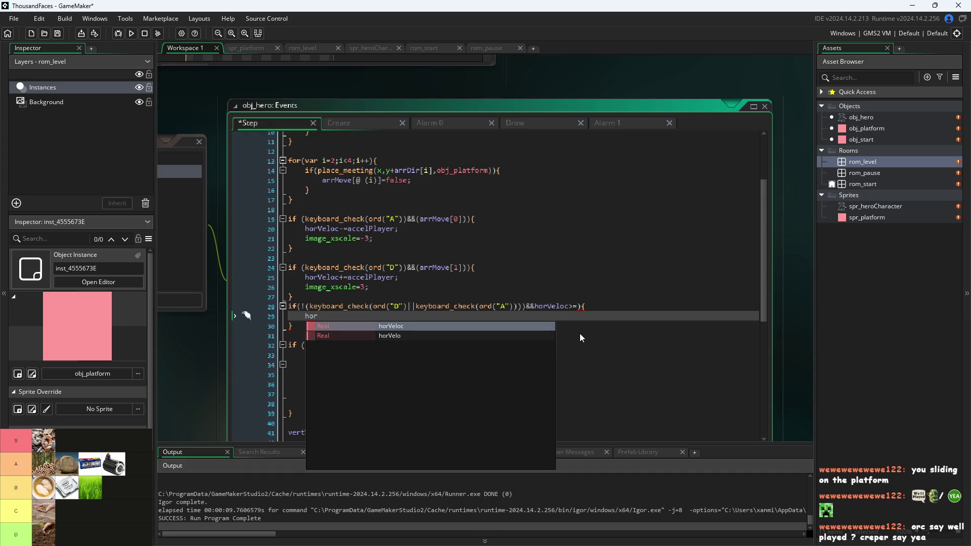
key(Return)
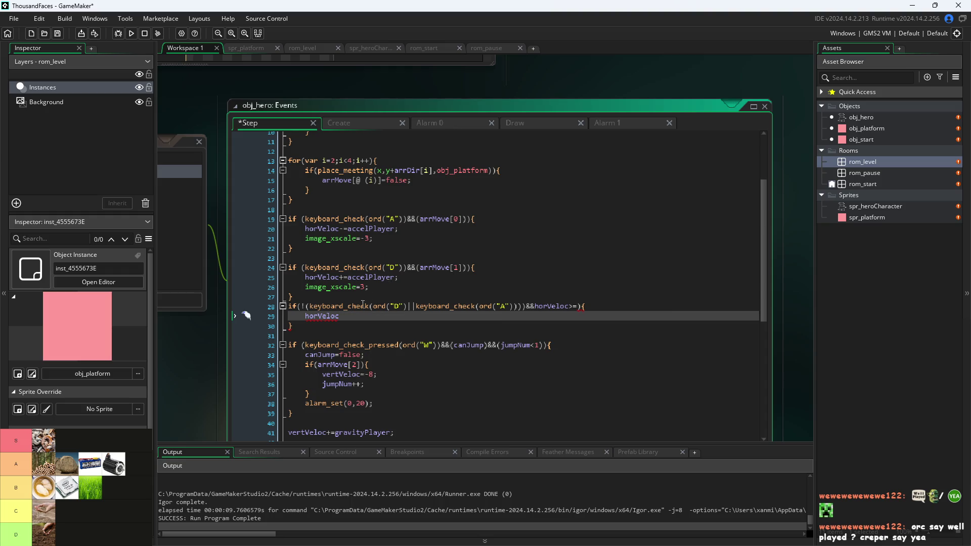
click(378, 325)
click(383, 317)
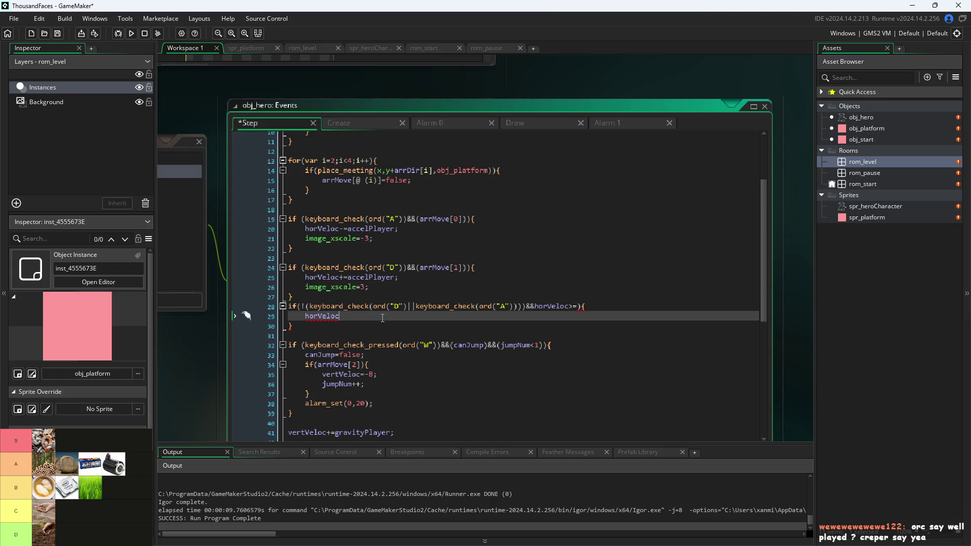
click(578, 307)
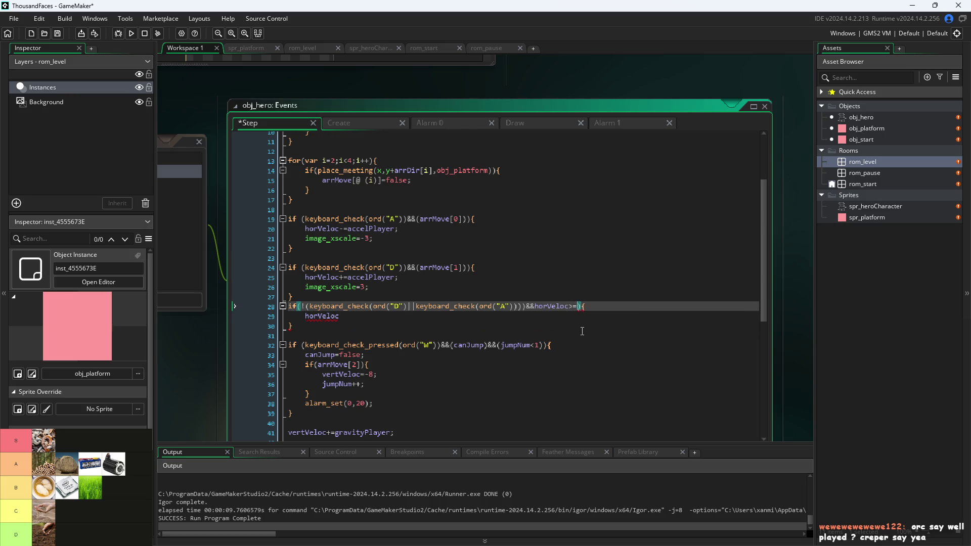
text(0)
key(ctrl+shift+Left)
key(ctrl+shift+Left)
key(ctrl+shift+Left)
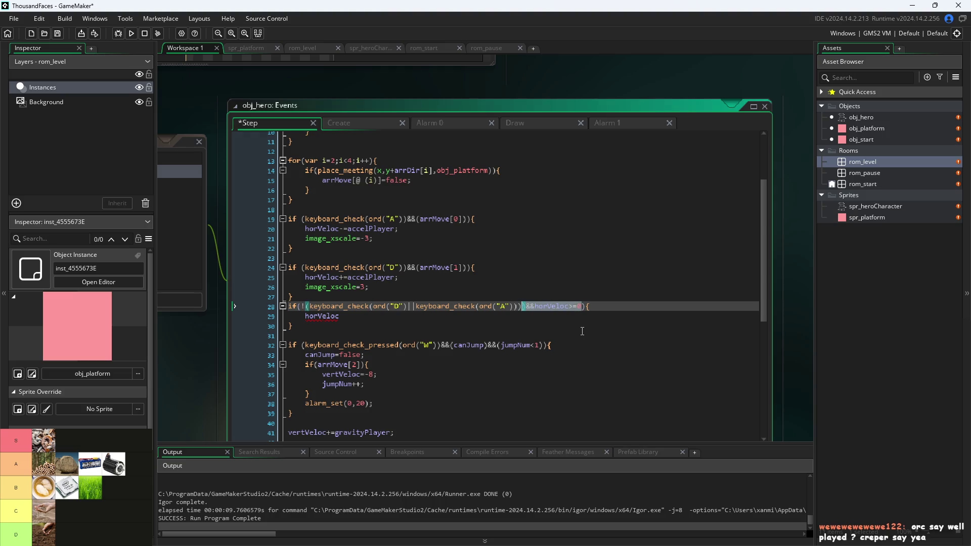
Drop the &&horVeloc>=0 check and add an if(horVeloc>0) block that decrements horVeloc by 0.1.
key(BackSpace)
key(Down)
key(BackSpace)
key(BackSpace)
key(BackSpace)
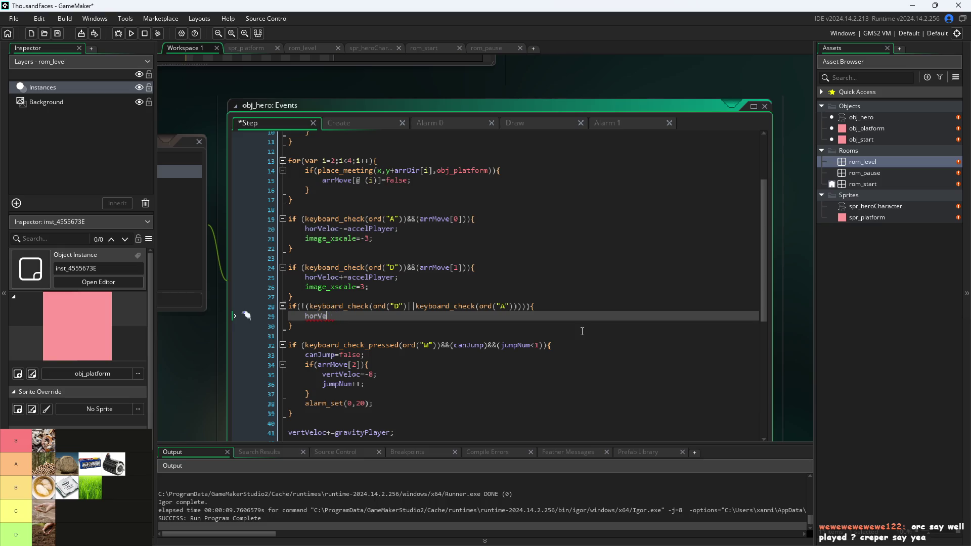
text(if()
text(horVeloc>)
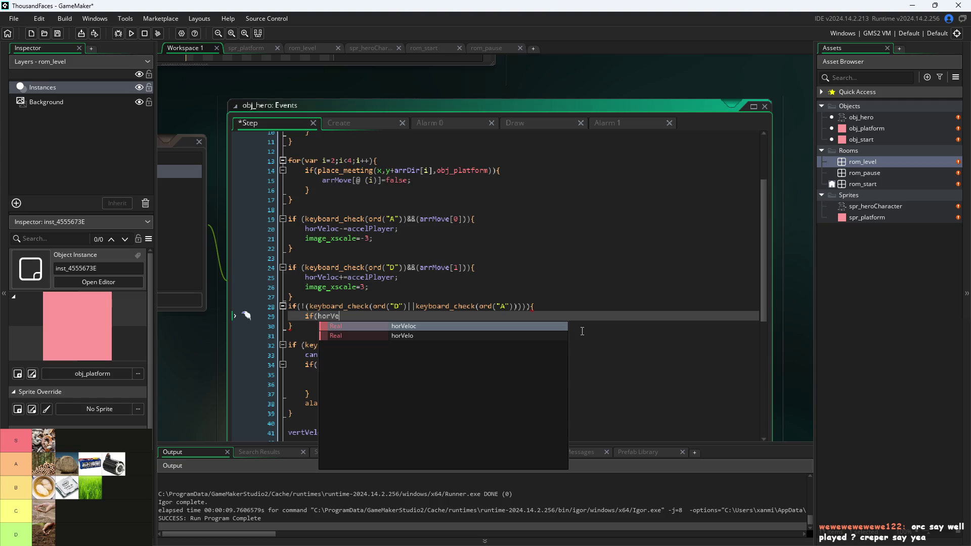
text(0))
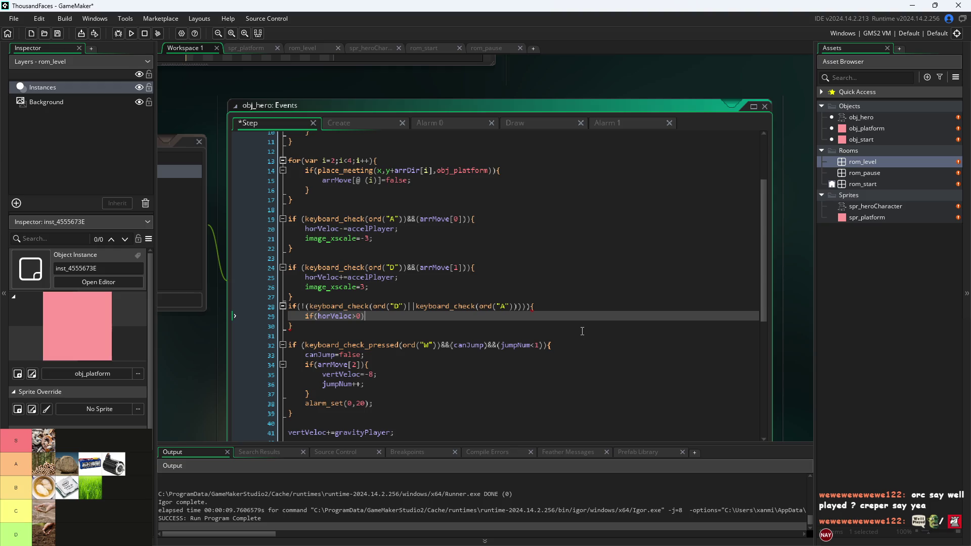
text({)
key(Return)
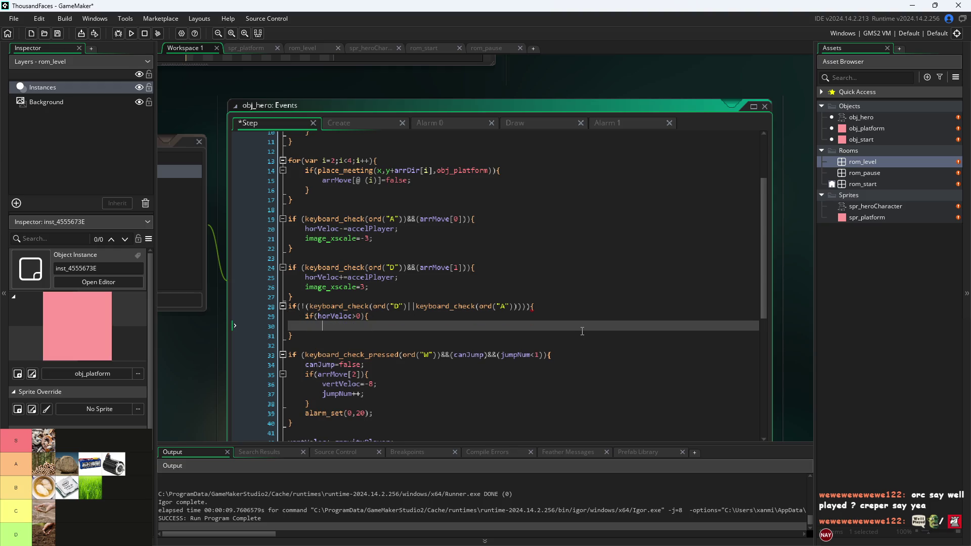
text(horVe)
key(Return)
text(horVeloc-)
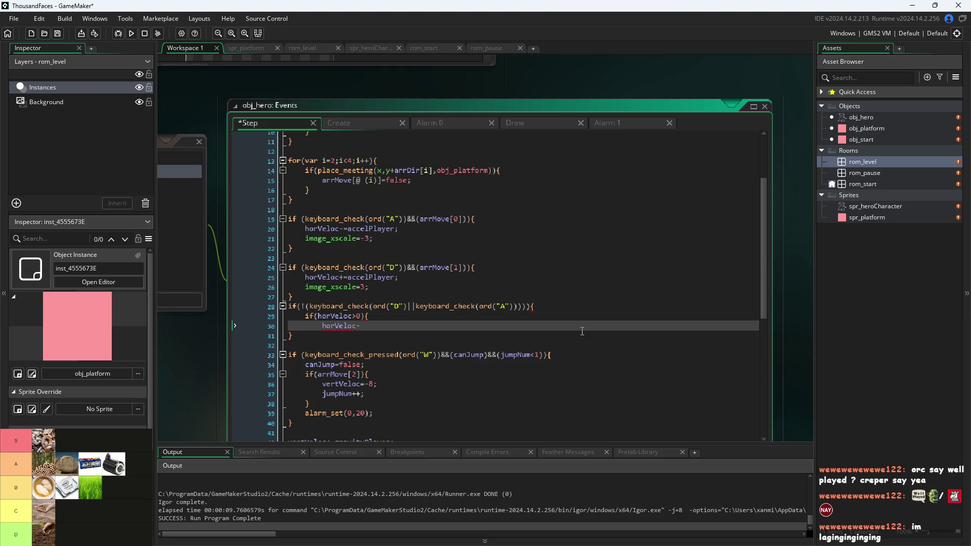
text(0.1)
key(Left)
key(Left)
key(Left)
text(-)
key(Right)
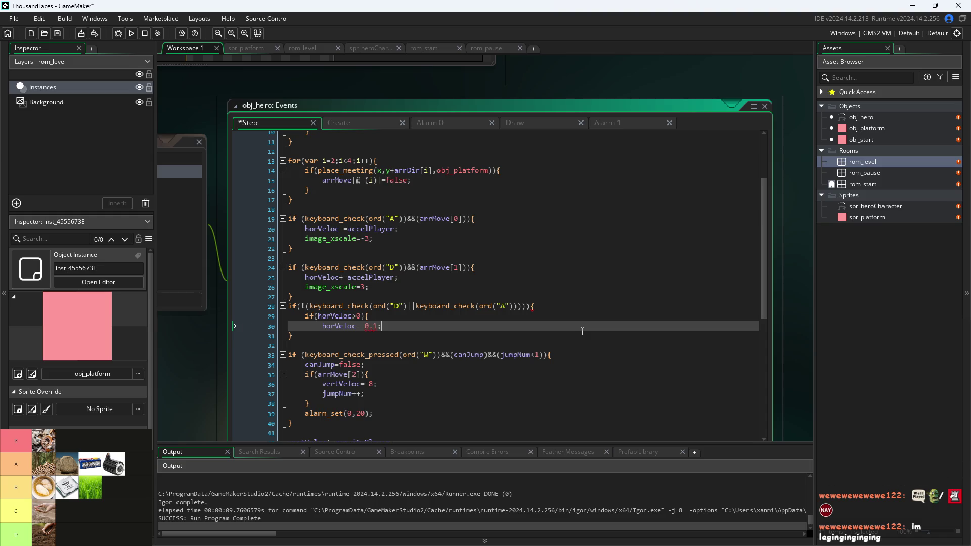
text(;)
key(Return)
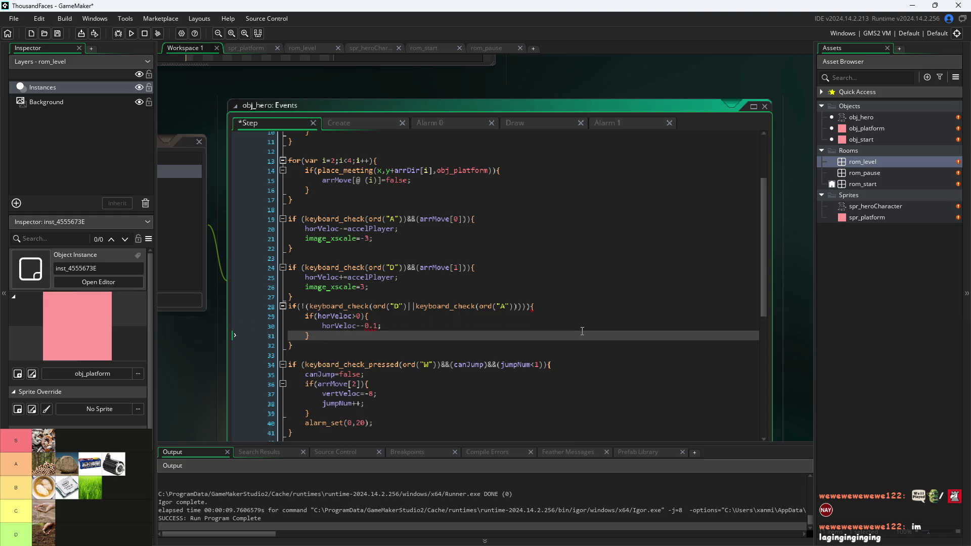
key(Up)
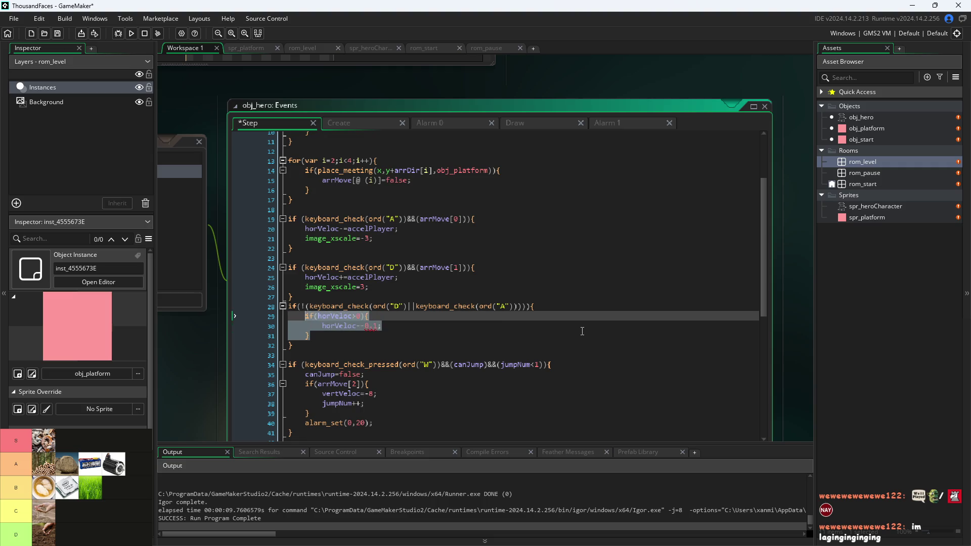
Duplicate that block as if(horVeloc<0){horVeloc+=0.1;}.
click(582, 331)
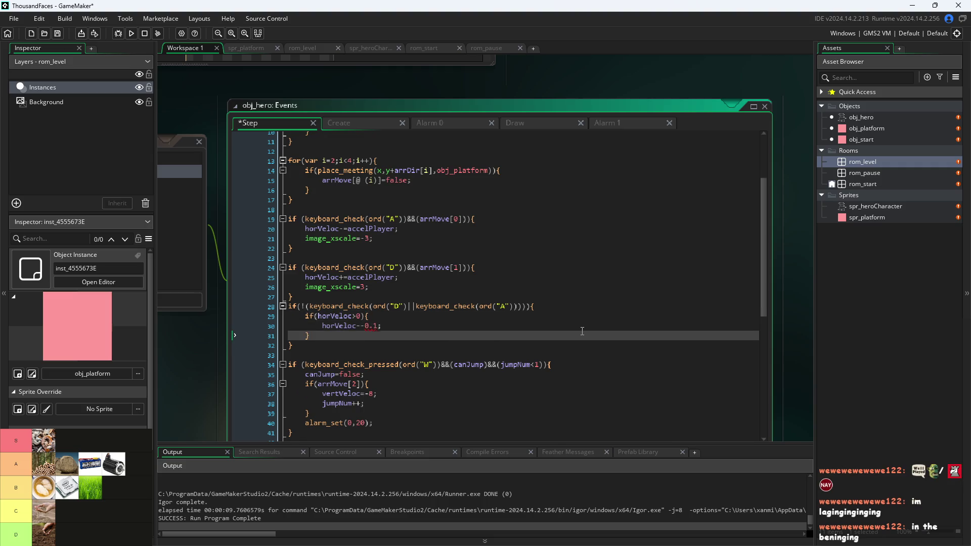
key(Return)
text(if(horVeloc>0){         horVeloc--0.1;     })
key(Up)
key(Up)
key(ctrl+Right)
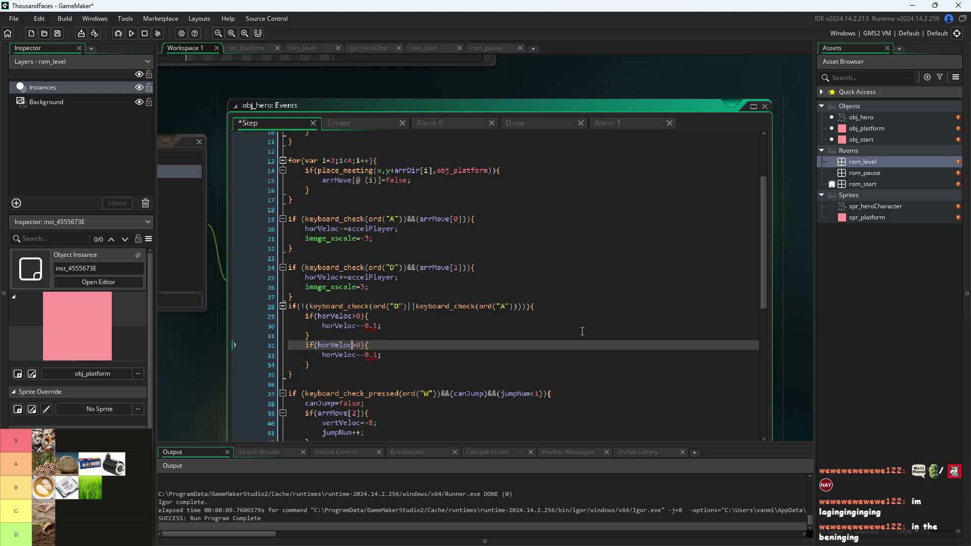
key(BackSpace)
text(<)
key(Down)
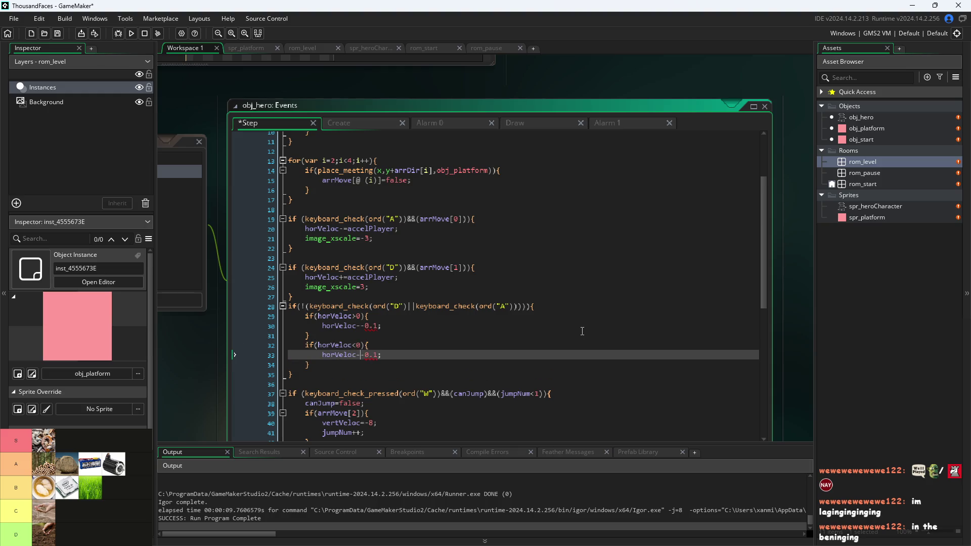
key(BackSpace)
text(+)
key(Delete)
text(=)
Fix the first decrement to horVeloc-=0.1 and save the Step code.
key(Up)
key(Up)
key(Up)
key(Left)
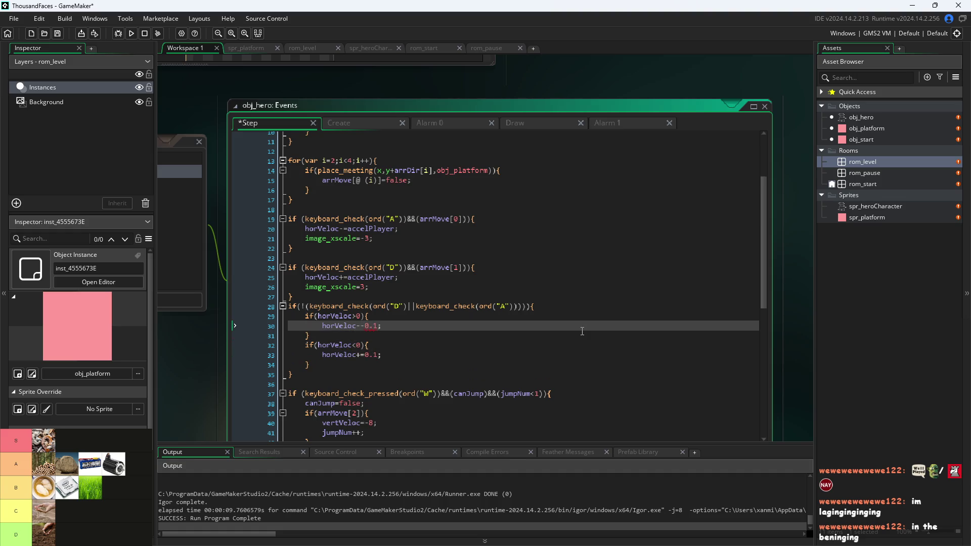
key(Delete)
text(=)
key(Down)
key(Down)
key(Down)
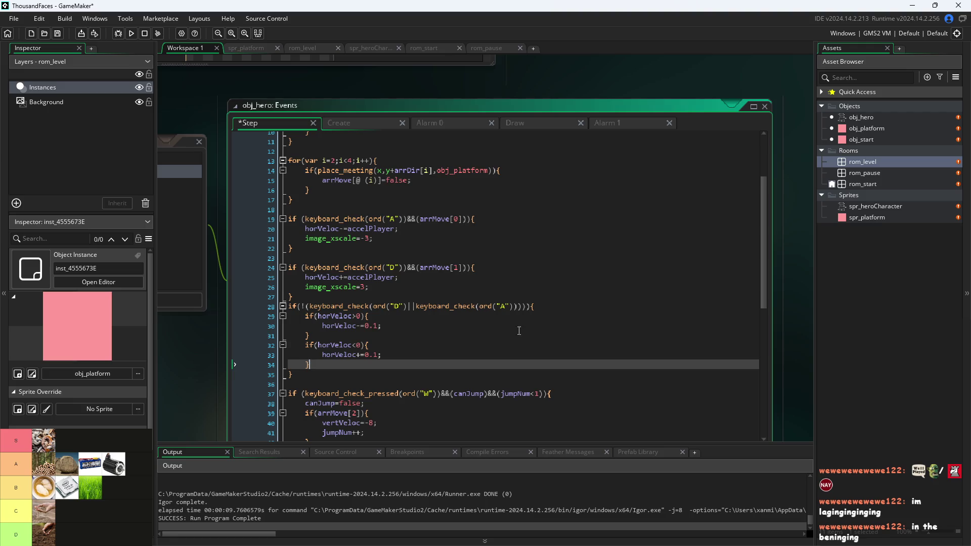
click(180, 413)
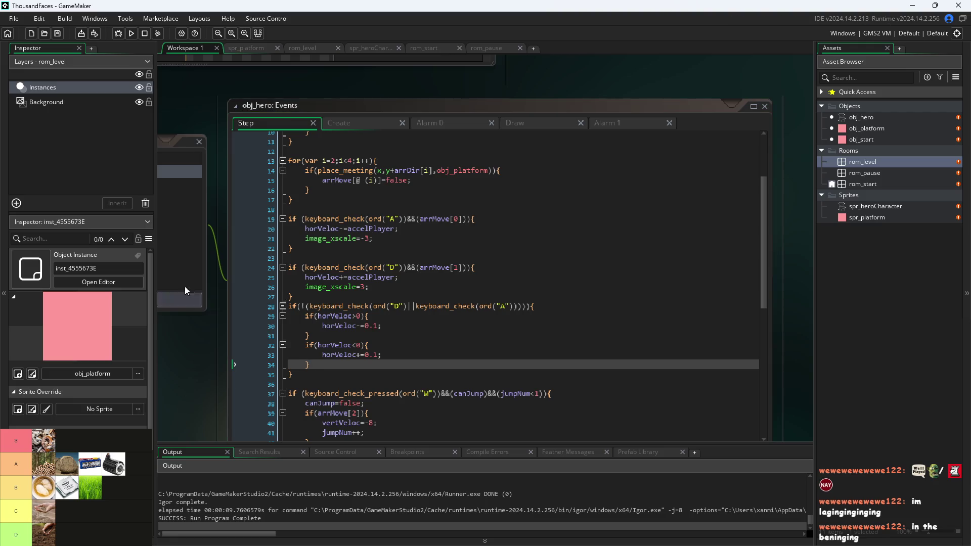
click(135, 32)
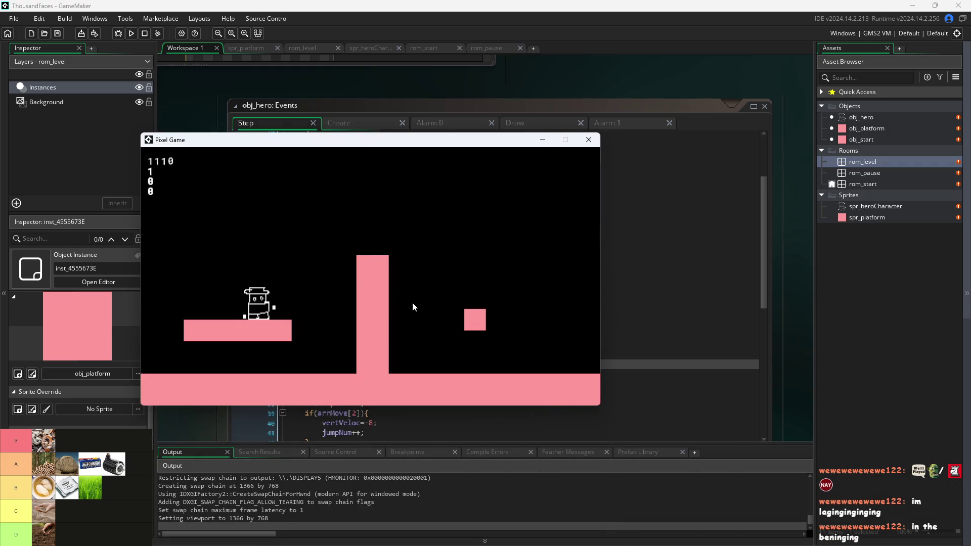
key(w)
key(d)
key(a)
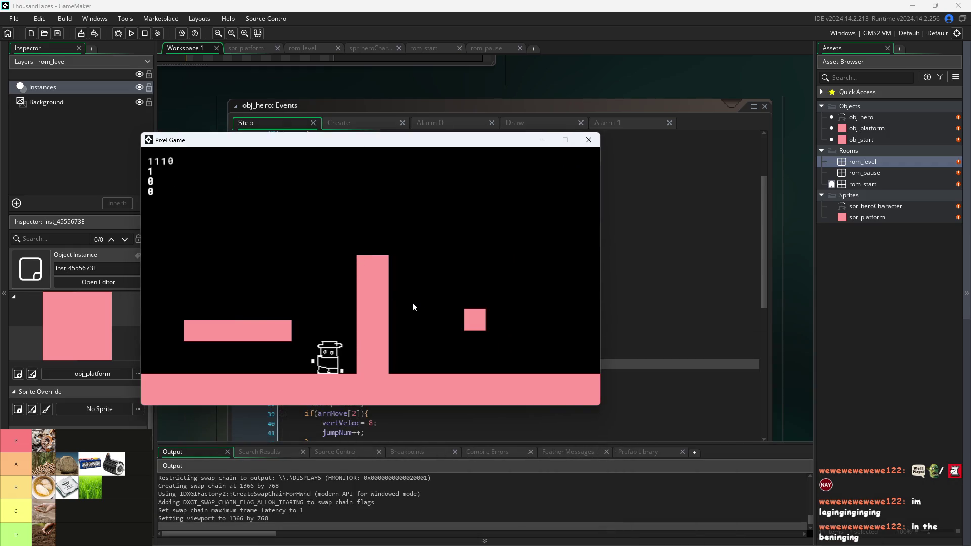
key(a)
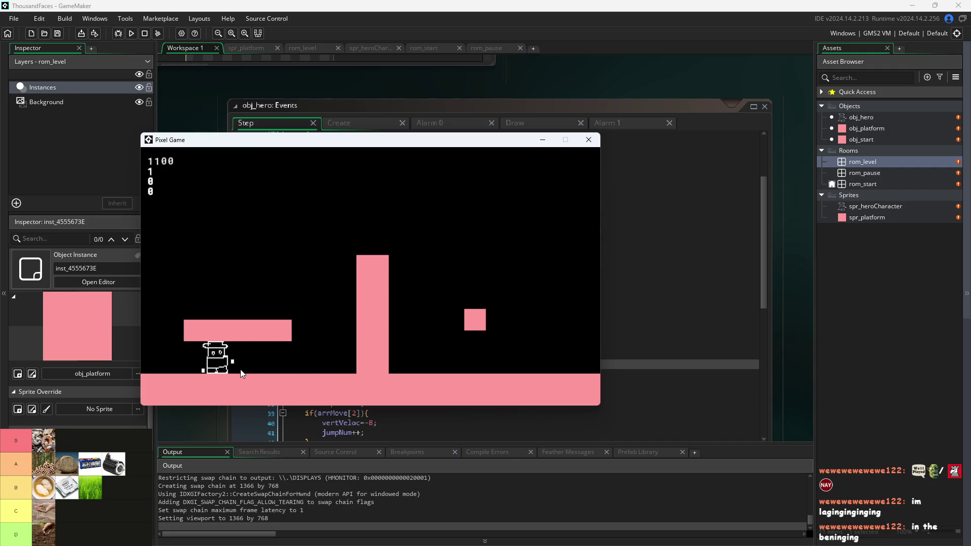
key(d)
key(d)
key(w)
key(a)
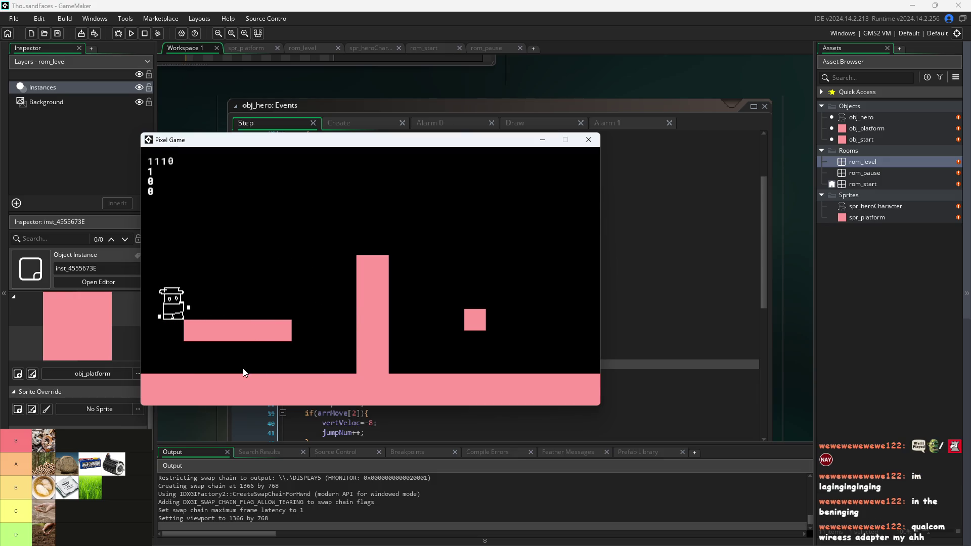
key(d)
key(w)
key(d)
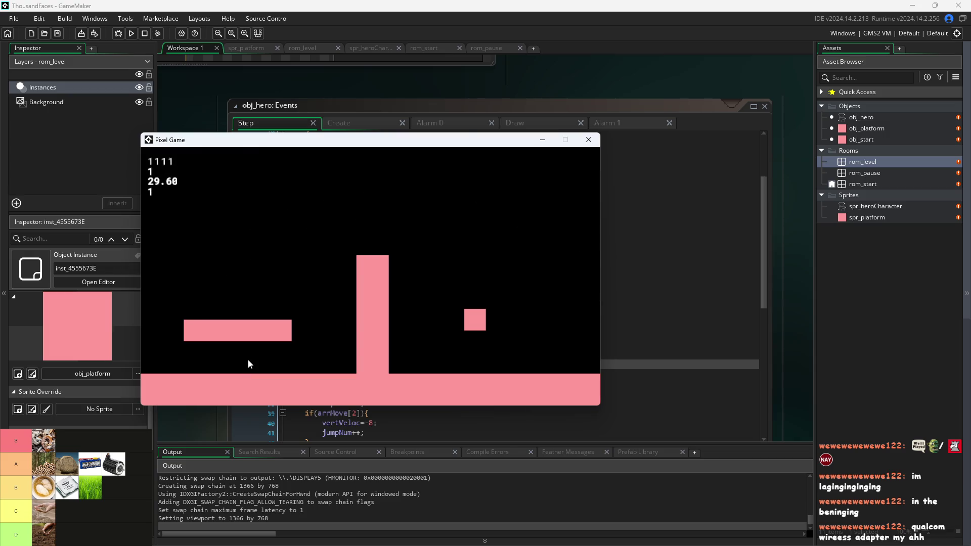
click(579, 141)
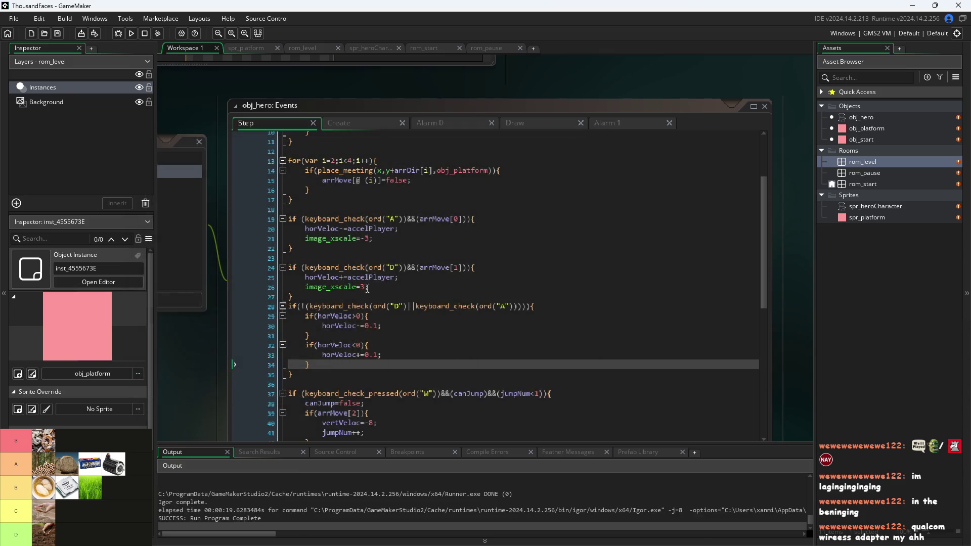
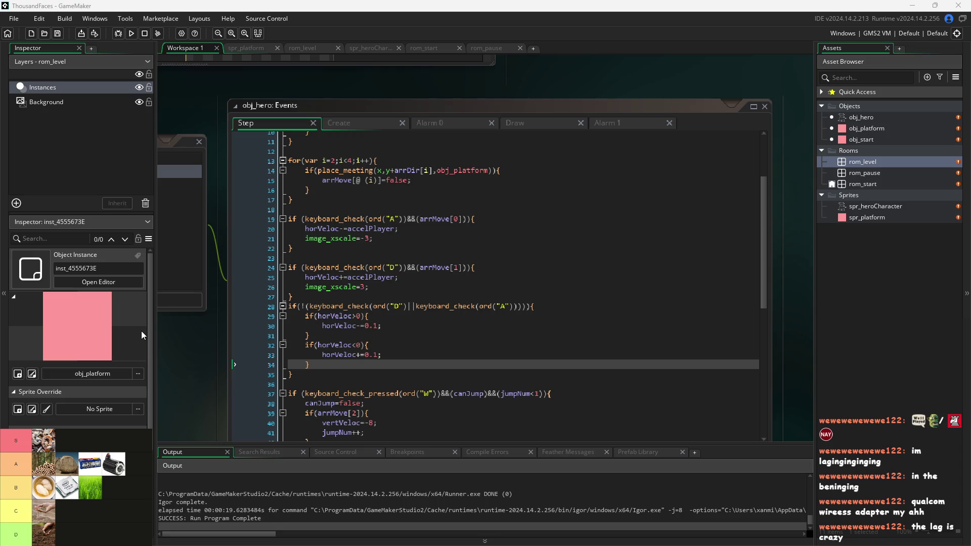
Change the horVeloc slowdown on lines 30 and 33 from 0.1 to 0.4, then save.
click(356, 365)
key(Up)
key(Up)
key(Up)
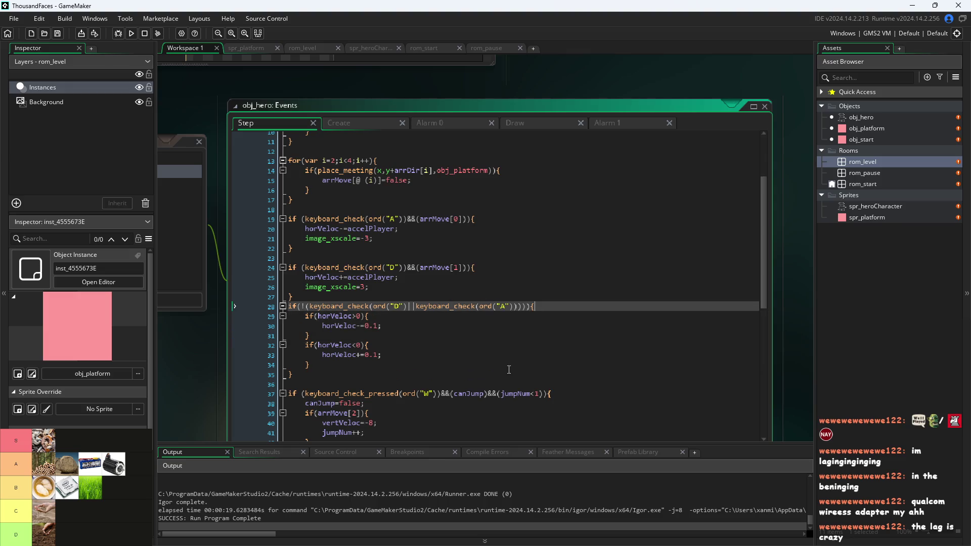
click(374, 355)
drag(381, 358, 373, 353)
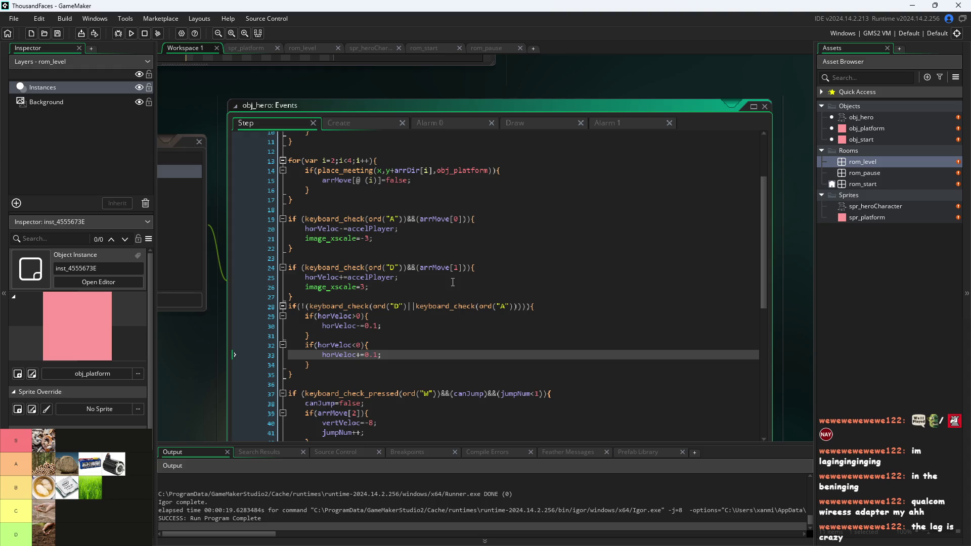
text(4)
key(Up)
key(Up)
key(Up)
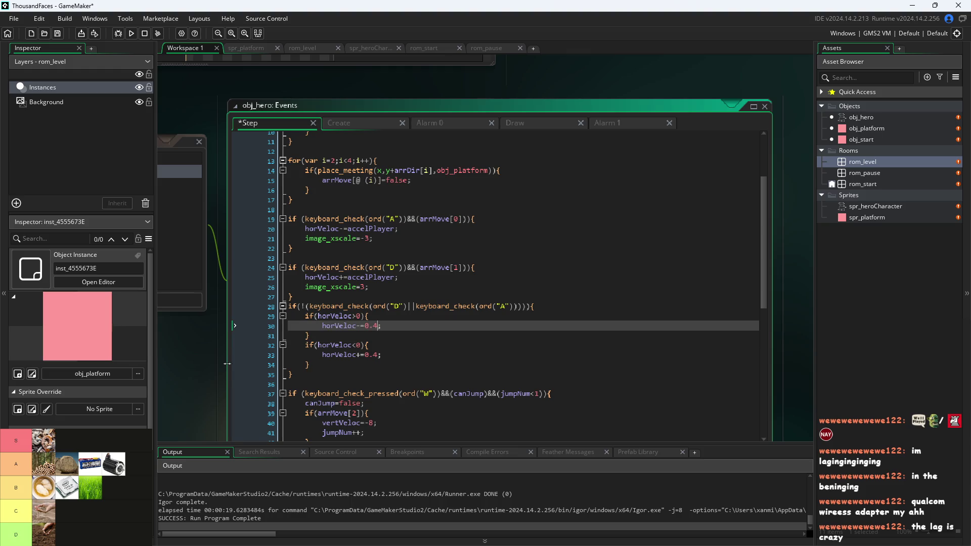
key(ctrl+s)
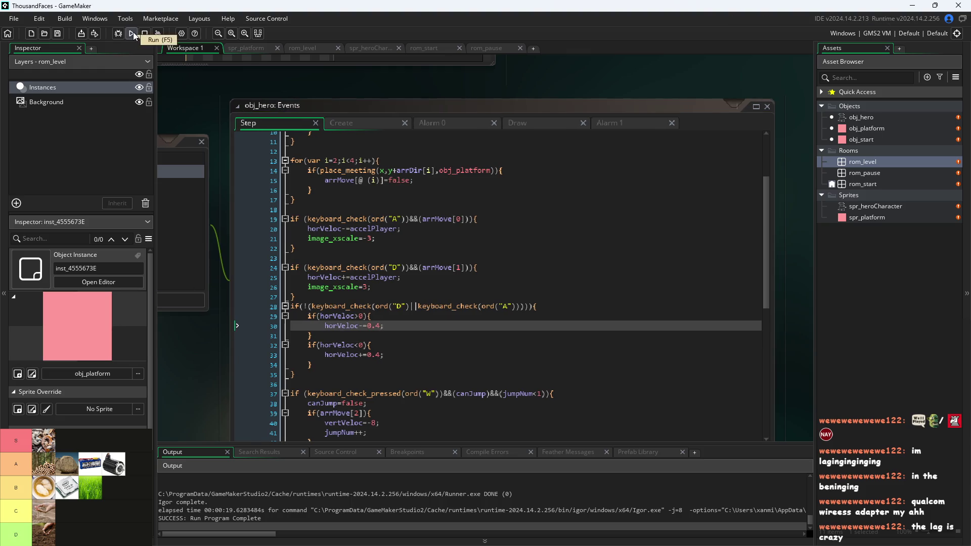
Run the game, walk and jump the hero left and right, then close it.
click(131, 33)
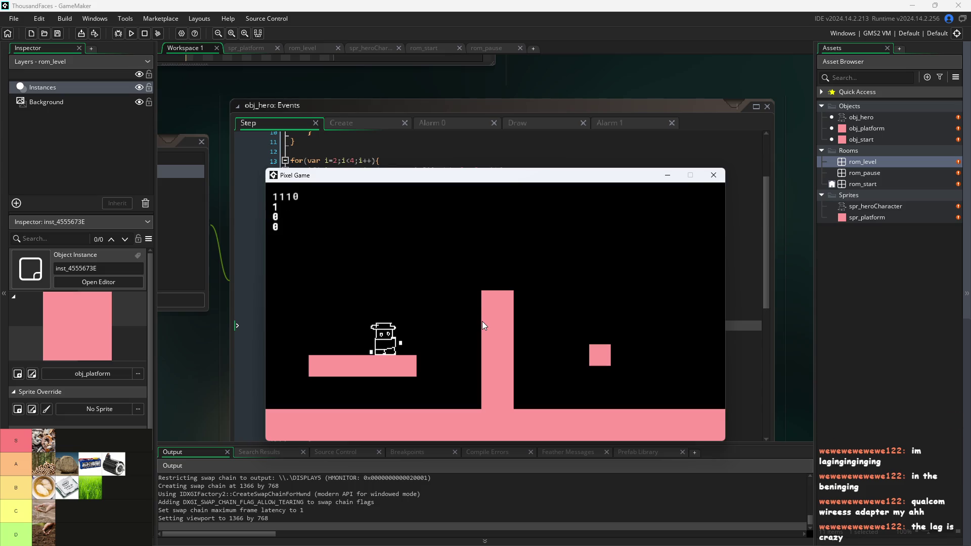
key(Up)
key(Right)
key(Right)
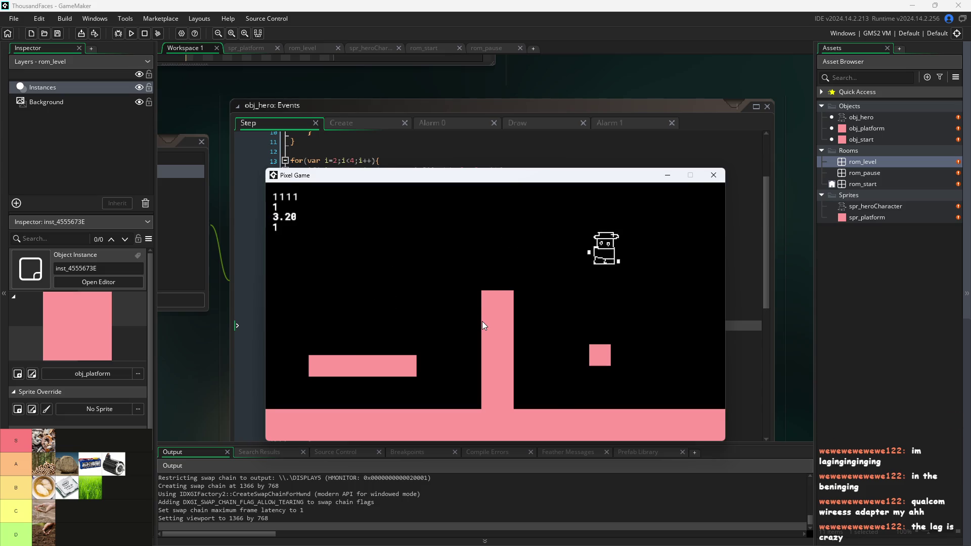
key(Left)
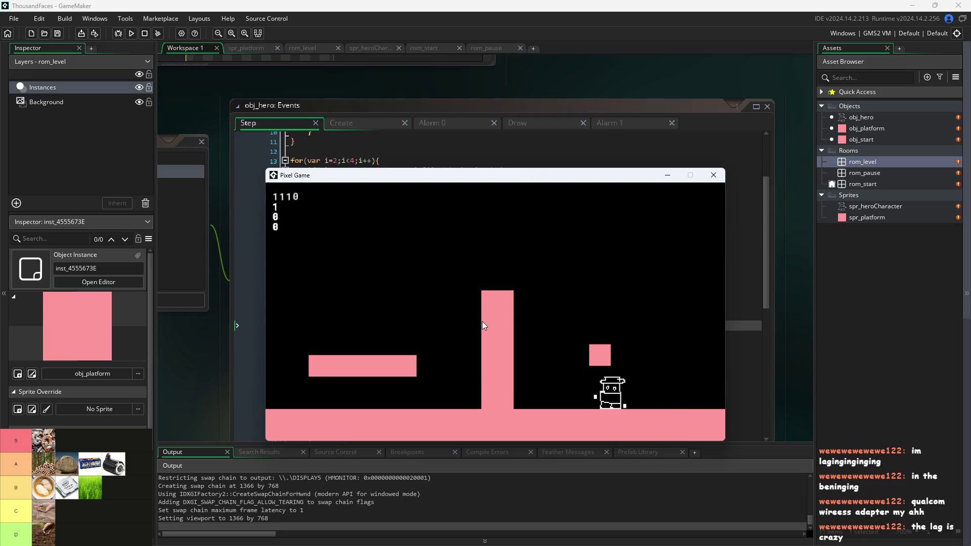
key(Right)
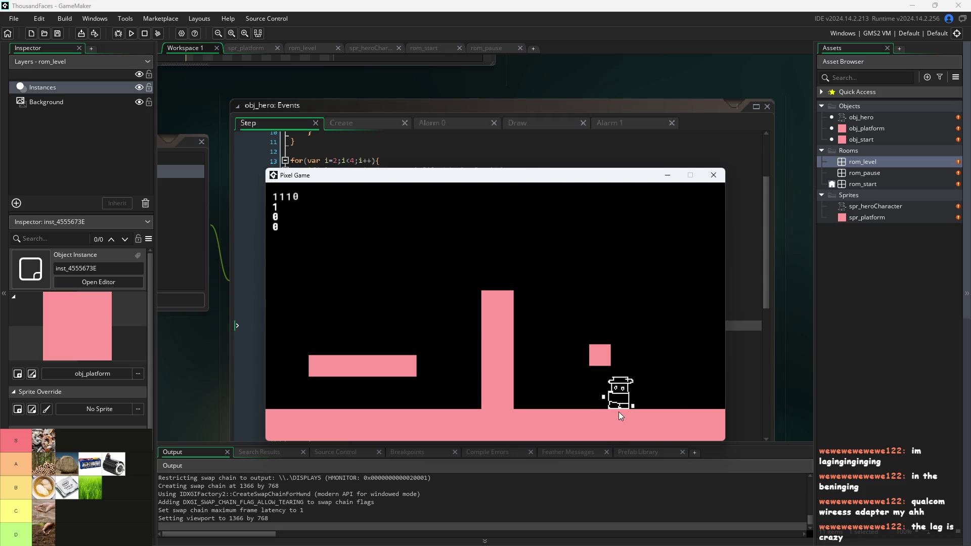
key(Right)
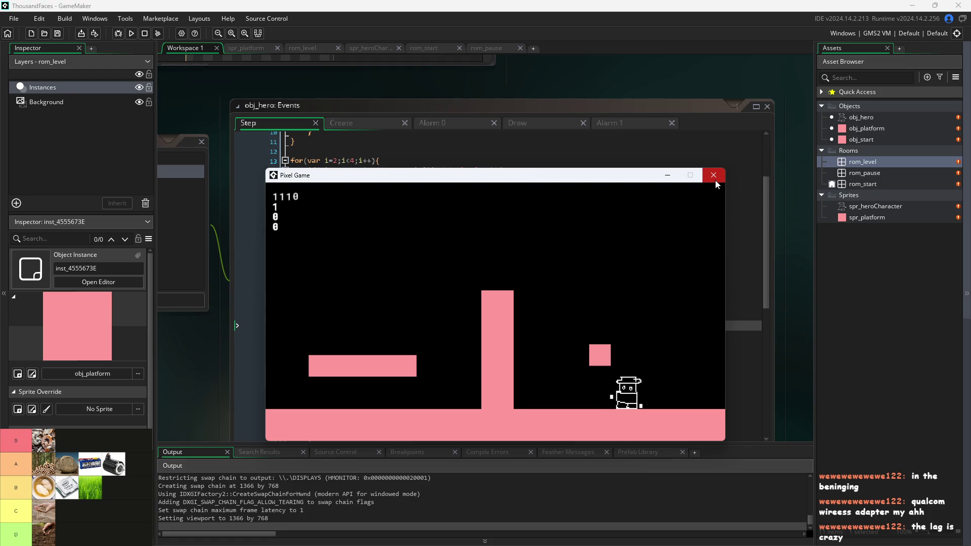
click(714, 176)
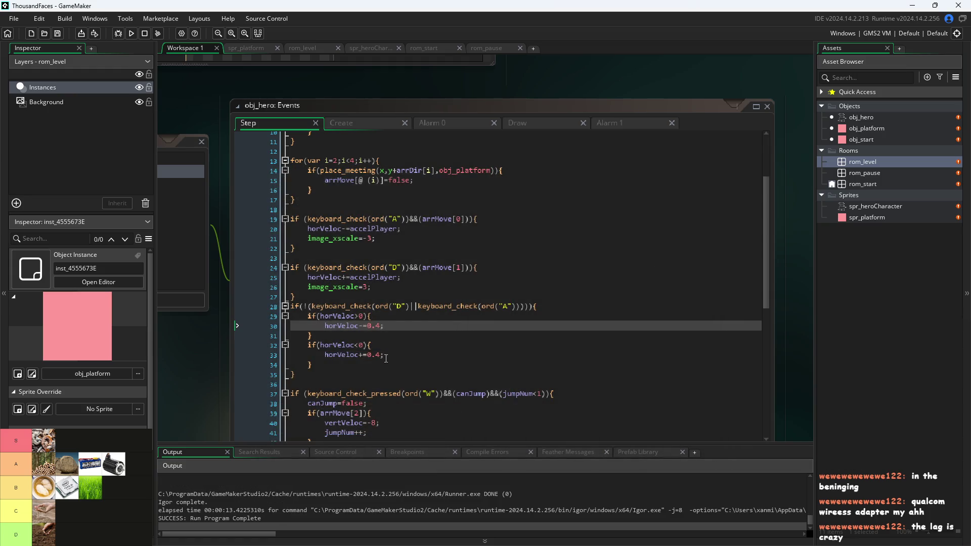
Append &&arrMove[3] inside line 28's if condition in the Step event and save.
click(353, 126)
click(298, 124)
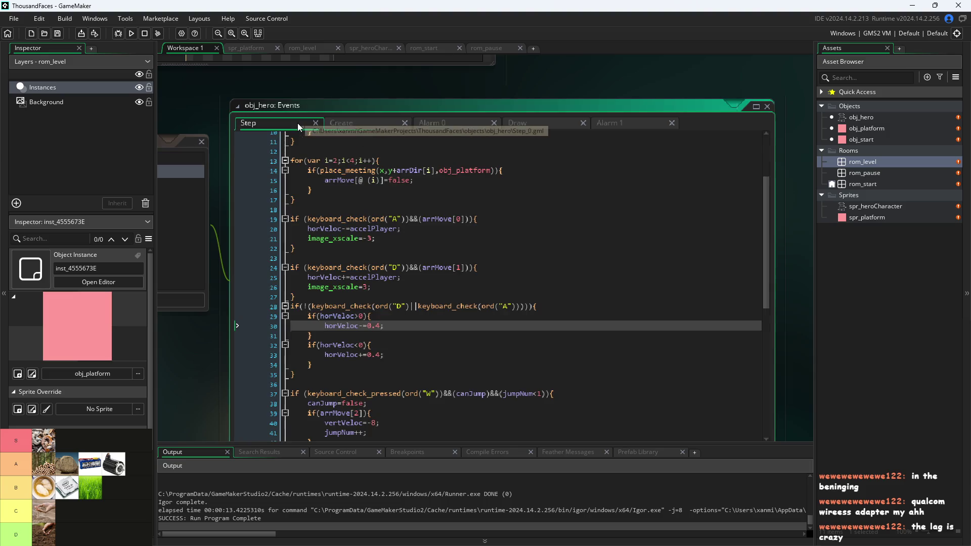
mouse_move(369, 309)
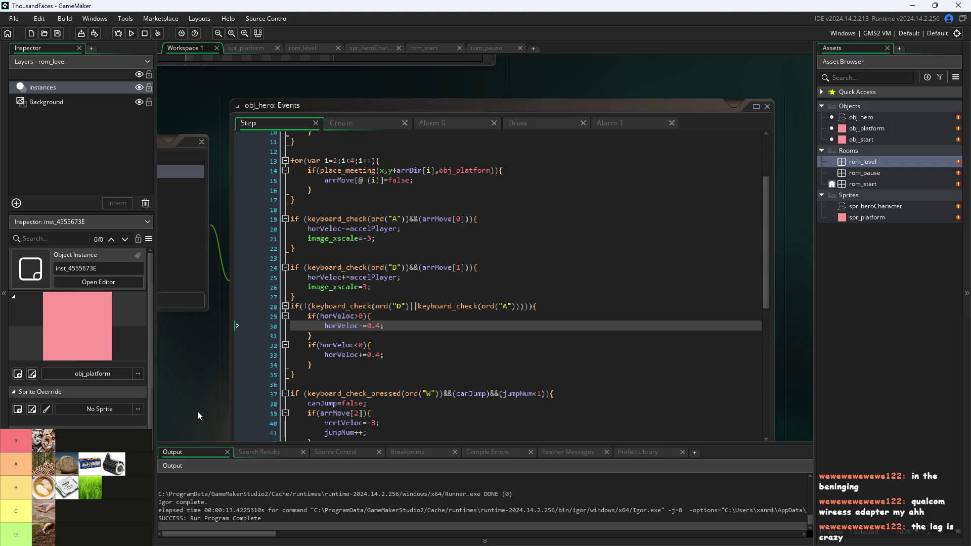
click(522, 308)
key(Left)
key(Left)
key(Left)
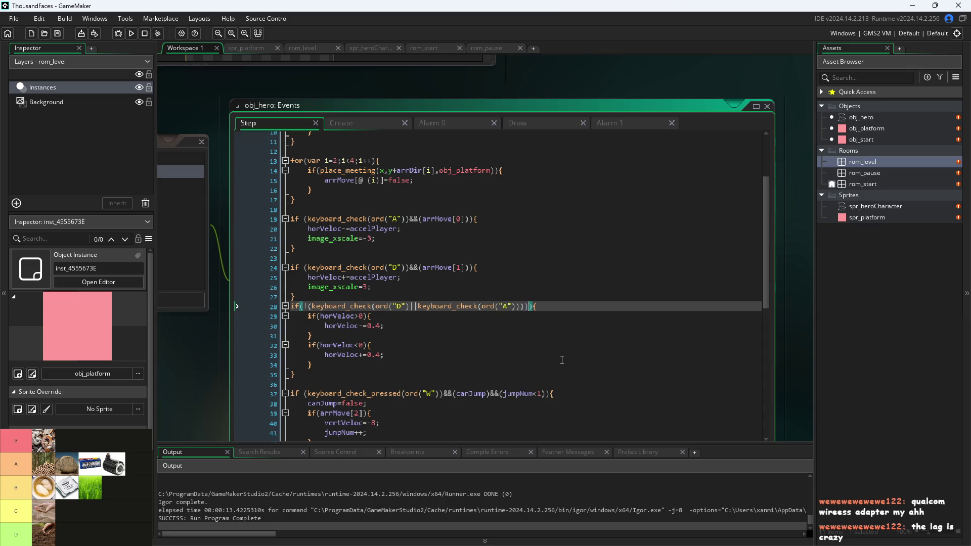
key(Right)
key(Right)
key(Right)
key(Right)
text(&&)
key(ctrl+space)
key(Escape)
text(arrMove)
text([3])
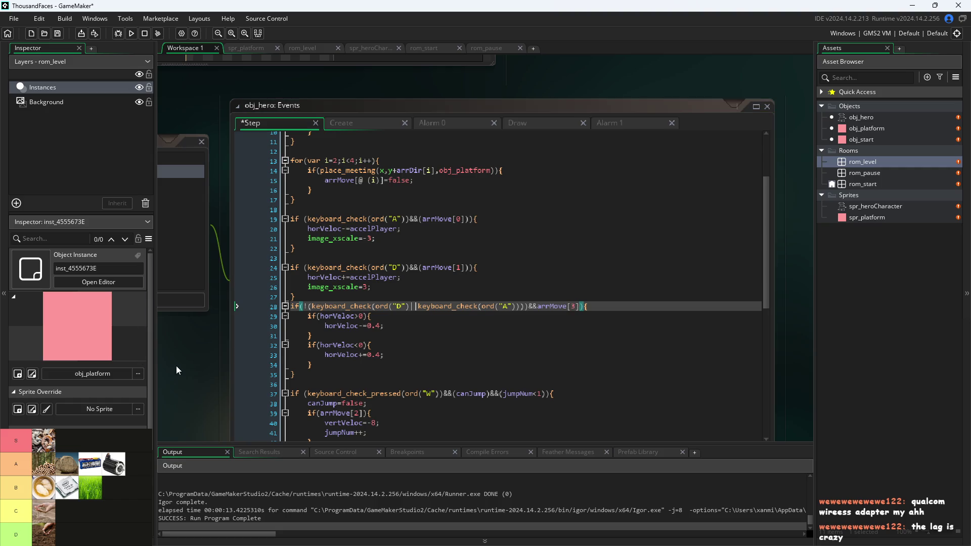
key(ctrl+s)
Negate it to !arrMove[3], save, and run the game.
click(537, 308)
text(!)
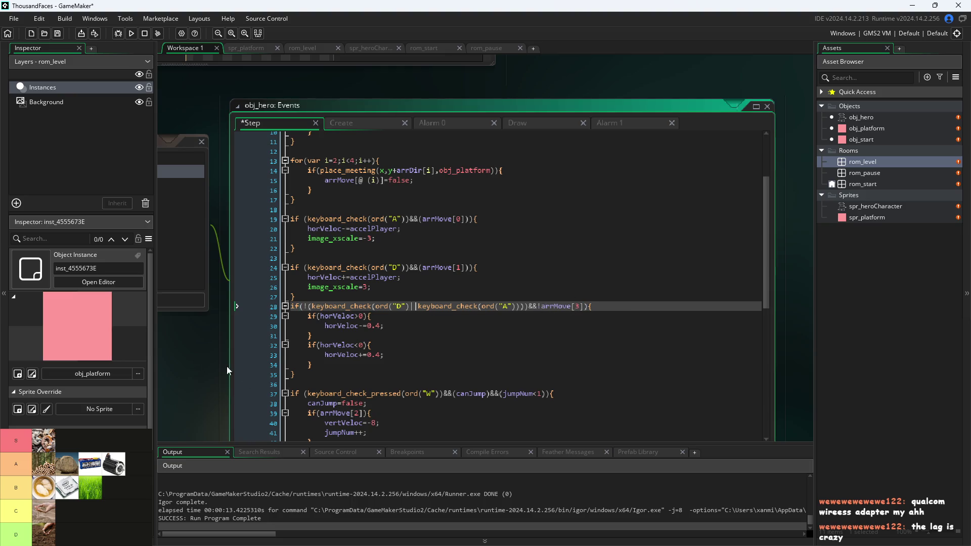
key(ctrl+s)
click(129, 35)
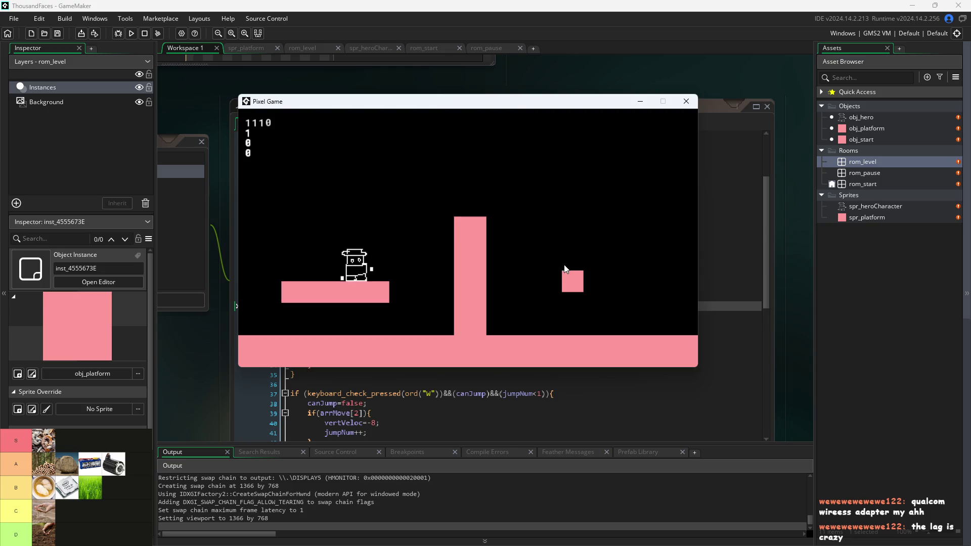
key(w)
key(d)
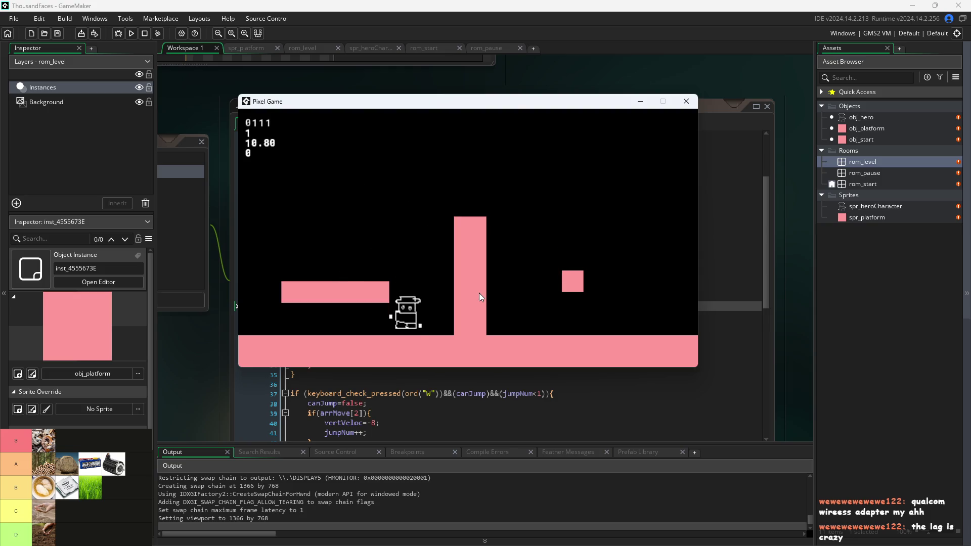
key(w)
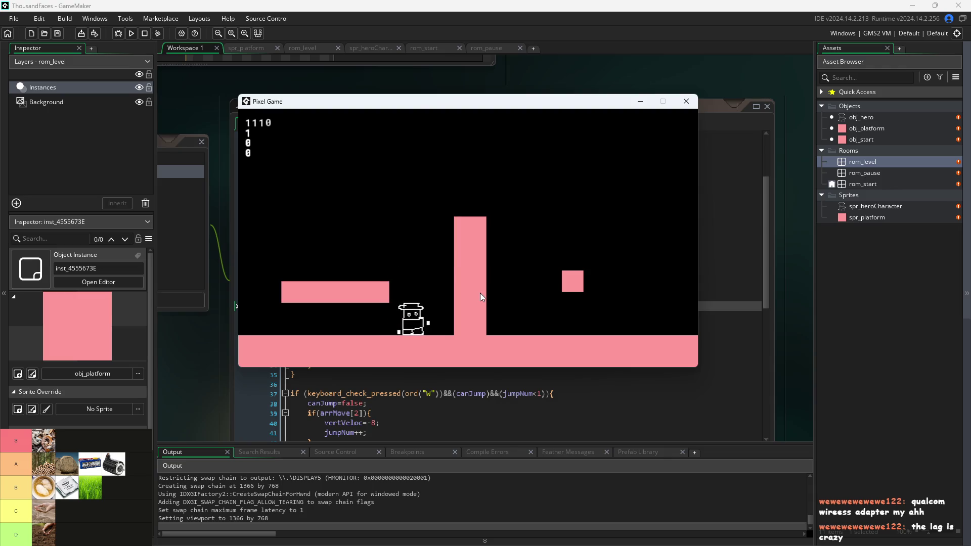
key(w)
key(a)
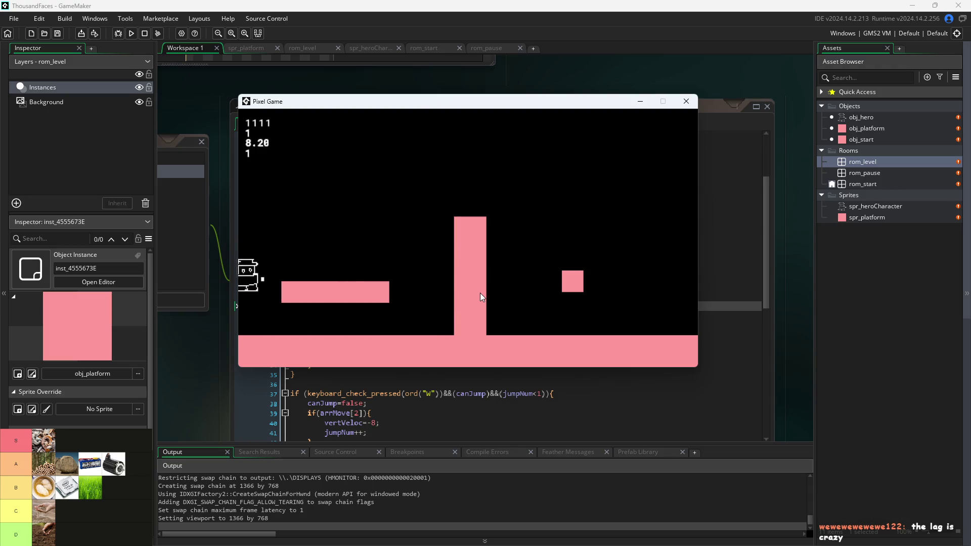
key(d)
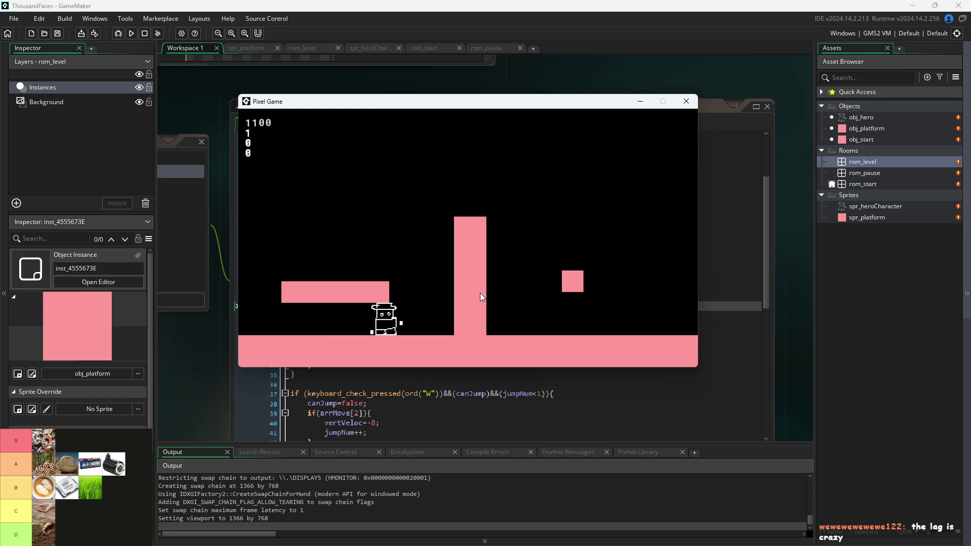
key(w)
key(a)
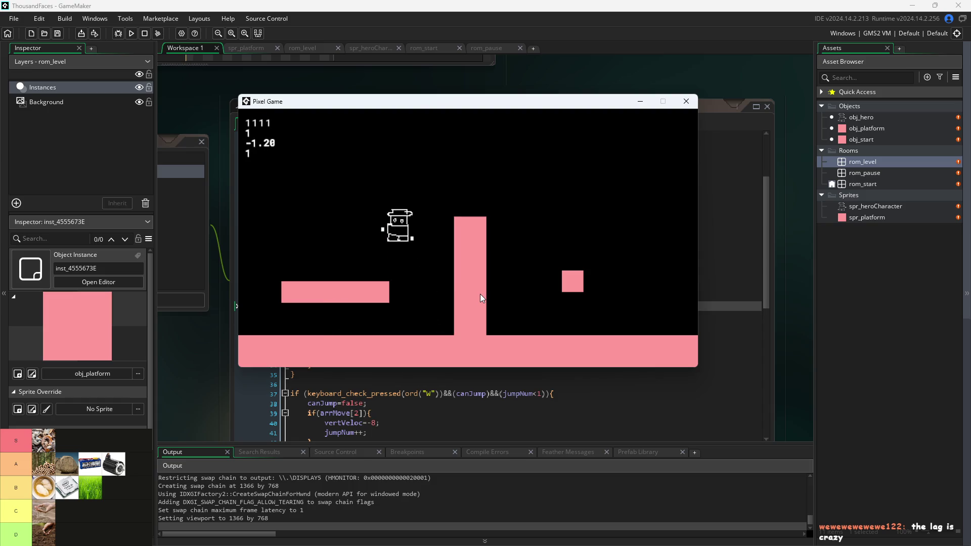
key(w)
key(d)
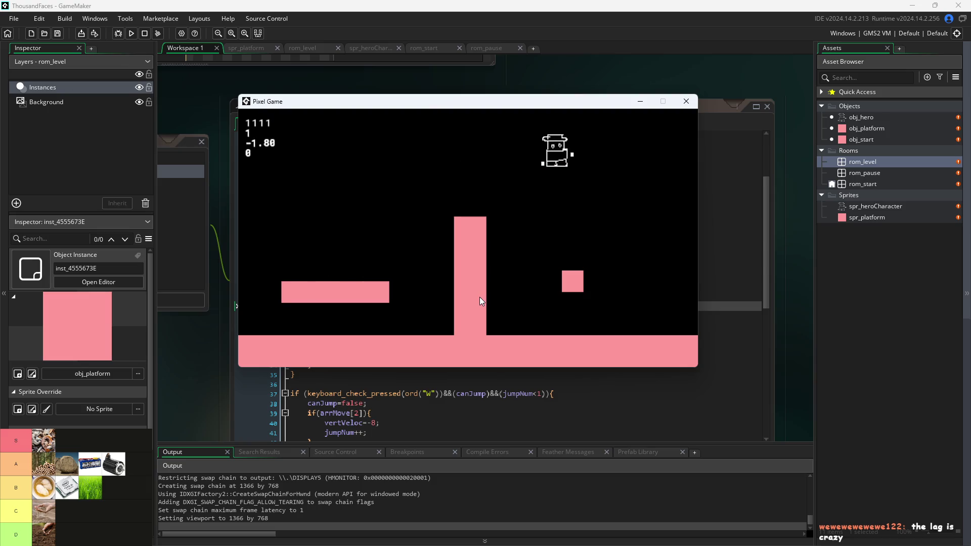
key(a)
key(w)
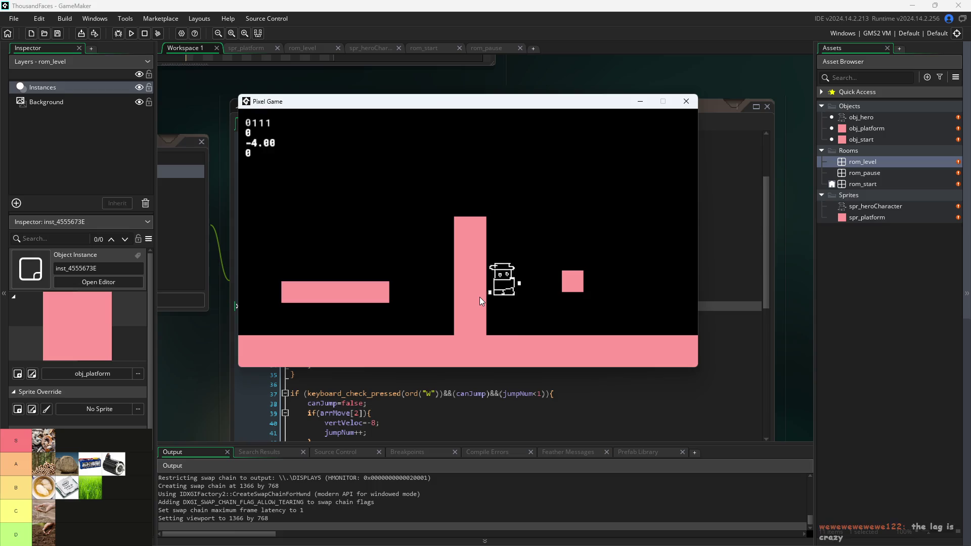
key(d)
key(w)
key(a)
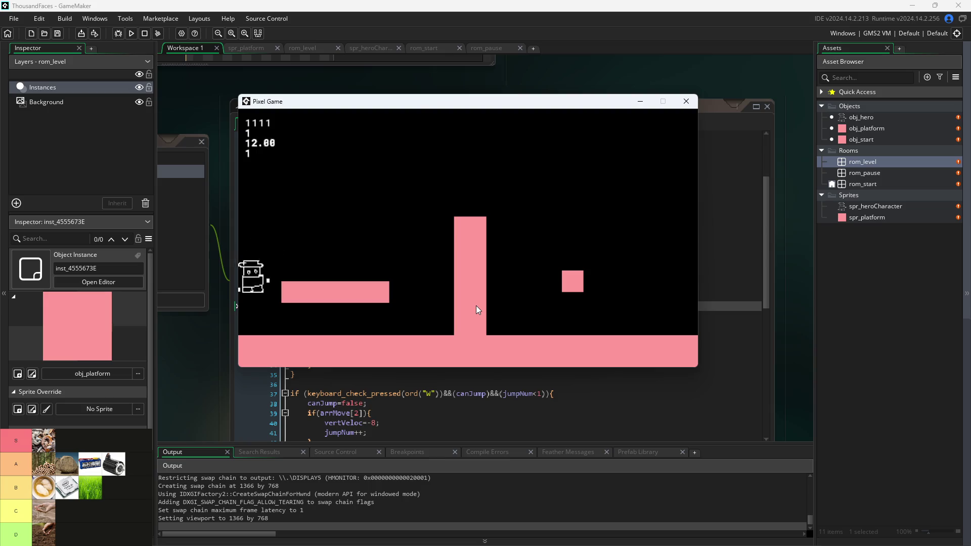
key(w)
key(d)
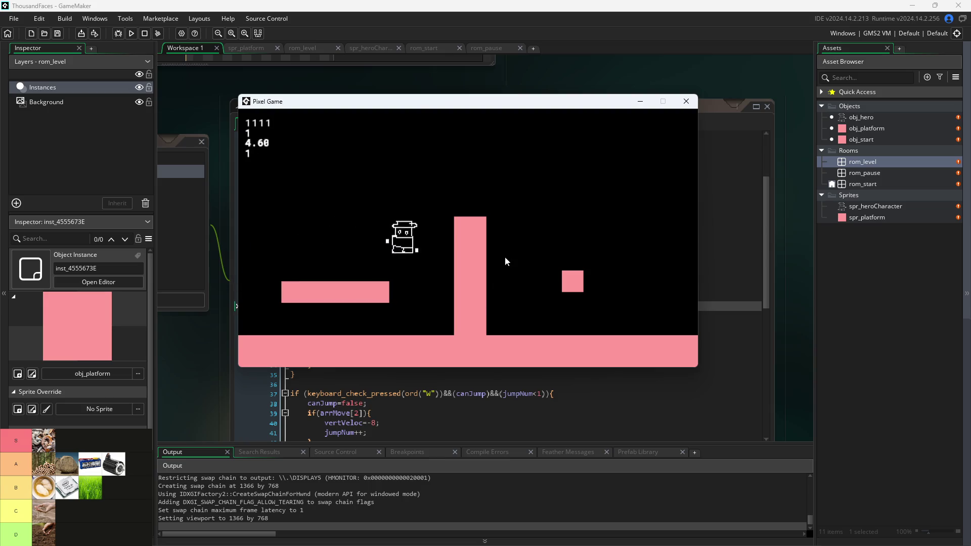
click(686, 101)
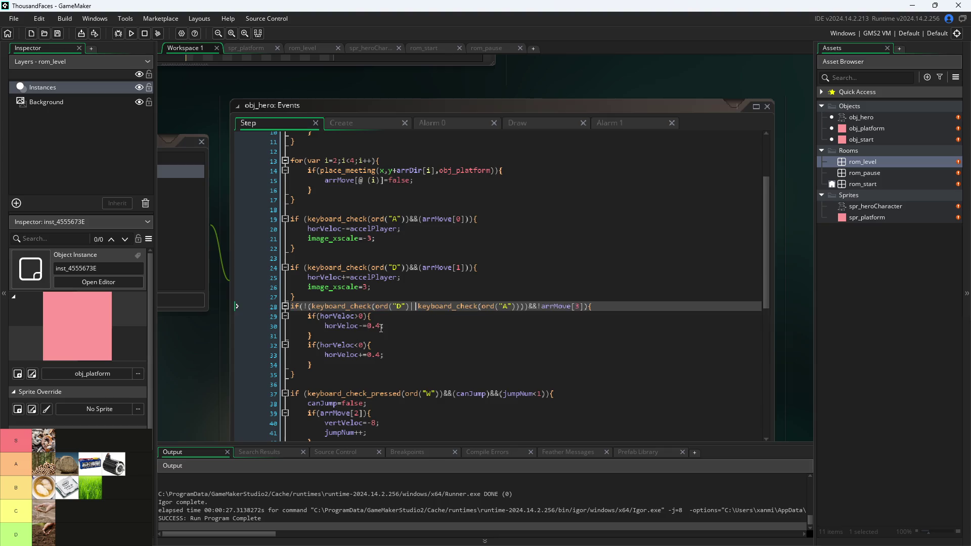
Scroll to the end of the Step code, keeping the blank line after the alarm block.
click(381, 327)
click(555, 307)
click(476, 330)
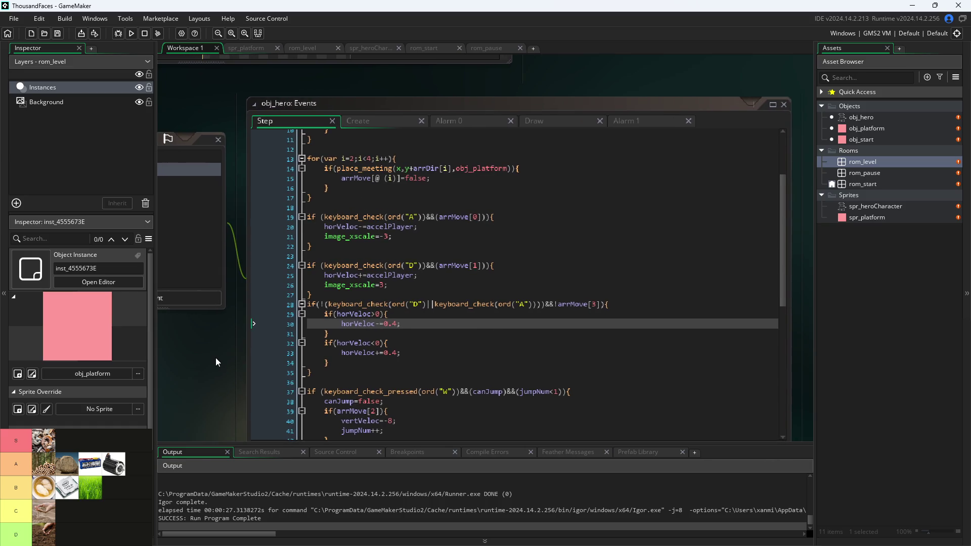
scroll(416, 328, down, 9)
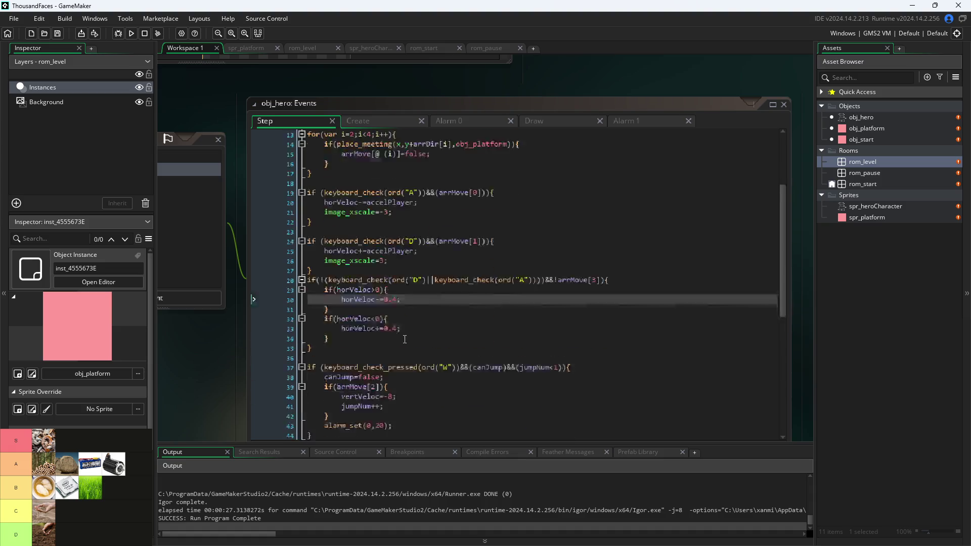
scroll(418, 321, down, 2)
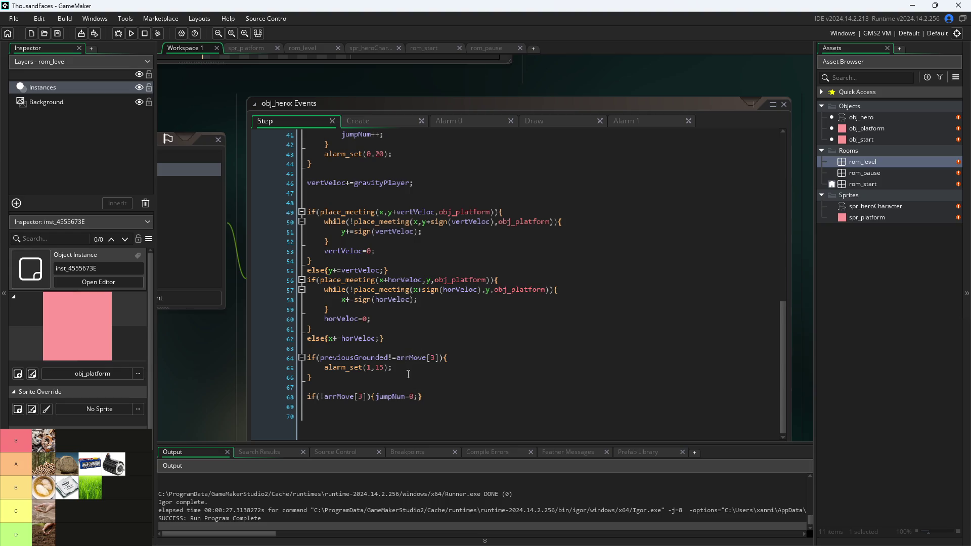
click(442, 402)
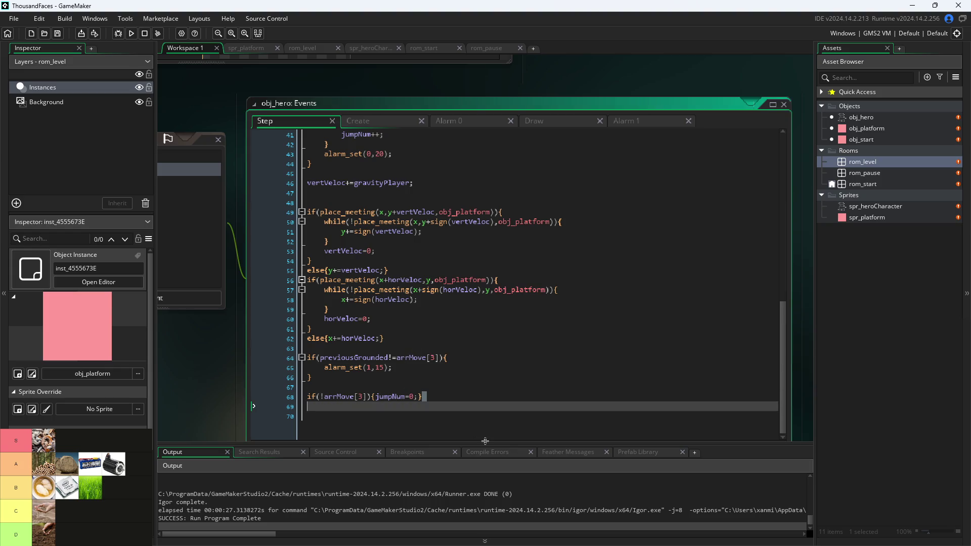
click(466, 383)
key(BackSpace)
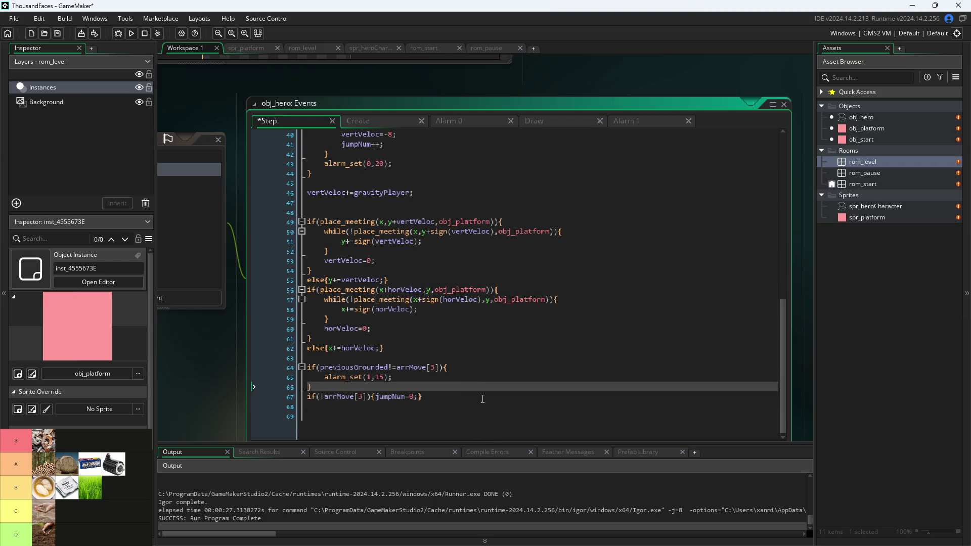
key(Return)
Add an if(vertVeloc>10) block that sets vertVeloc=10 at the end of the code.
click(485, 427)
text(i)
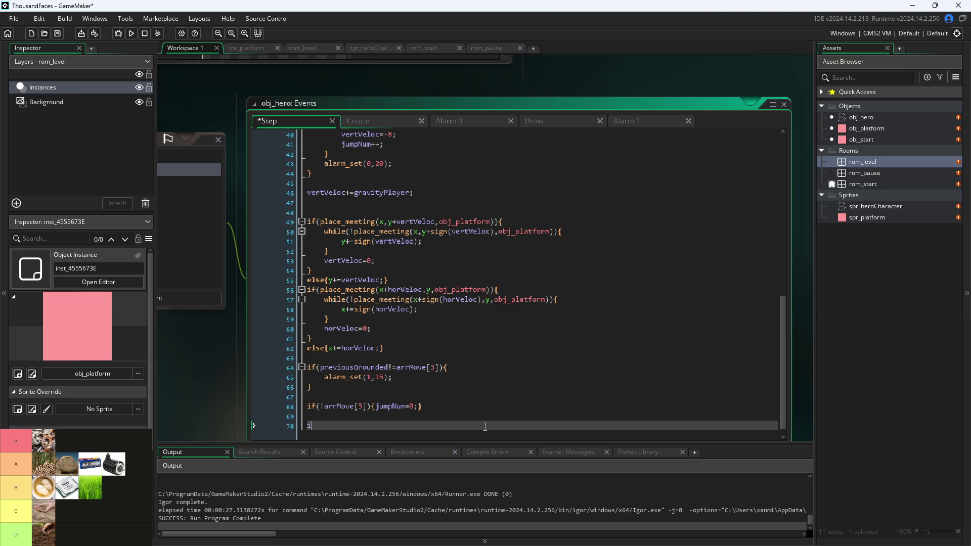
text(f(vert)
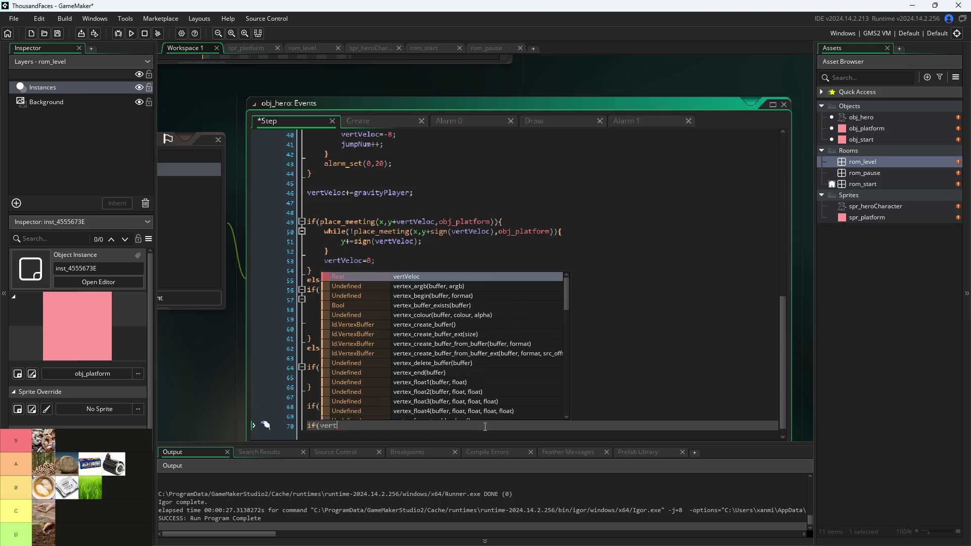
key(Return)
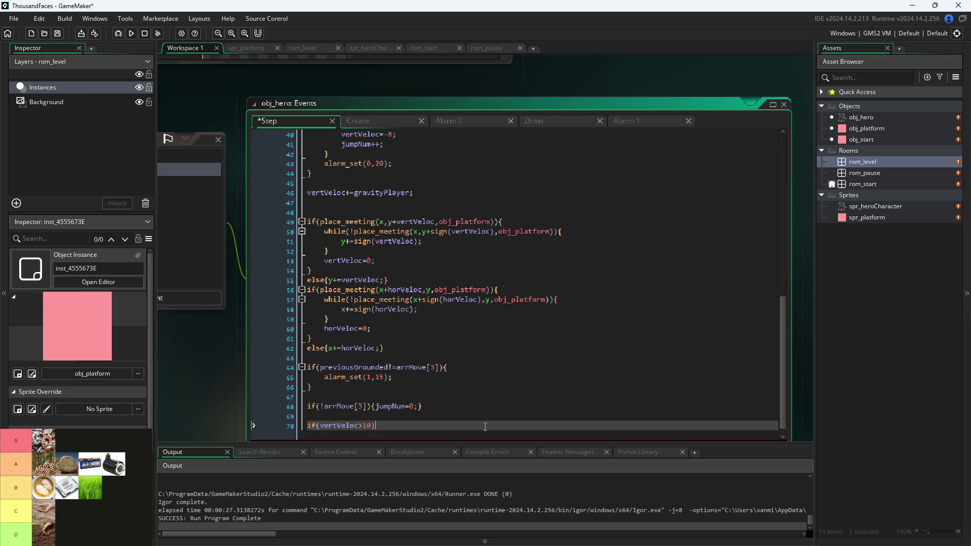
text({)
key(Return)
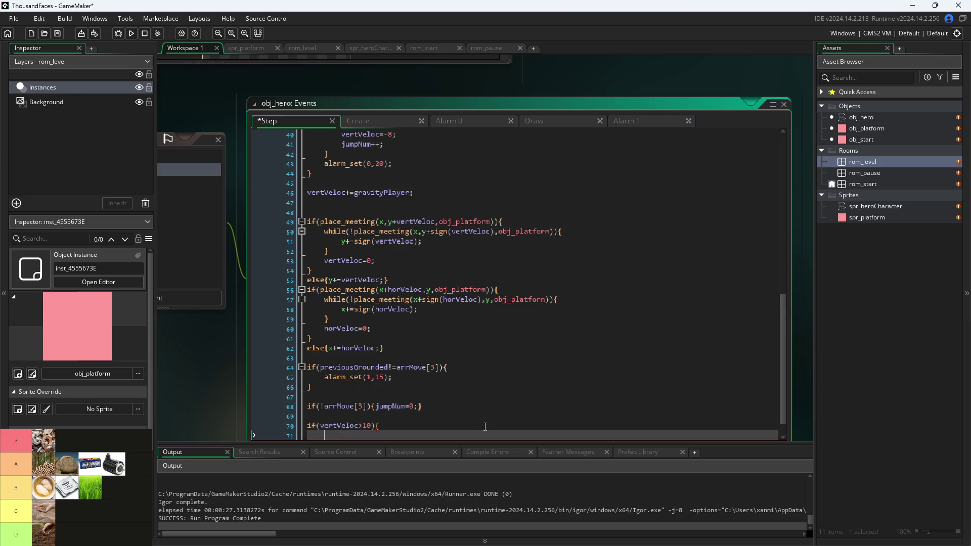
text(vertVeloc)
scroll(531, 354, down, 1)
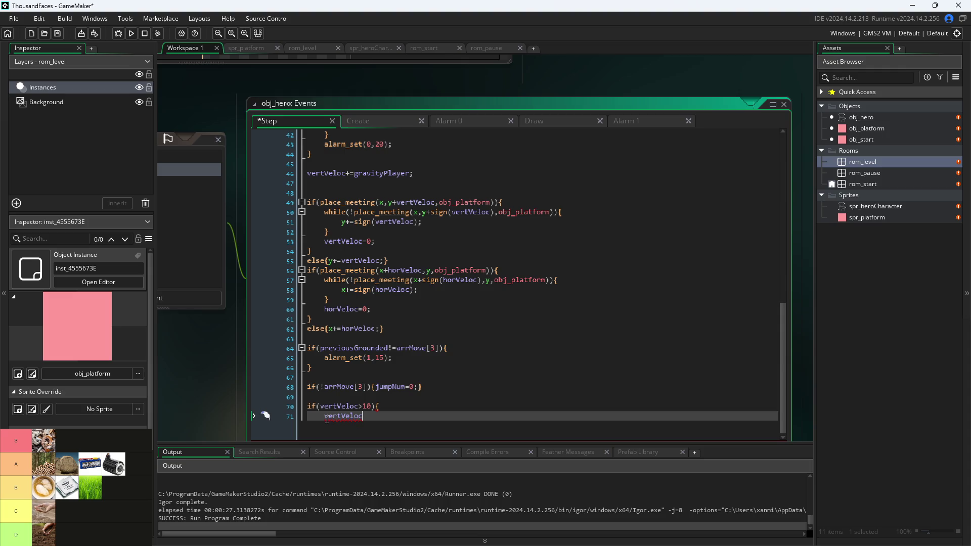
click(371, 418)
text(=10;)
key(Return)
text(})
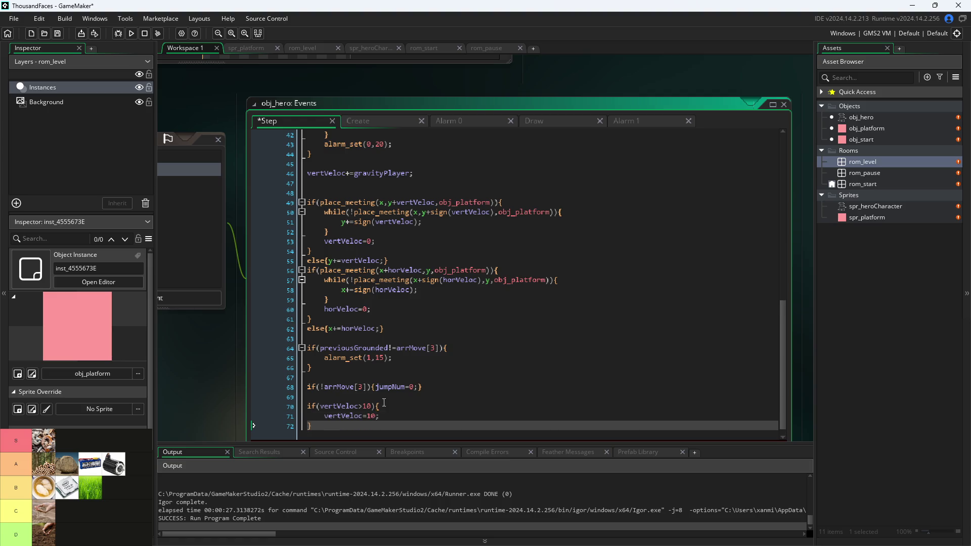
Try duplicating the vertVeloc cap block, undoing the wrong paste.
drag(328, 425, 291, 410)
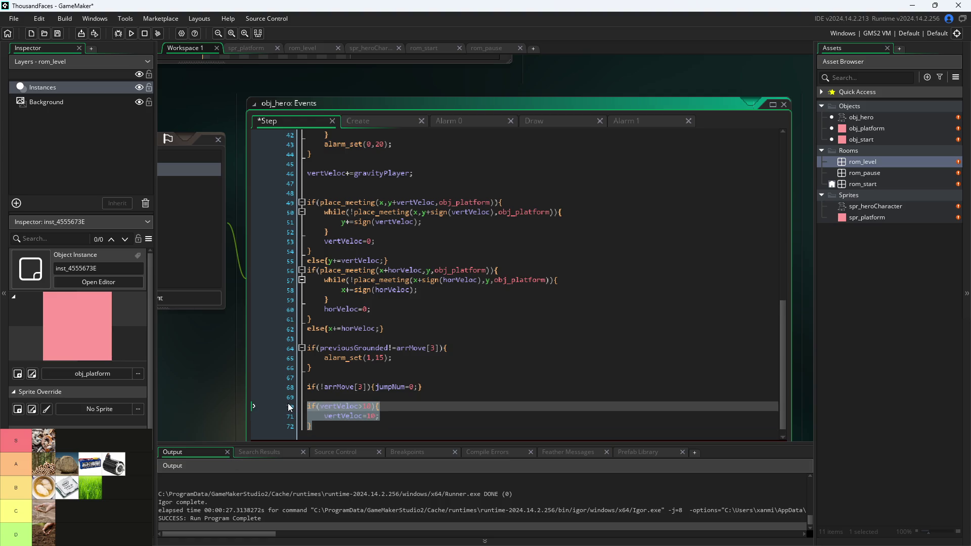
click(210, 361)
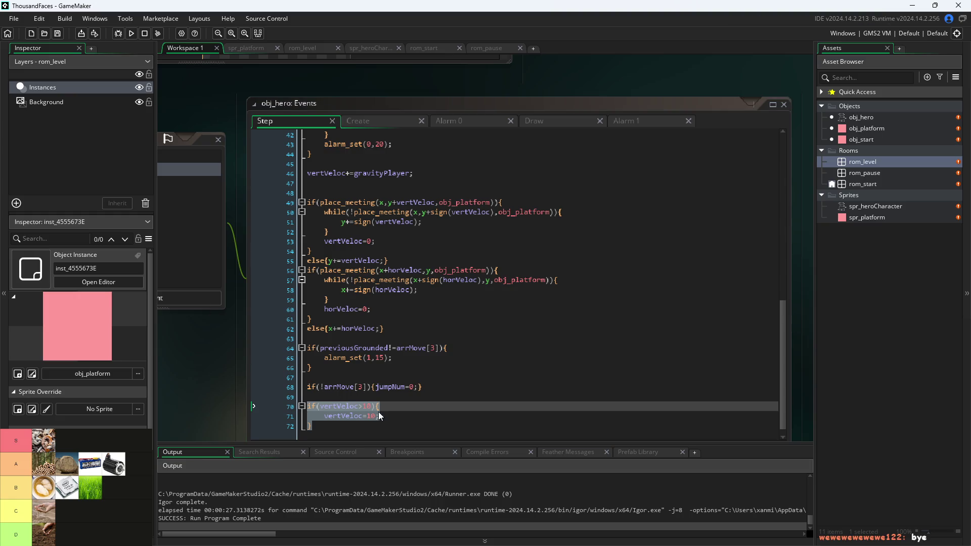
click(377, 426)
key(ctrl+v)
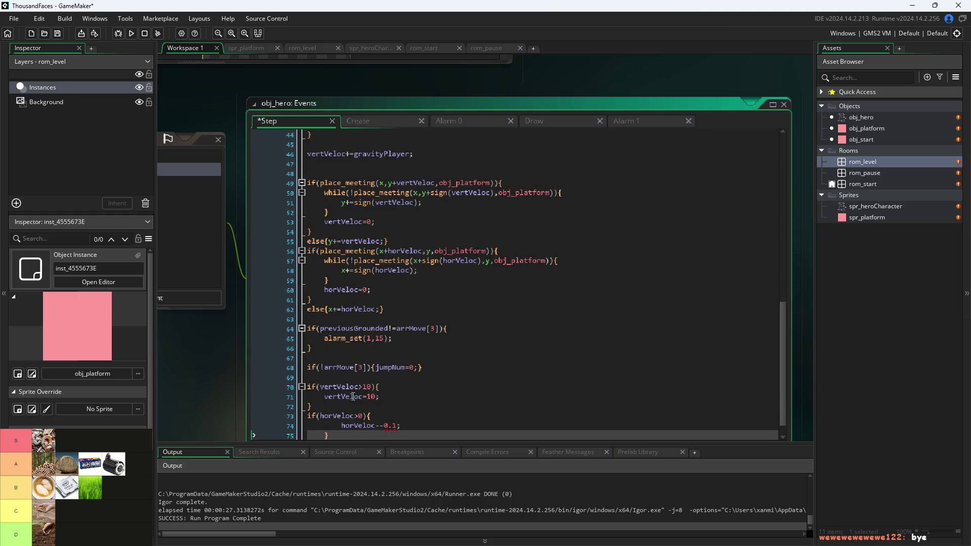
key(ctrl+z)
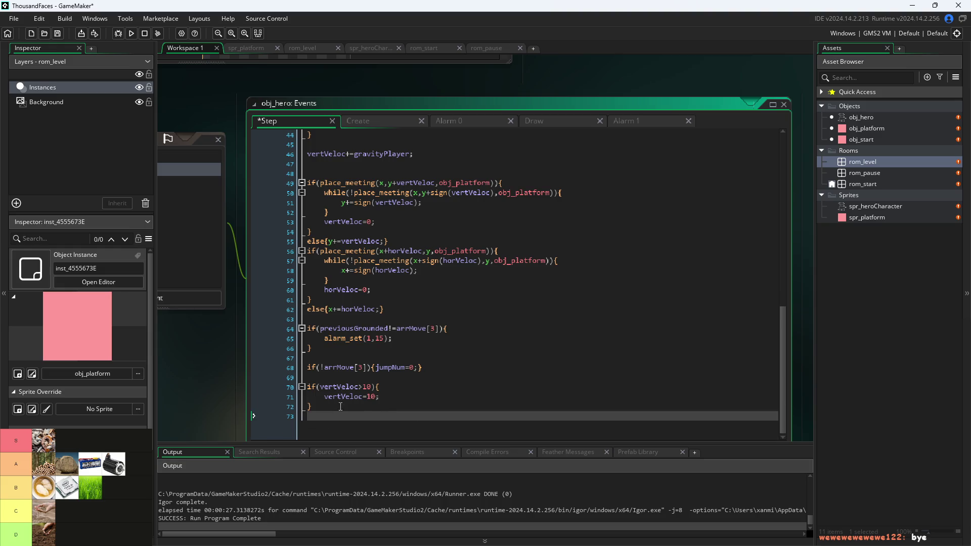
Duplicate the cap block and turn it into if(horVeloc>10) setting horVeloc=10.
drag(340, 407, 270, 388)
key(ctrl+c)
click(324, 435)
key(ctrl+v)
click(338, 416)
key(BackSpace)
key(BackSpace)
key(BackSpace)
text(hor)
key(Down)
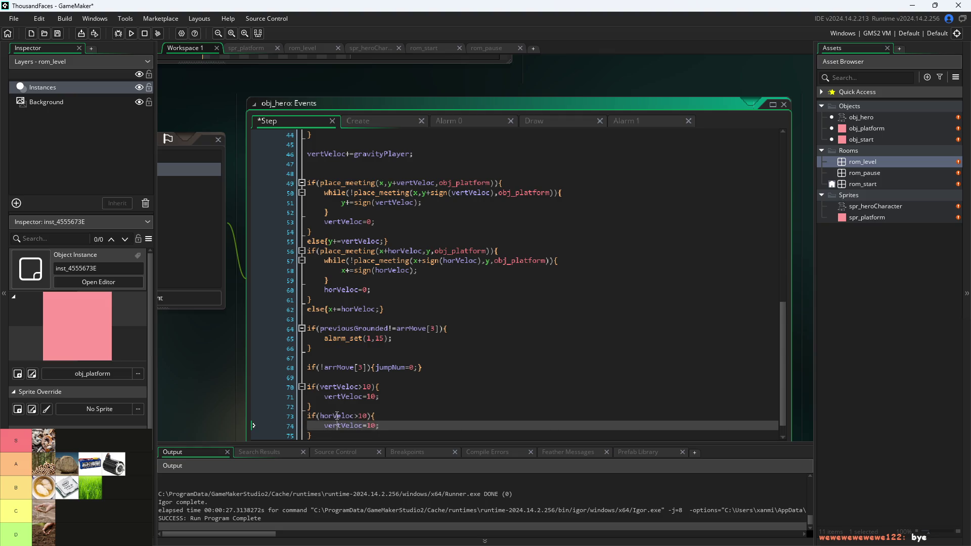
key(Delete)
key(Delete)
key(BackSpace)
key(BackSpace)
text(hor)
key(Down)
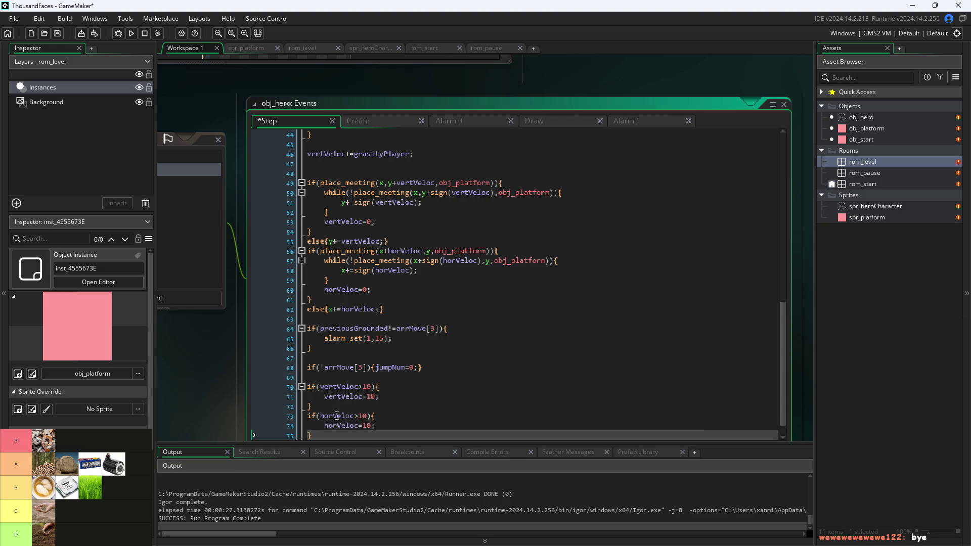
key(Return)
Add a copy as if(horVeloc<-10) setting horVeloc=-10, and save.
scroll(337, 416, down, 1)
key(Return)
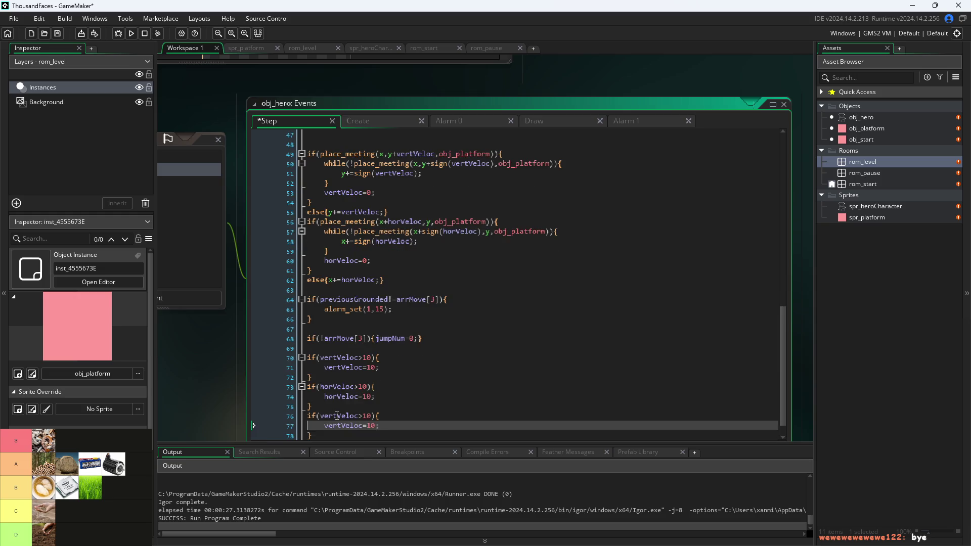
key(BackSpace)
drag(377, 407, 259, 386)
key(ctrl+c)
click(334, 426)
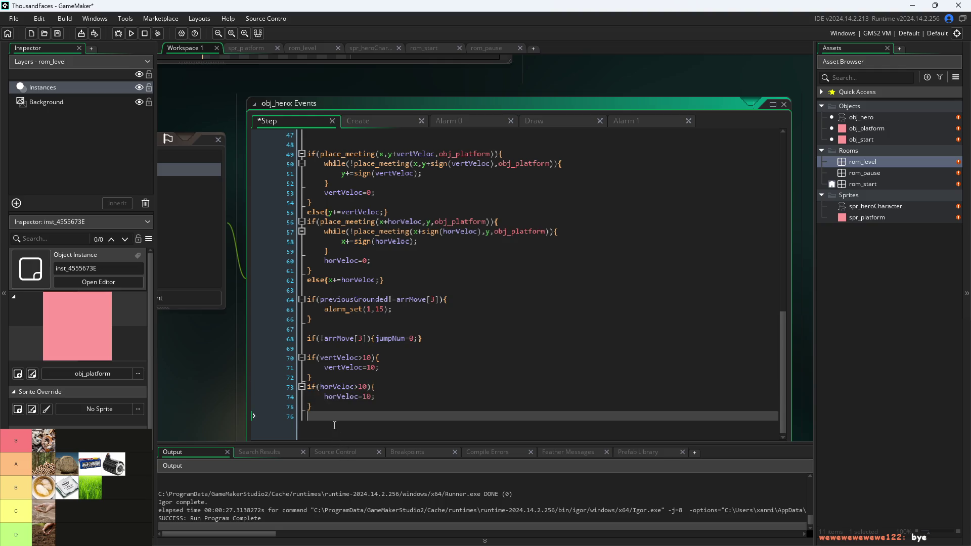
key(ctrl+v)
click(359, 406)
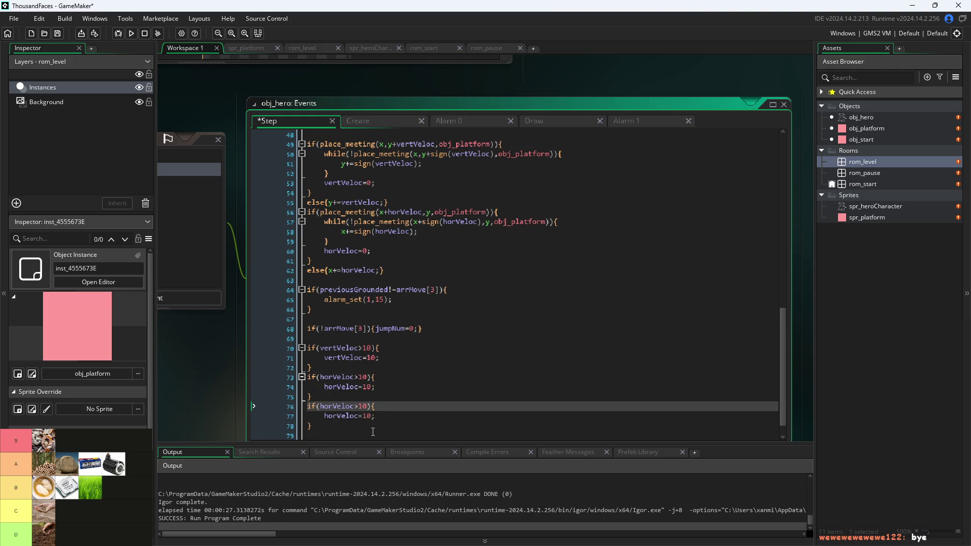
key(BackSpace)
text(<-)
key(Down)
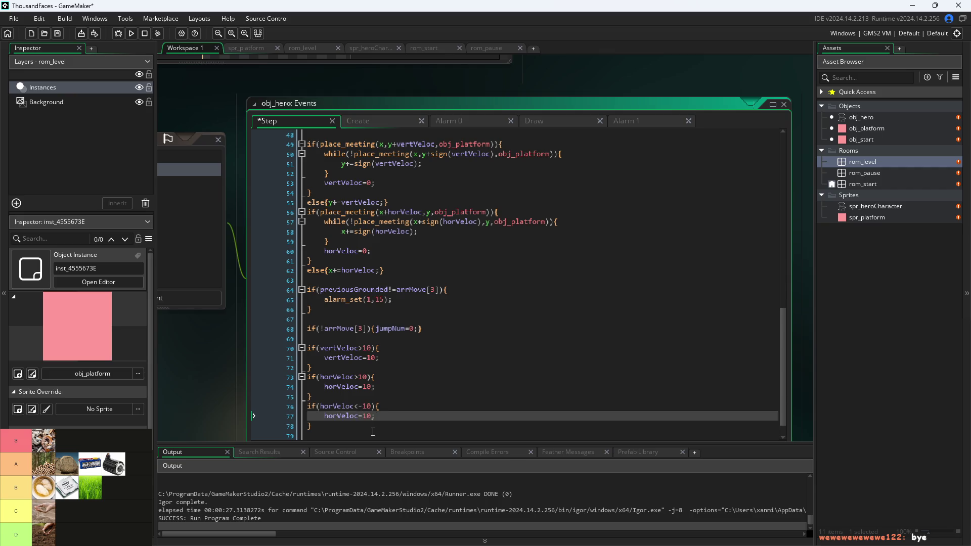
text(-)
key(ctrl+s)
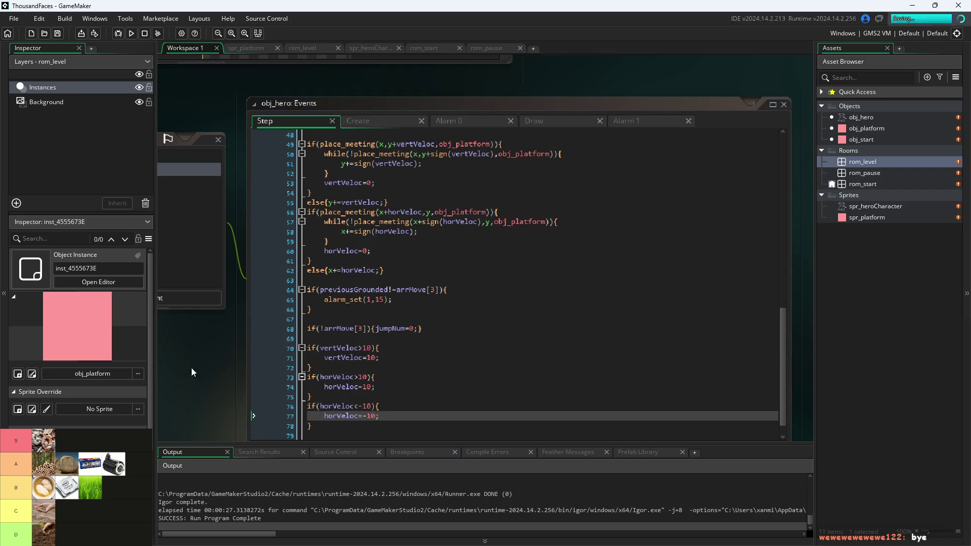
click(131, 34)
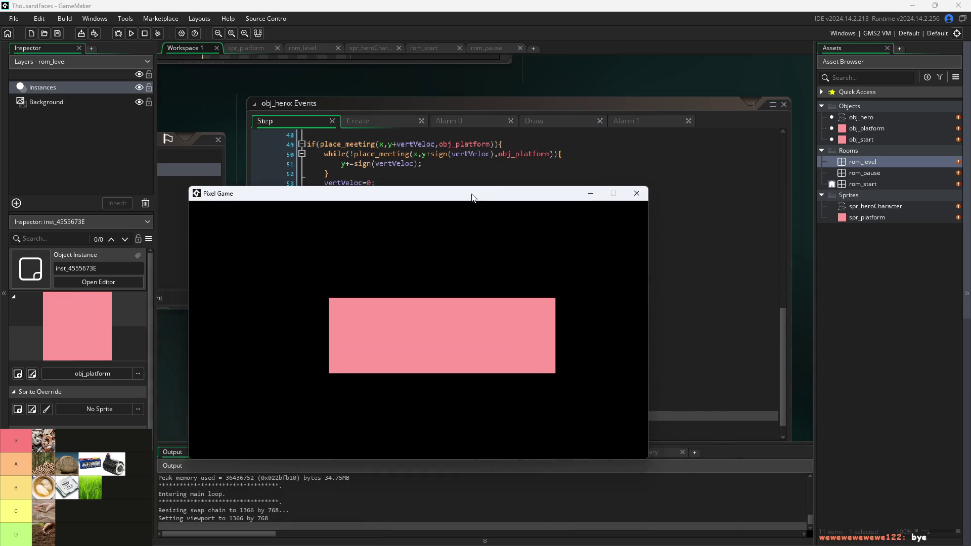
key(space)
key(Right)
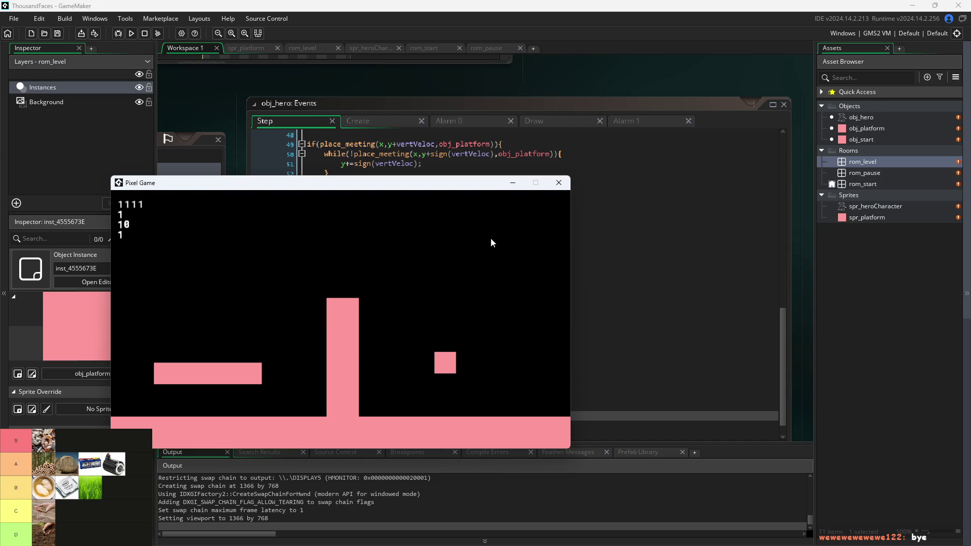
click(558, 183)
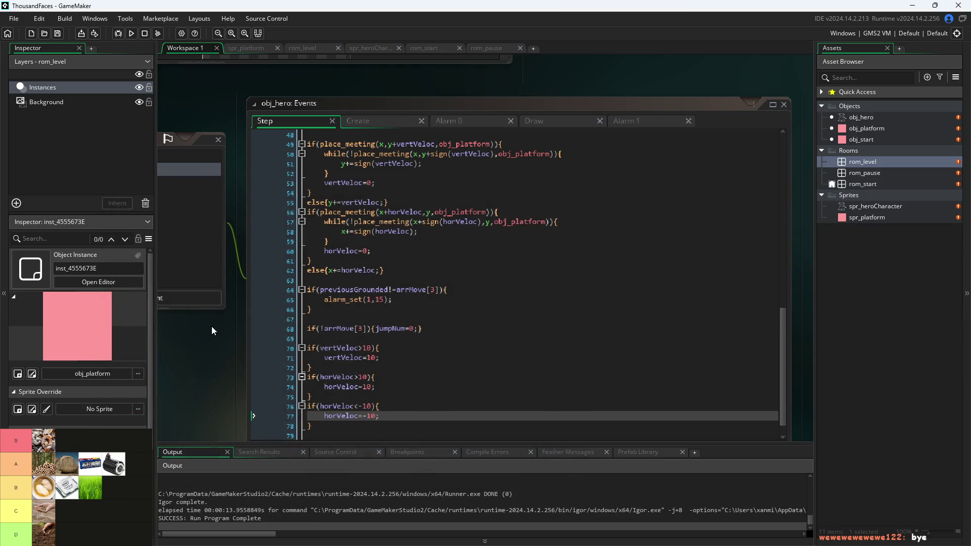
click(132, 34)
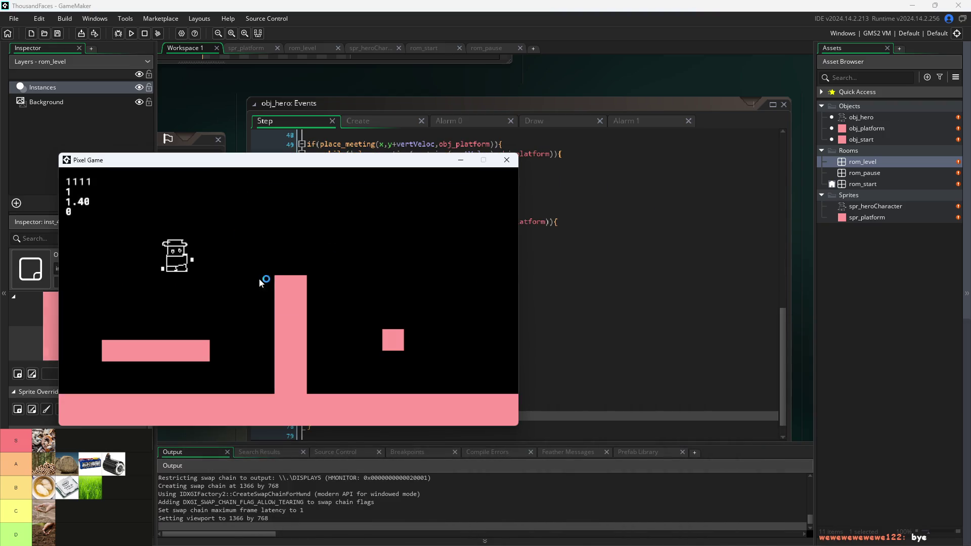
key(Right)
key(space)
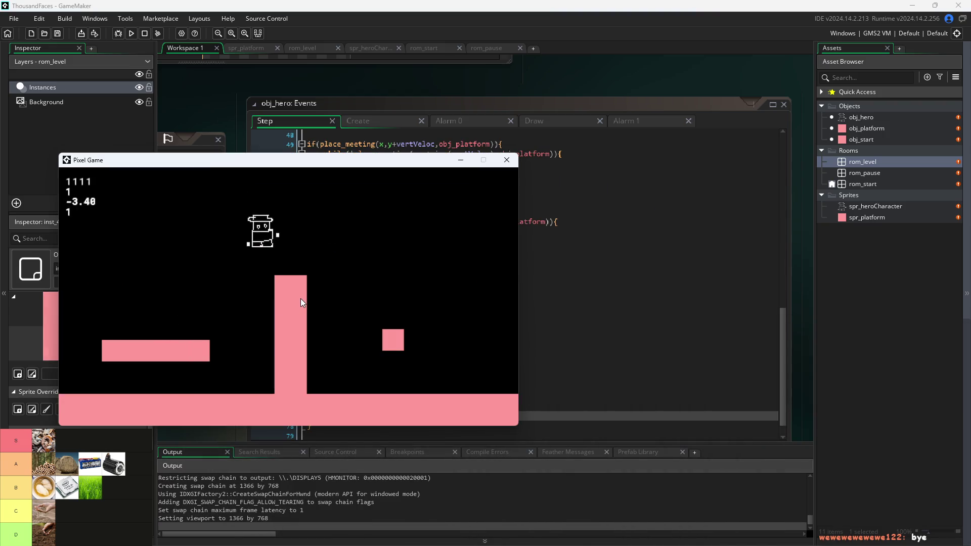
key(Left)
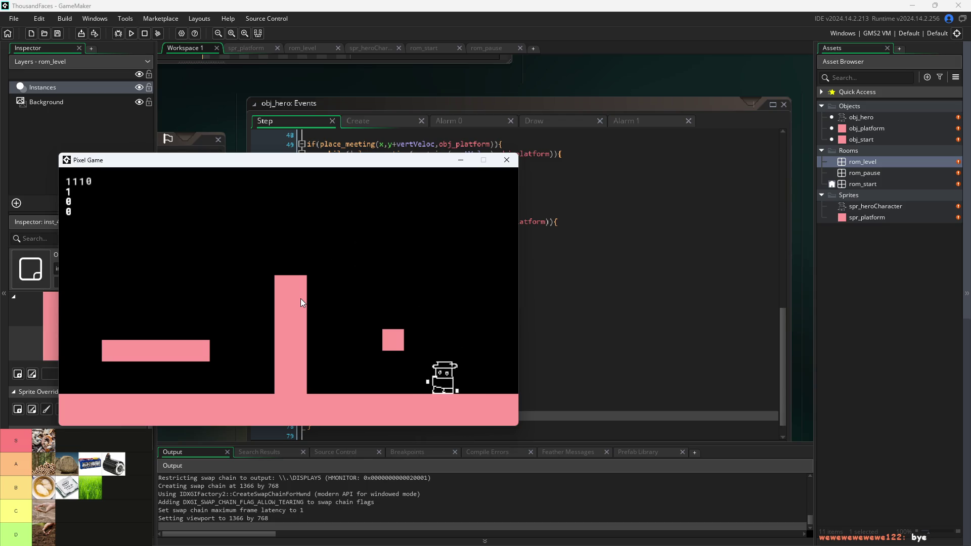
key(space)
key(Right)
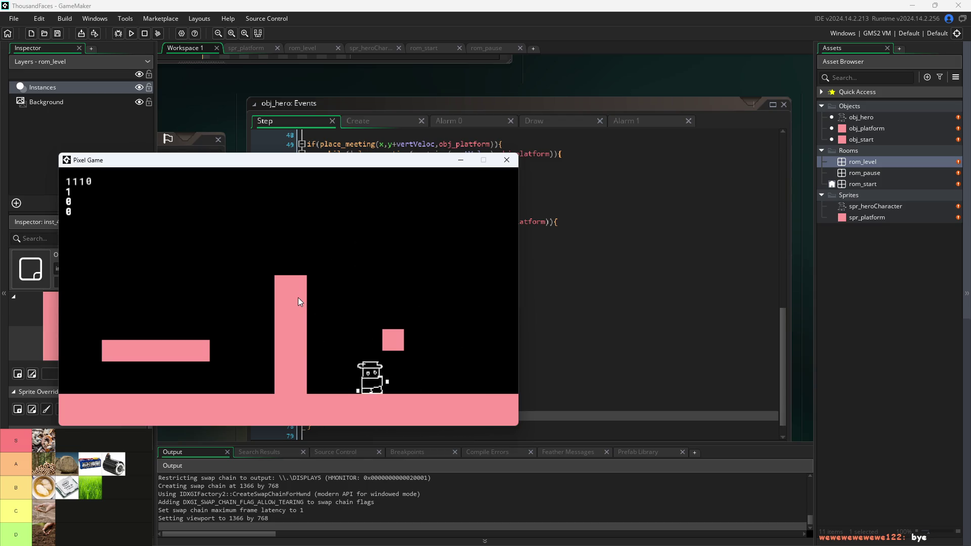
key(space)
click(507, 159)
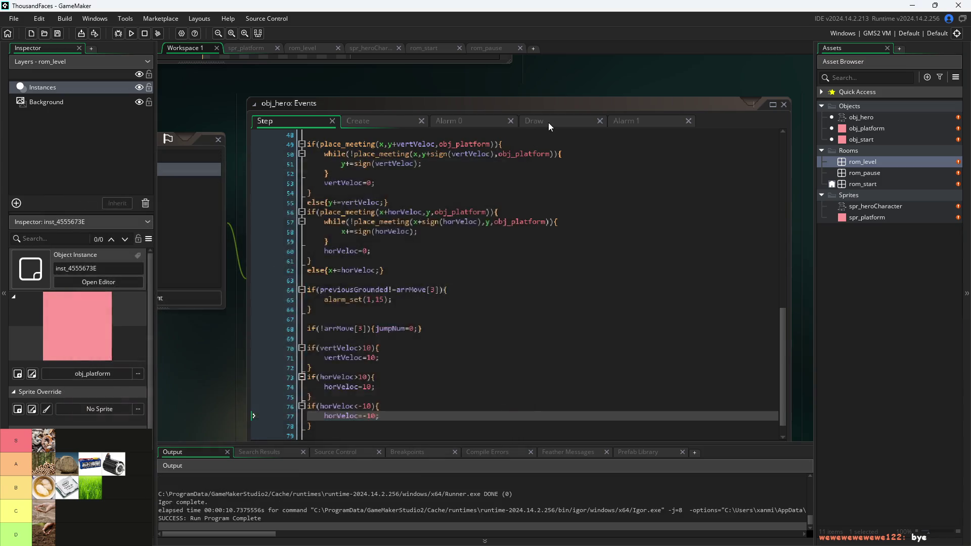
In the Draw event, duplicate the vertVeloc debug line below line 5 at y 110.
click(548, 121)
drag(550, 174, 324, 173)
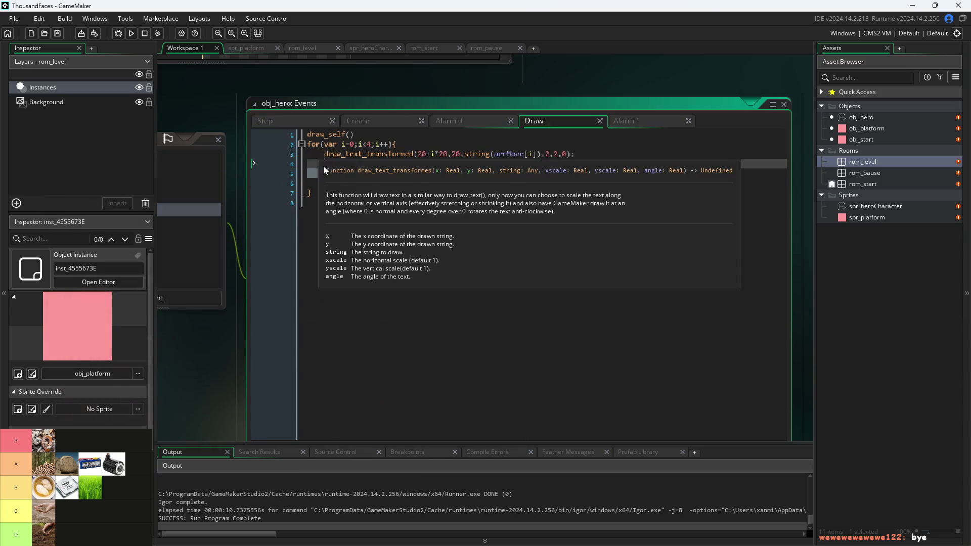
click(568, 175)
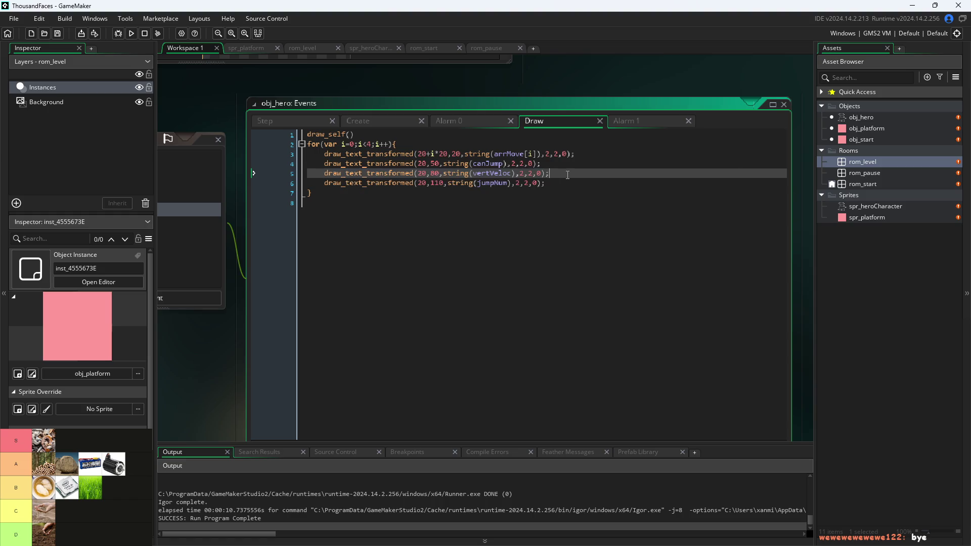
key(Return)
key(ctrl+v)
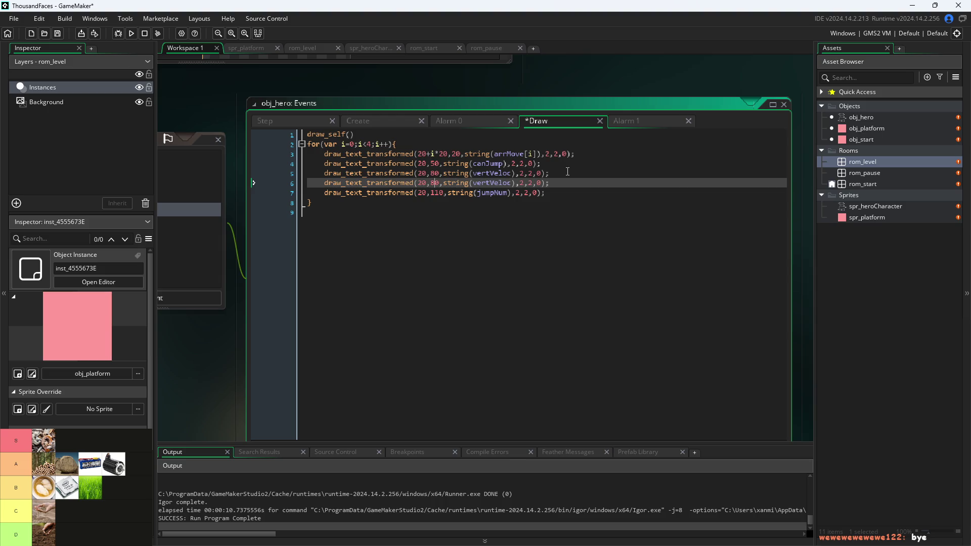
key(BackSpace)
text(11)
Move jumpNum's text to y 140, make the copied line show horVeloc, and run.
key(Down)
key(BackSpace)
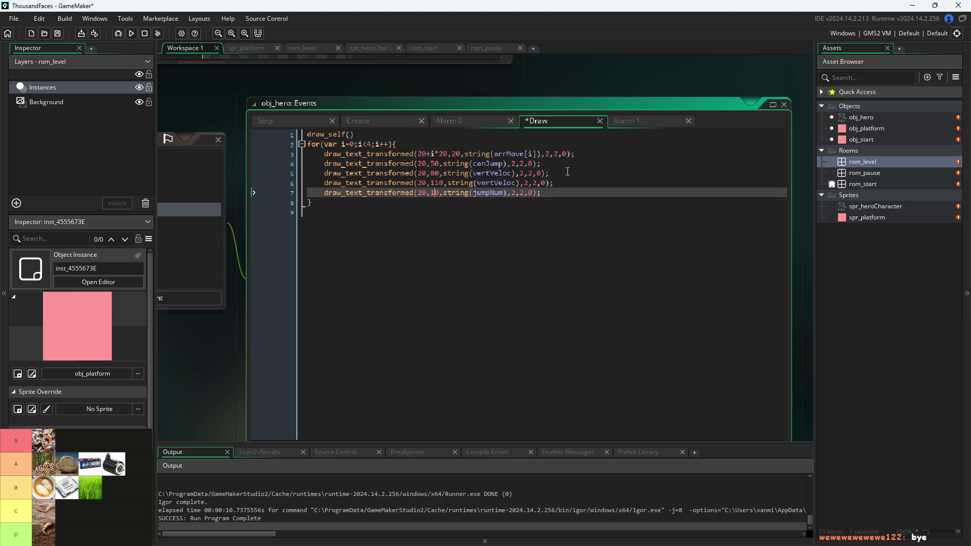
text(4)
key(Up)
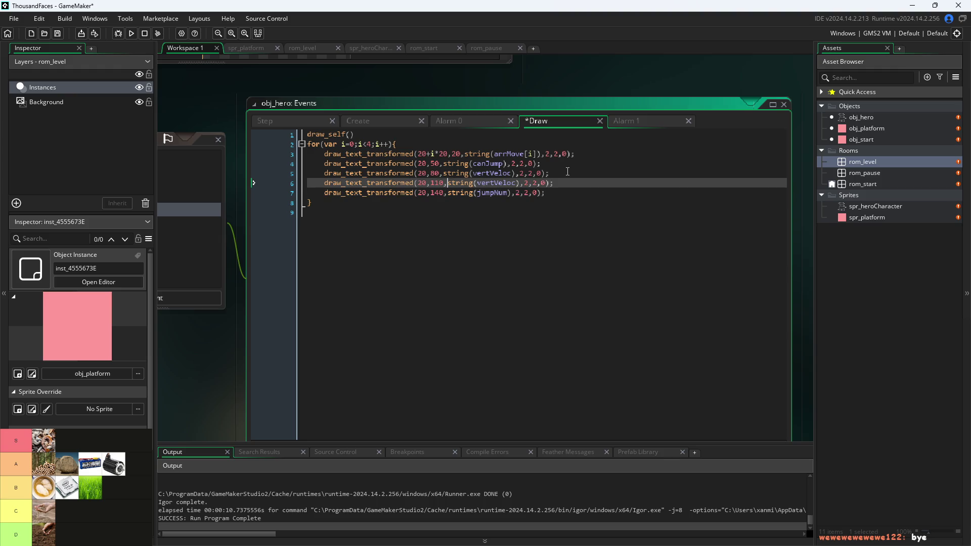
key(Right)
key(Right)
key(Right)
key(BackSpace)
key(BackSpace)
key(BackSpace)
text(hor)
key(F5)
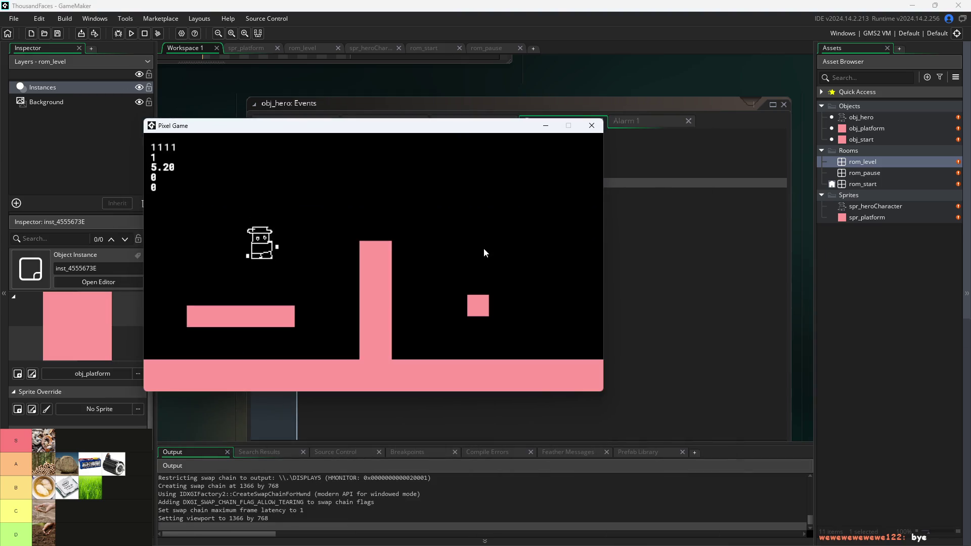
Run and jump the hero around the pillar, small block and platforms while watching the HUD values.
key(space)
key(Right)
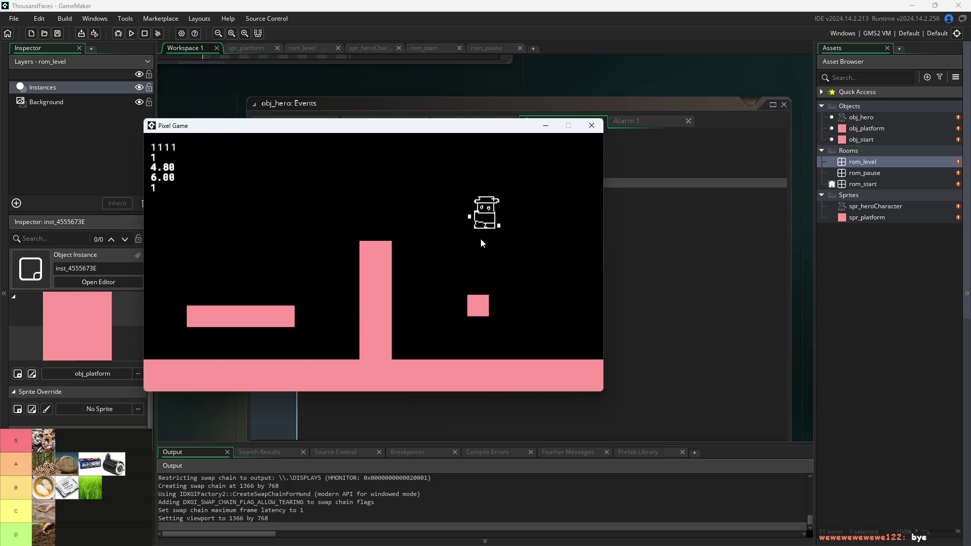
key(Left)
key(space)
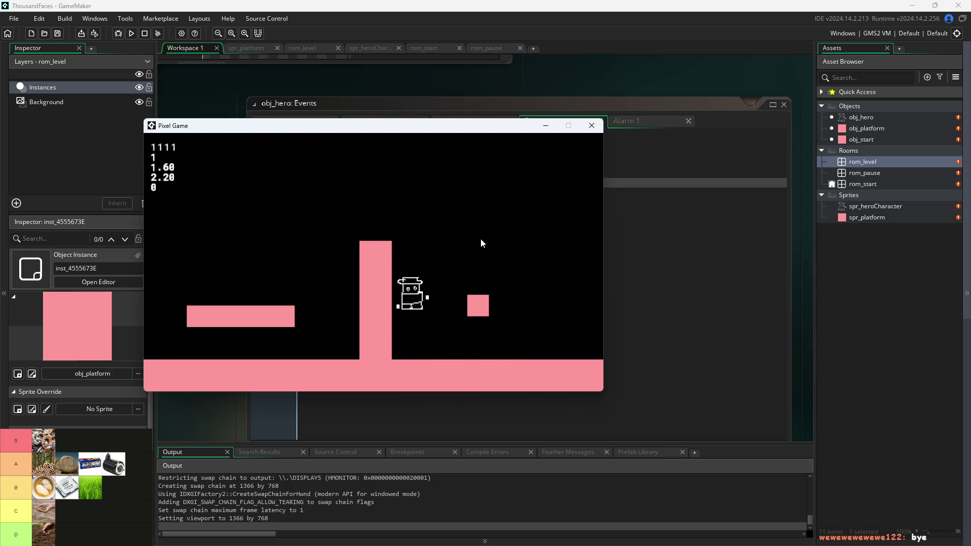
key(Right)
key(Right)
key(space)
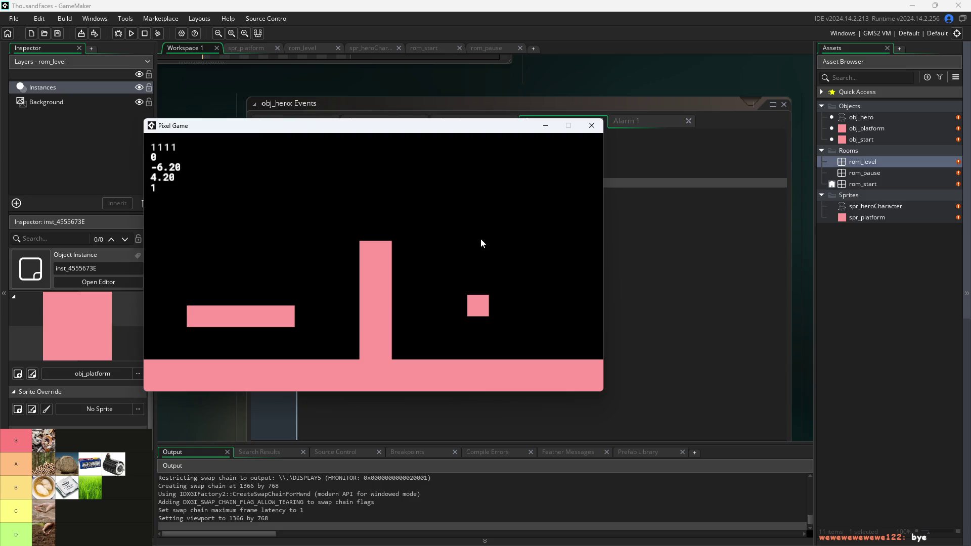
key(Left)
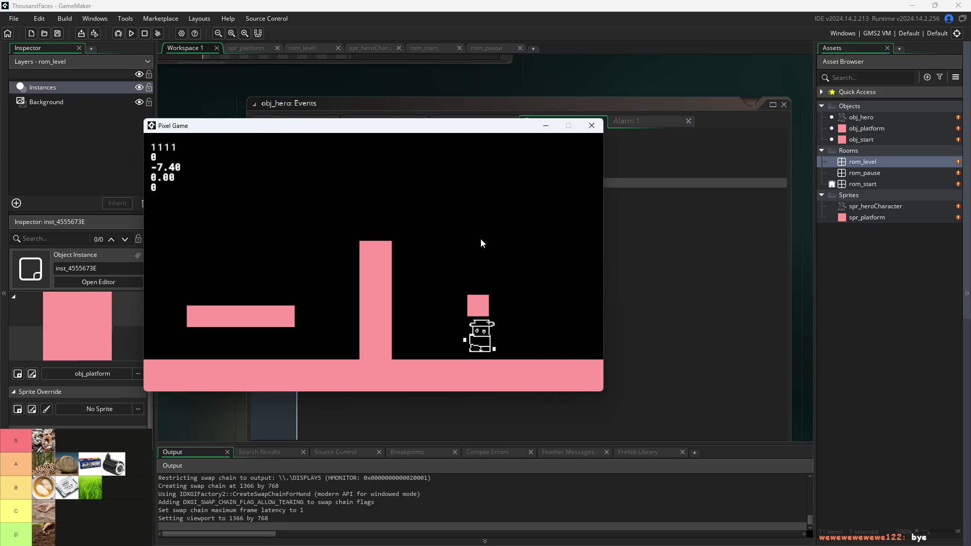
key(Right)
key(space)
key(Left)
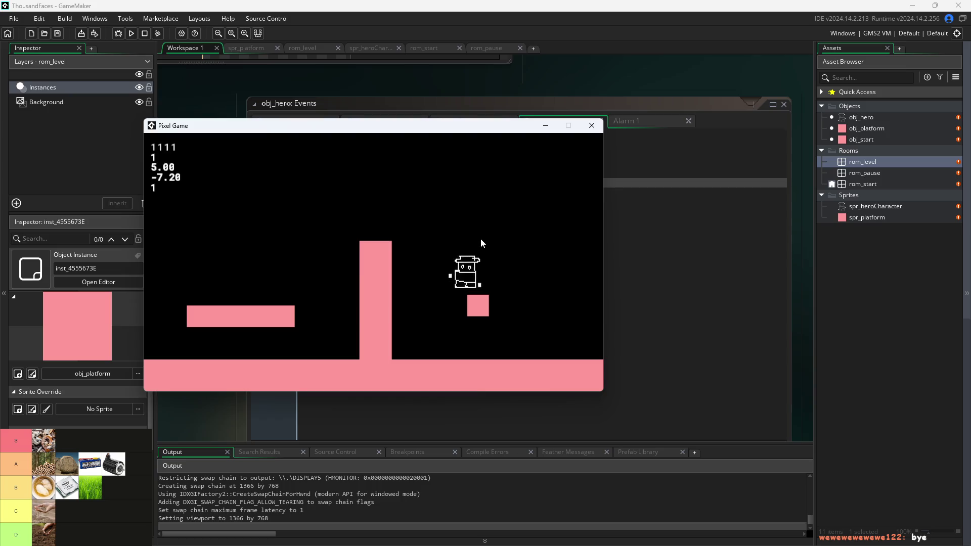
key(space)
key(Left)
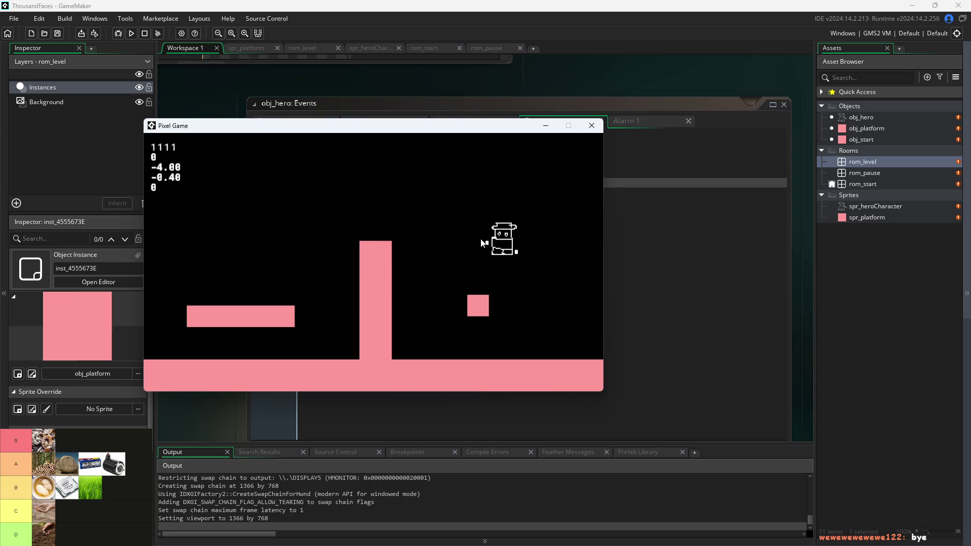
key(space)
key(Left)
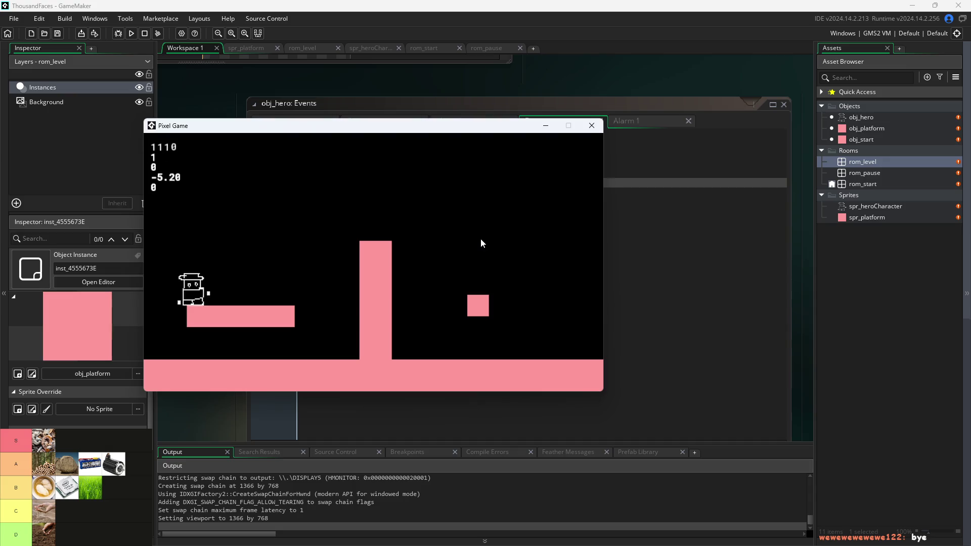
key(space)
key(Right)
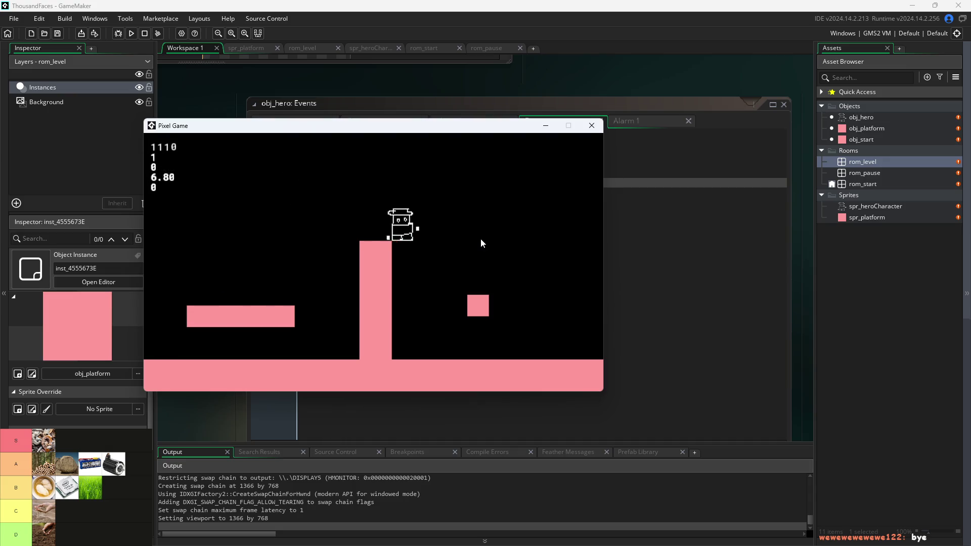
key(space)
key(Left)
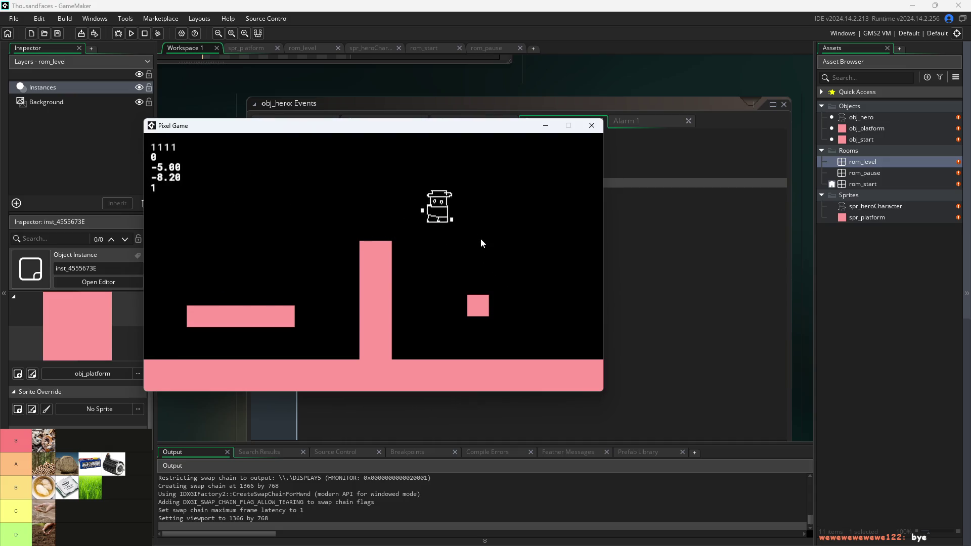
key(Right)
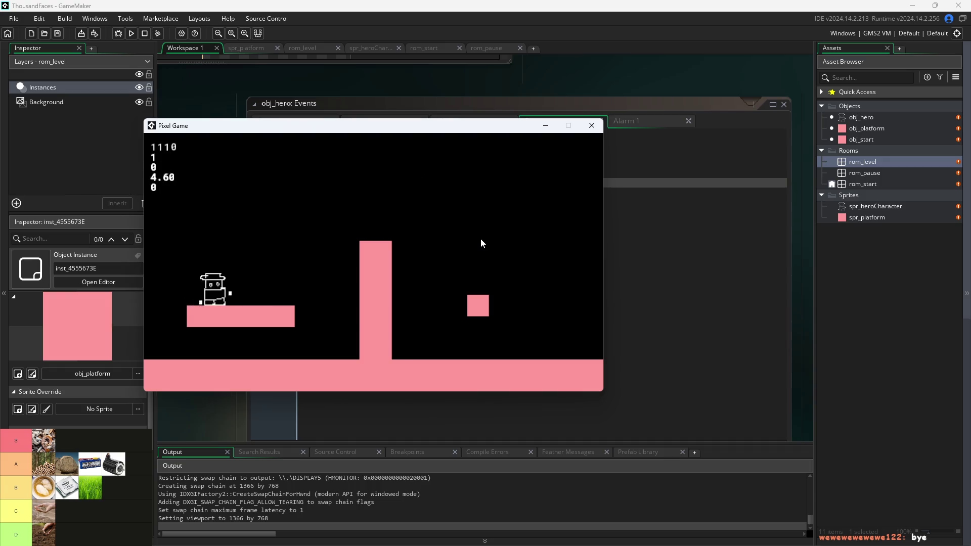
key(space)
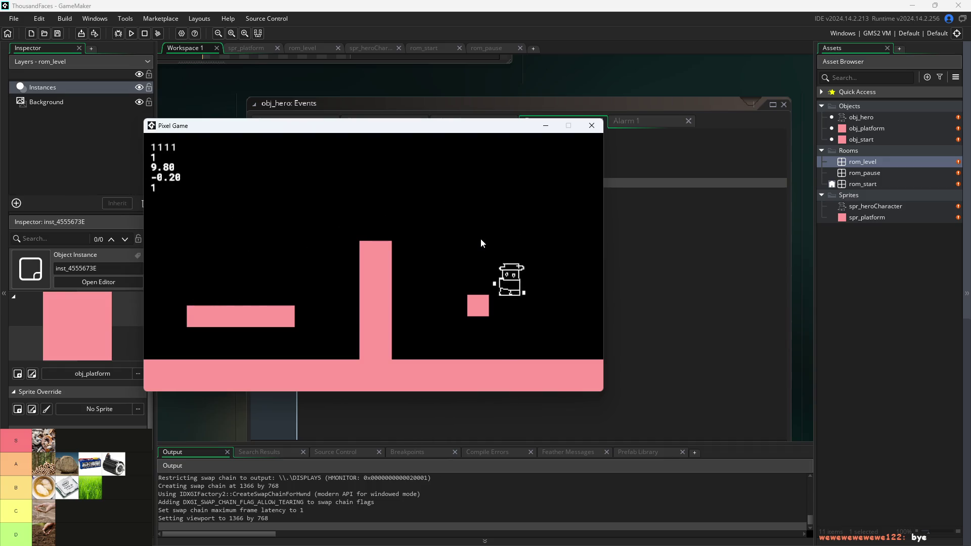
key(Left)
key(space)
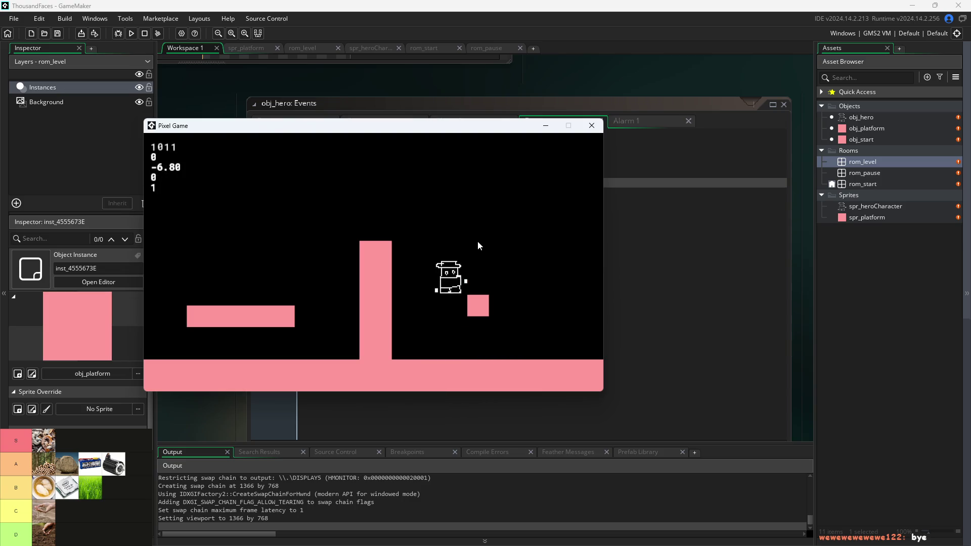
key(space)
key(Left)
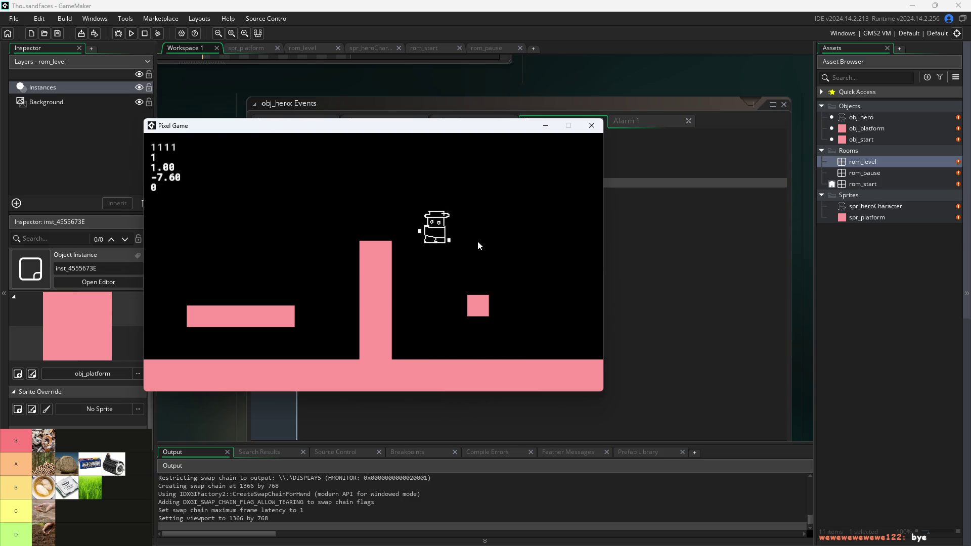
key(Right)
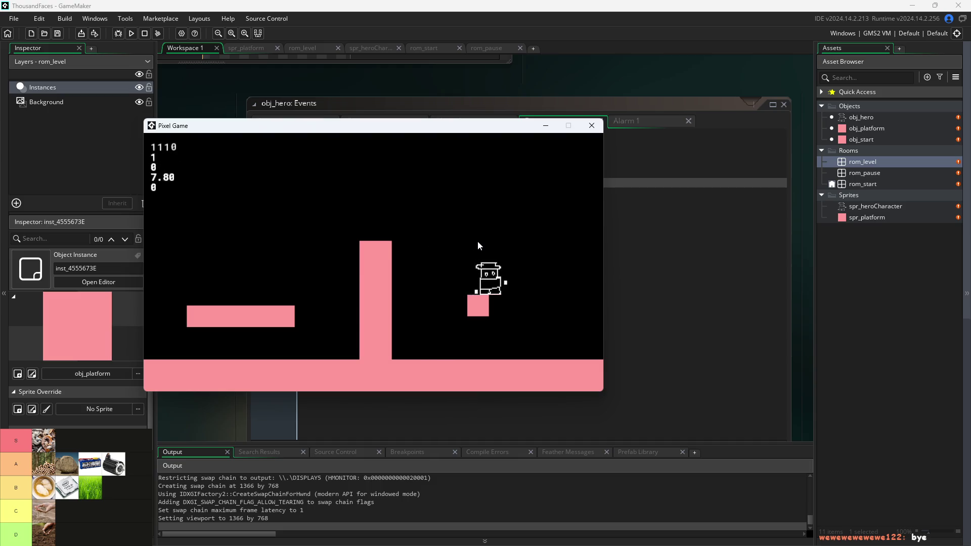
key(space)
key(Left)
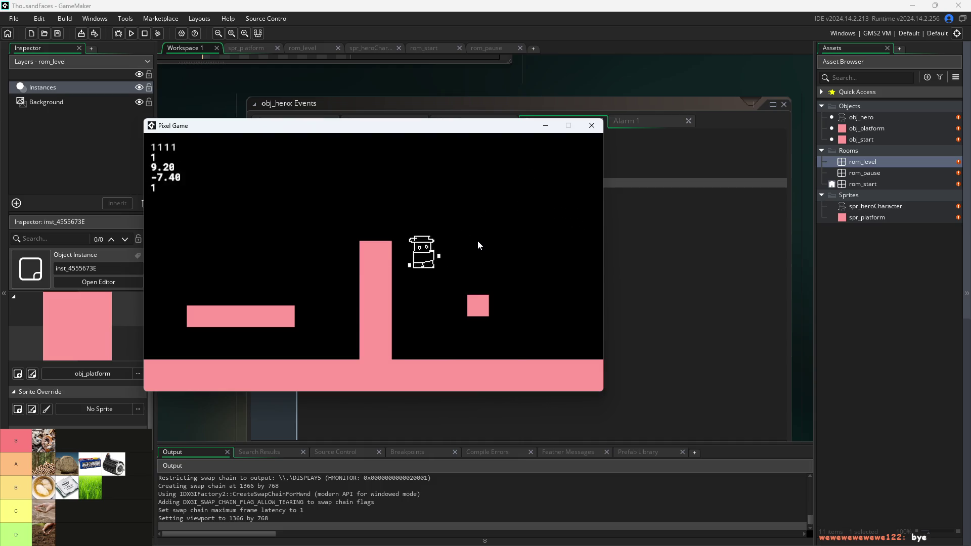
key(Right)
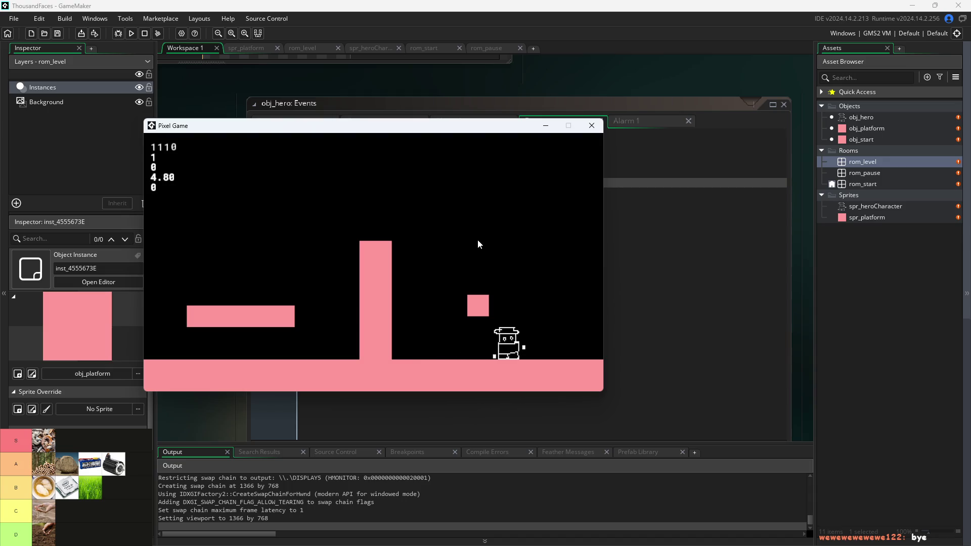
key(Right)
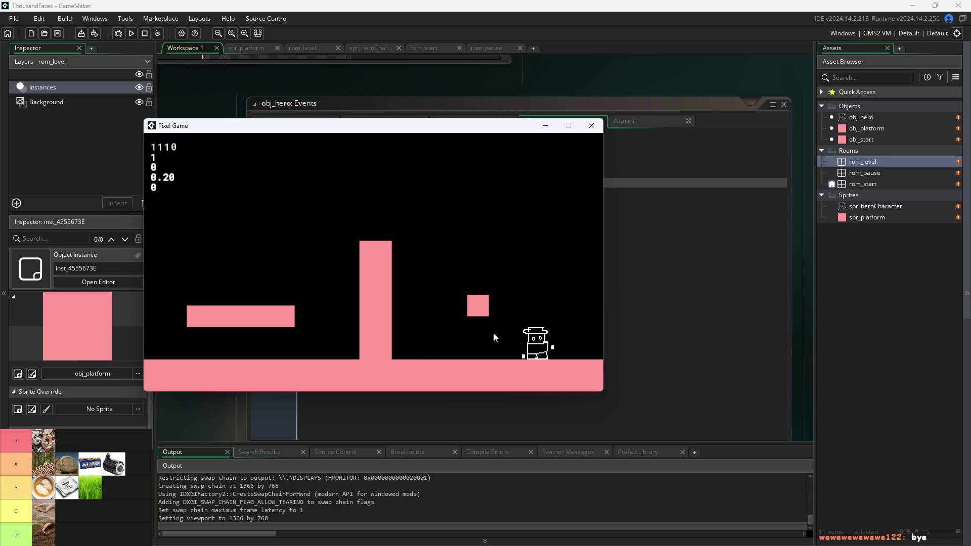
click(587, 127)
click(281, 121)
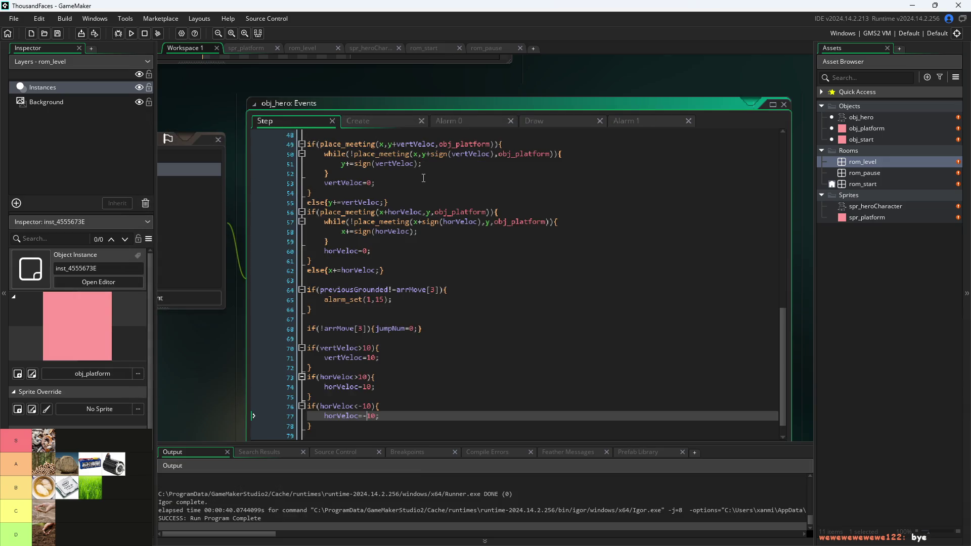
click(390, 122)
click(296, 119)
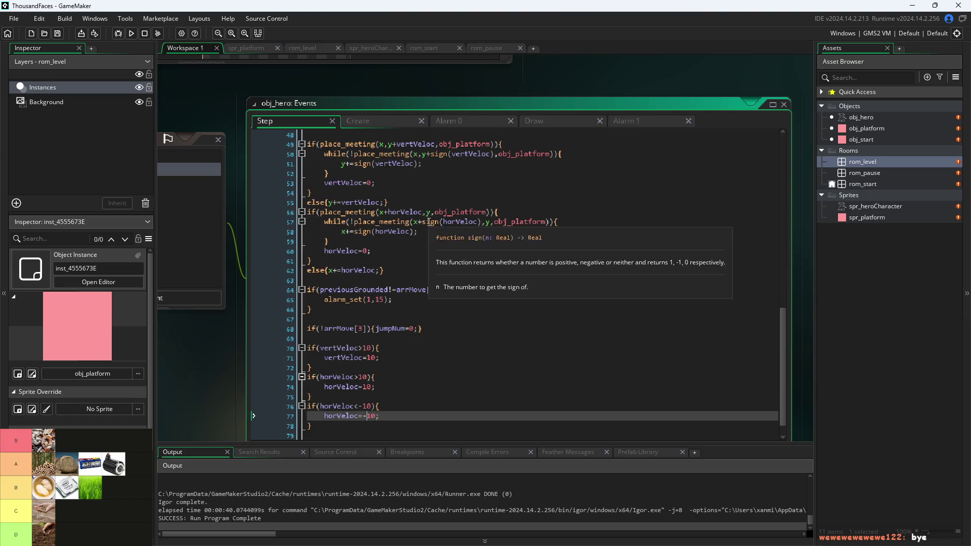
scroll(429, 222, up, 2)
scroll(429, 222, up, 3)
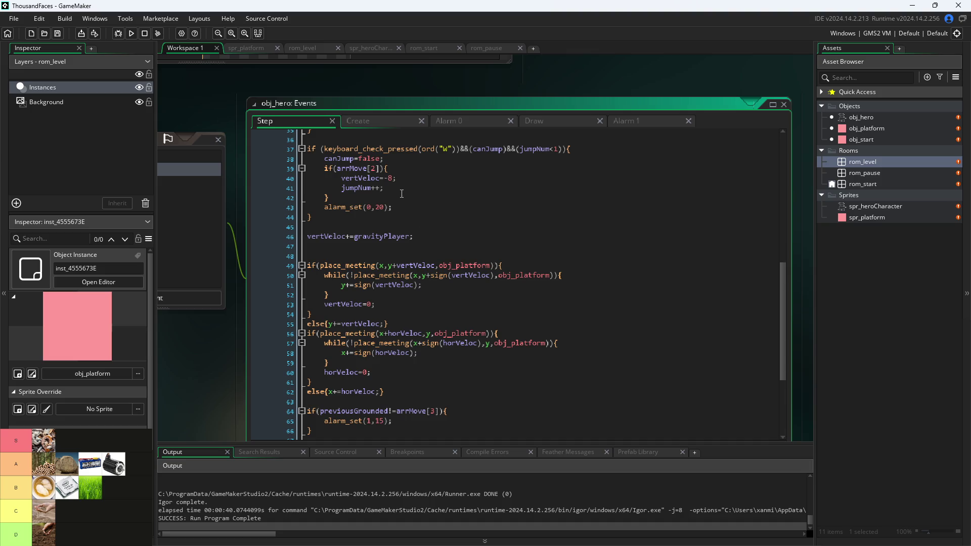
scroll(401, 194, down, 5)
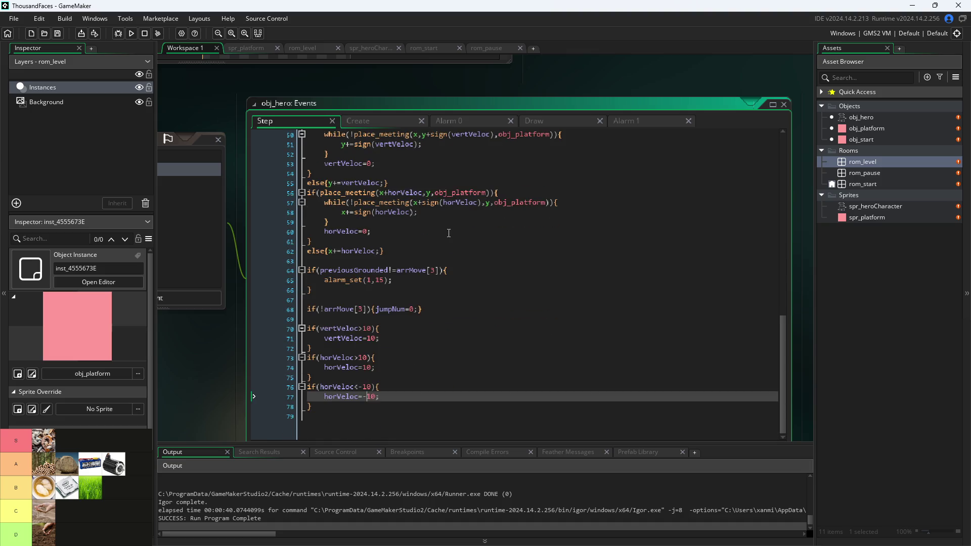
scroll(422, 239, up, 10)
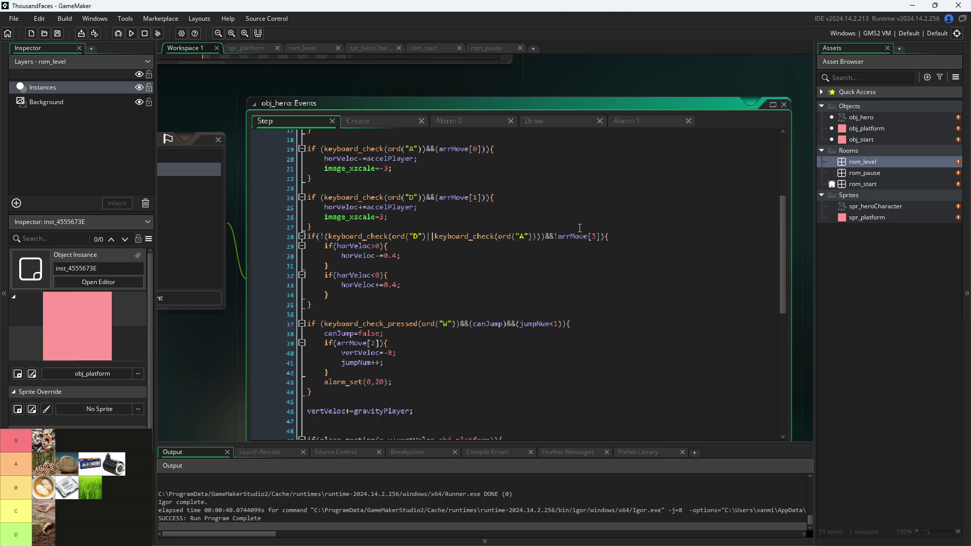
click(409, 254)
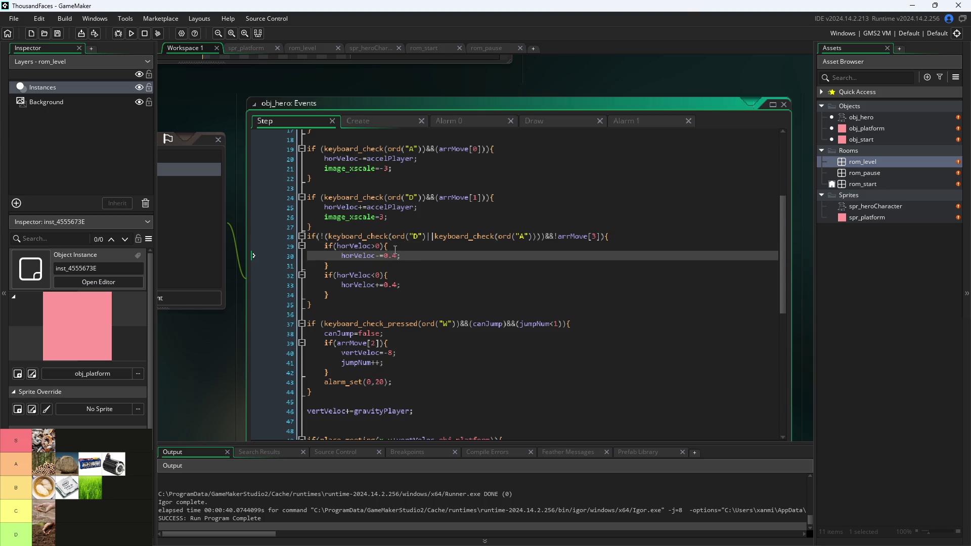
click(396, 247)
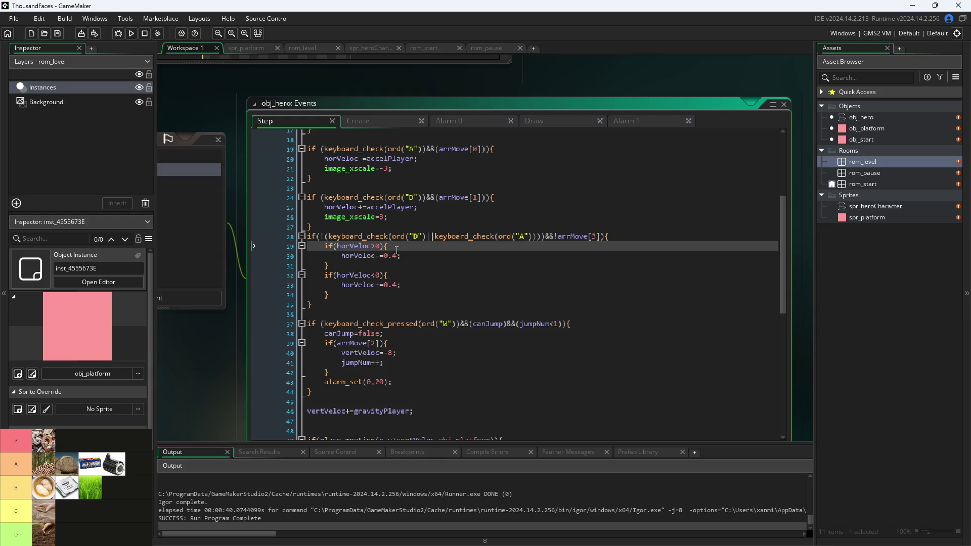
scroll(375, 220, up, 5)
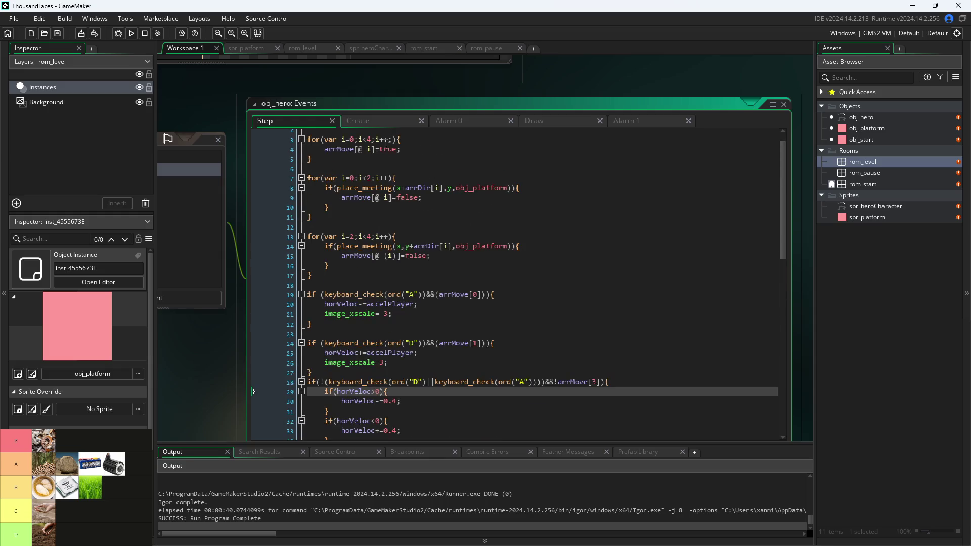
scroll(398, 255, down, 3)
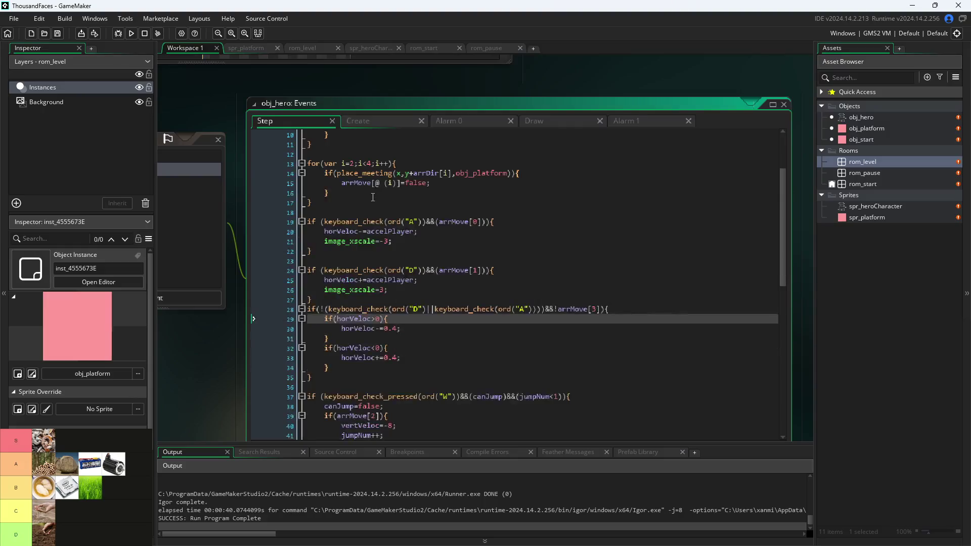
scroll(385, 227, up, 4)
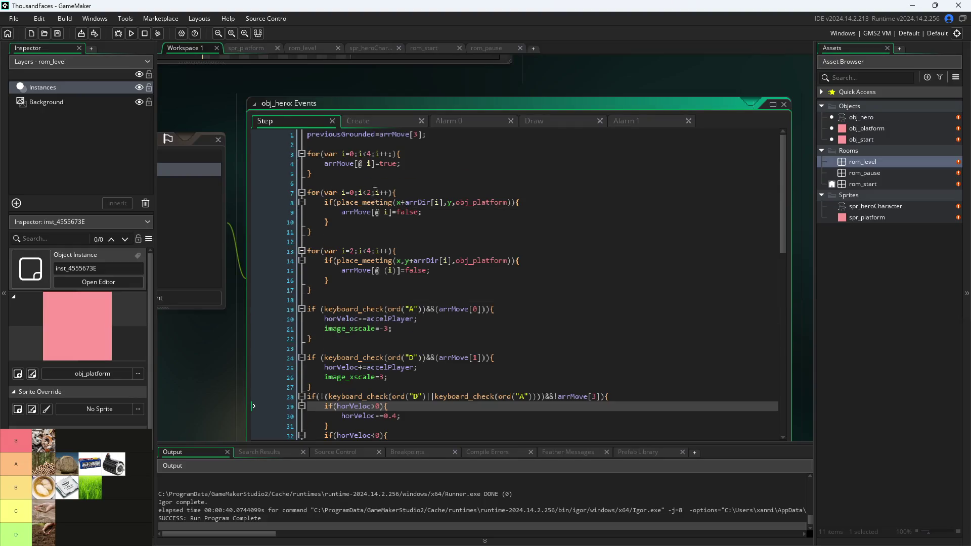
scroll(381, 198, down, 5)
scroll(385, 186, down, 5)
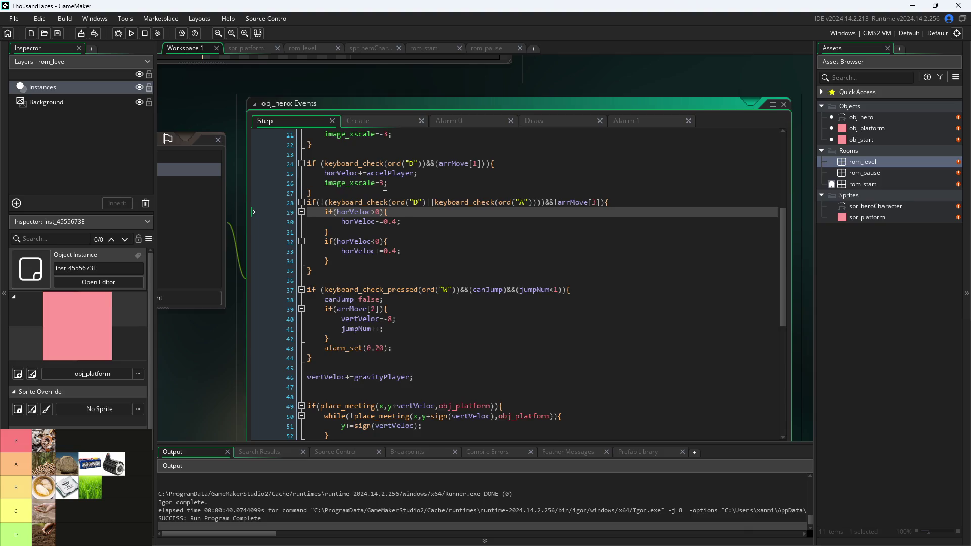
scroll(385, 190, down, 3)
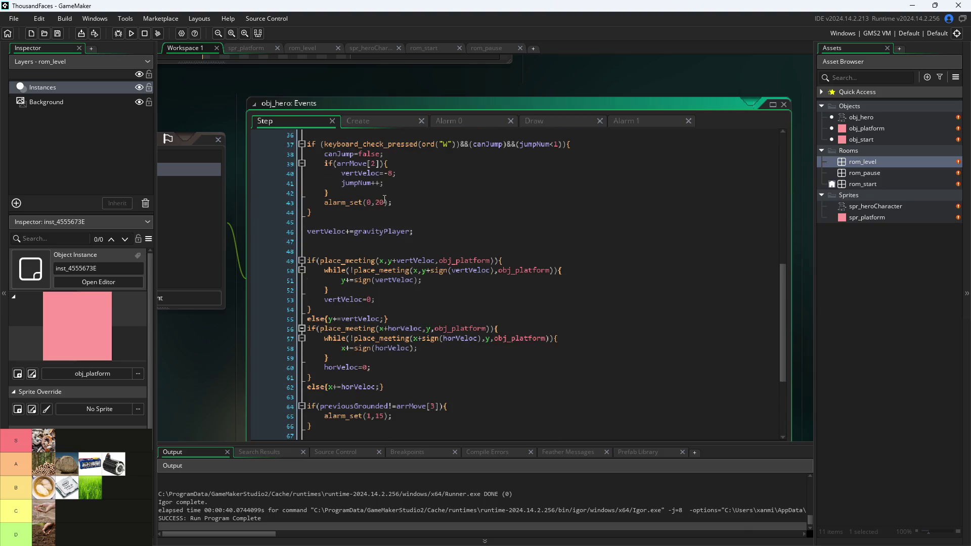
scroll(377, 281, down, 4)
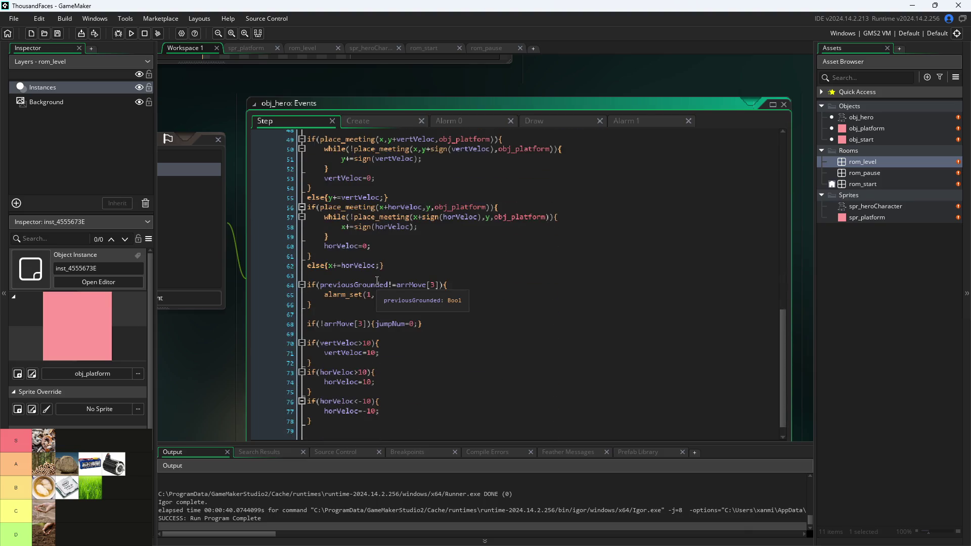
scroll(386, 397, up, 2)
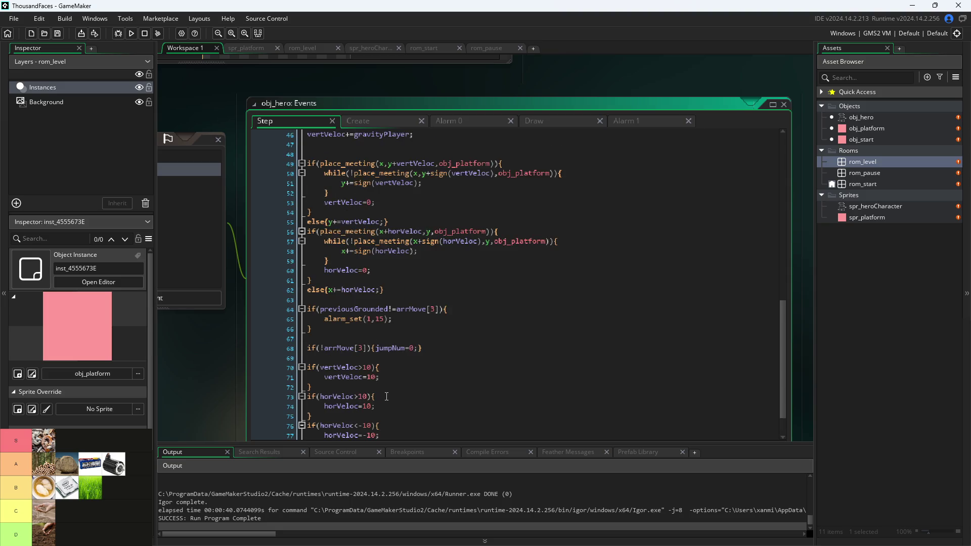
scroll(387, 396, up, 1)
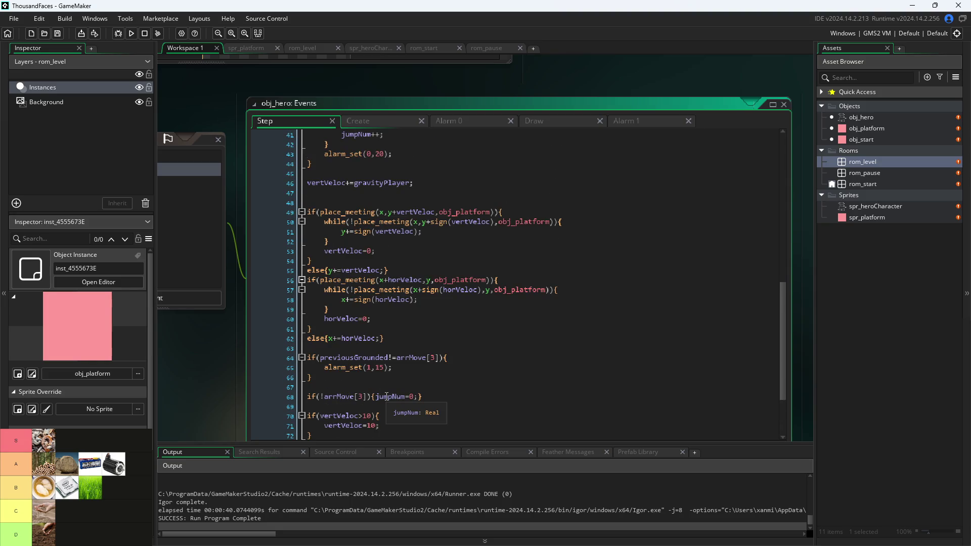
scroll(386, 396, up, 3)
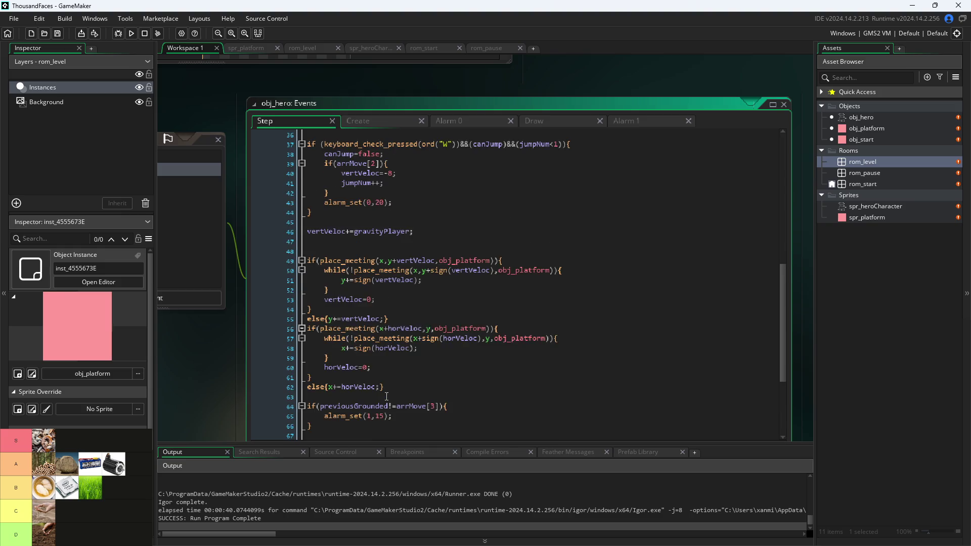
click(386, 395)
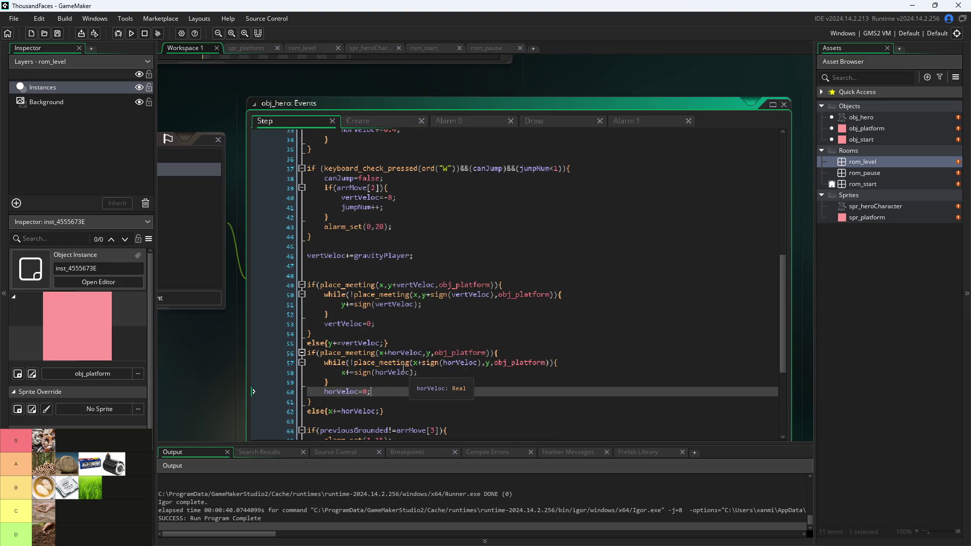
scroll(404, 372, up, 12)
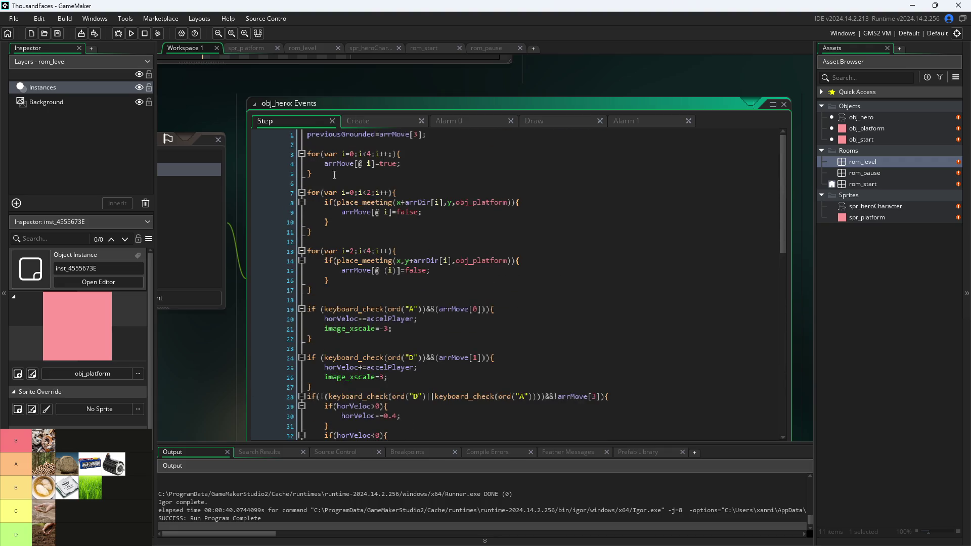
scroll(334, 175, down, 10)
click(385, 120)
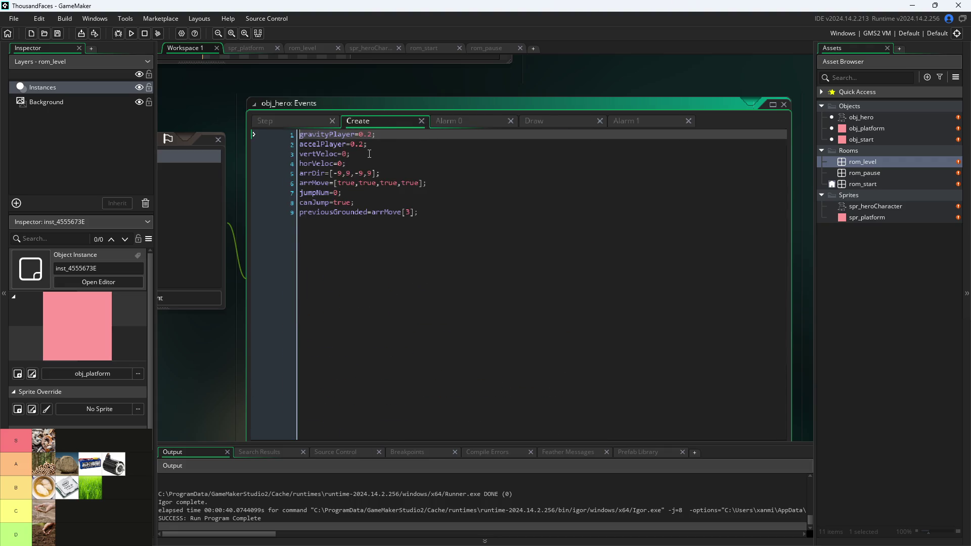
click(377, 145)
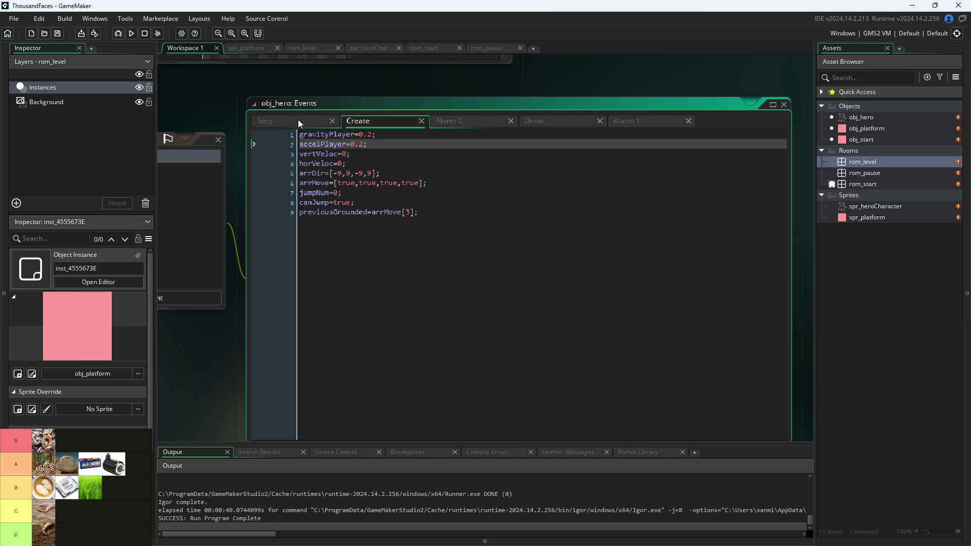
click(298, 121)
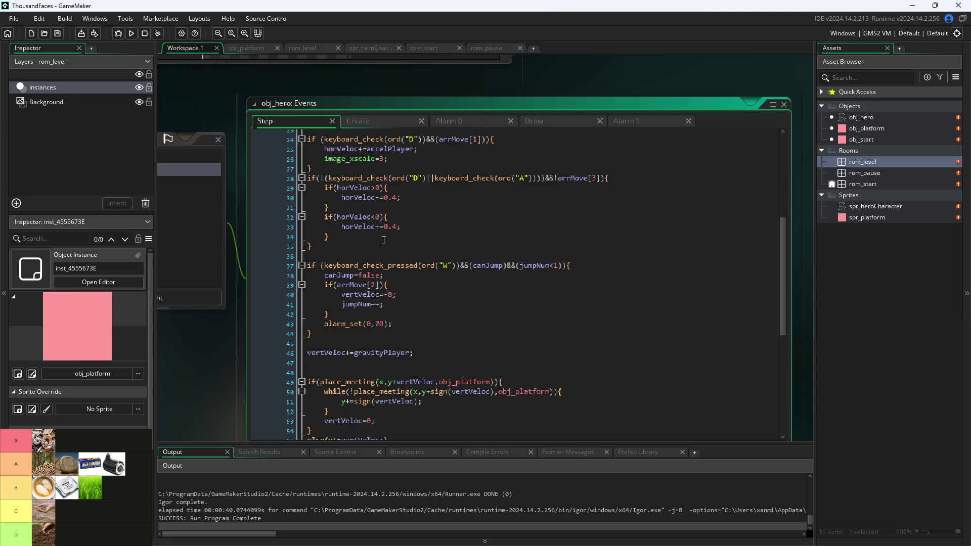
scroll(384, 240, down, 5)
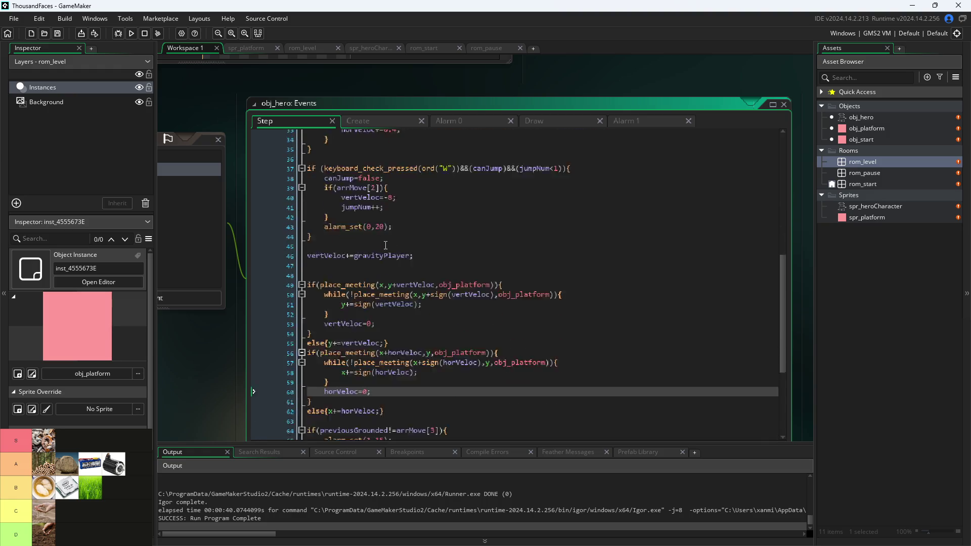
scroll(427, 296, down, 3)
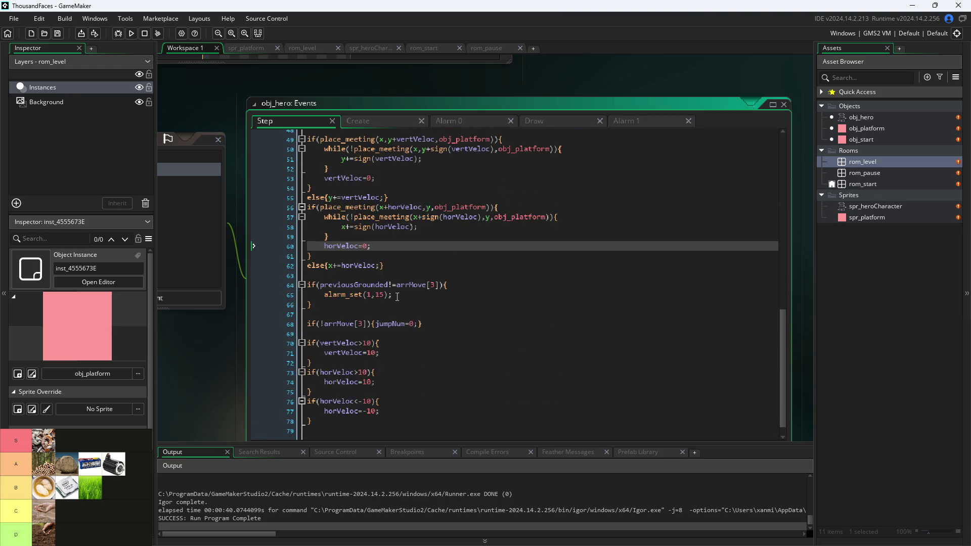
Run the game, walk the hero left and right, then close it.
scroll(360, 314, up, 10)
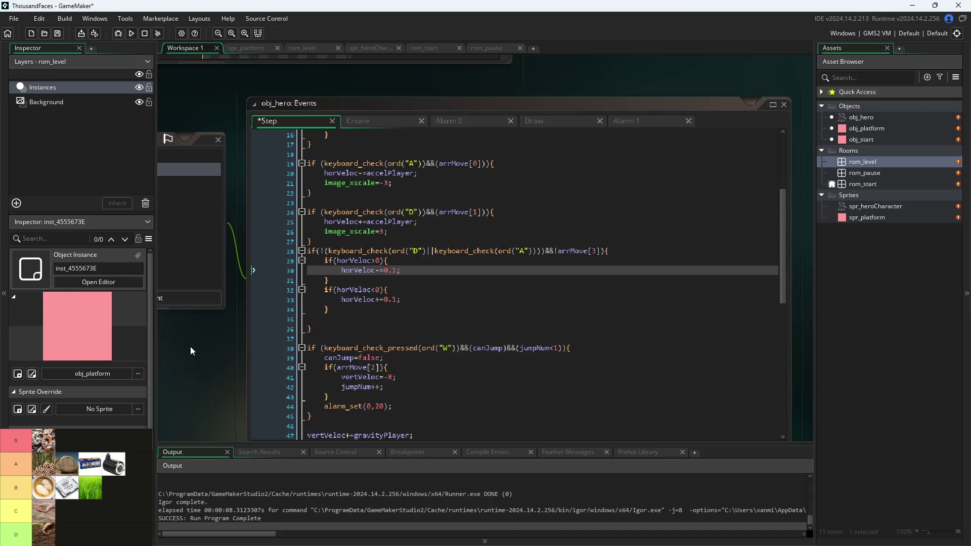
click(131, 33)
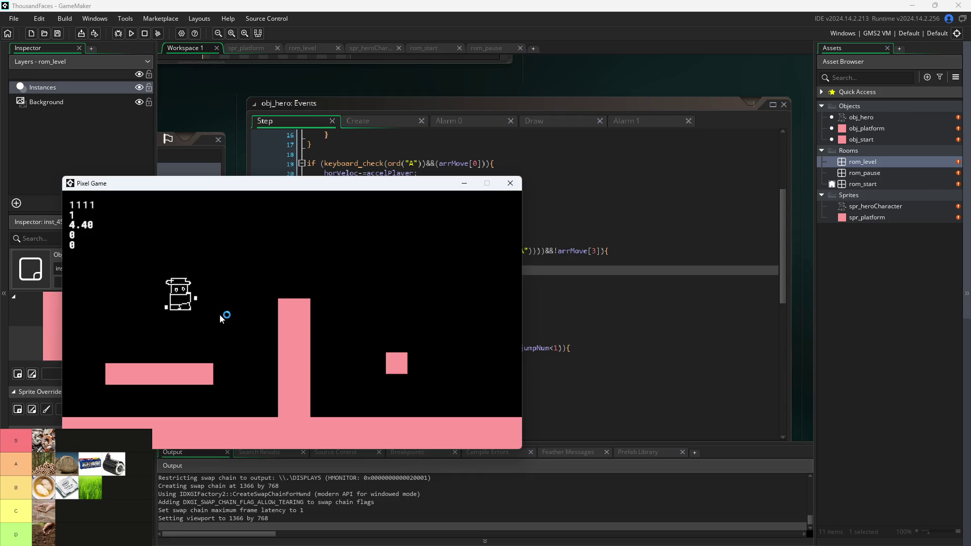
key(a)
key(d)
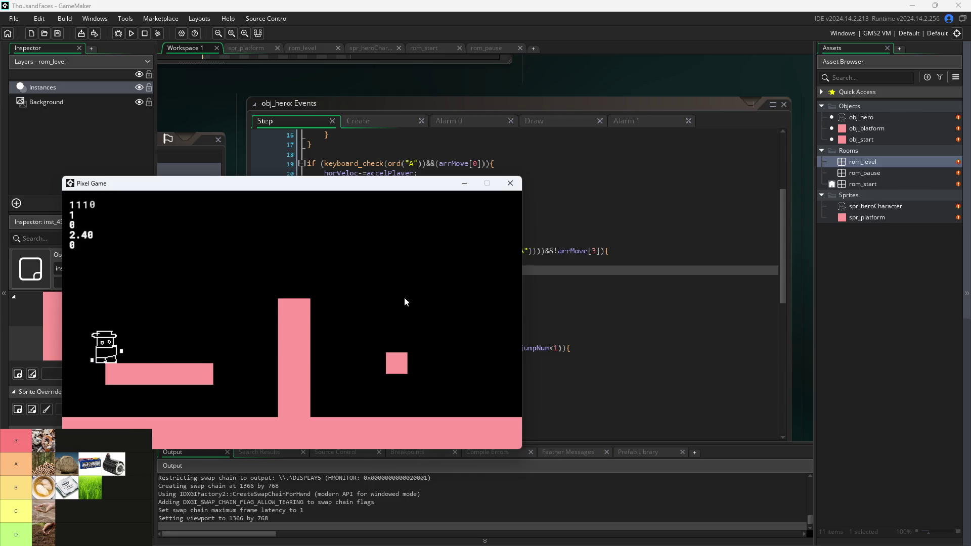
click(510, 184)
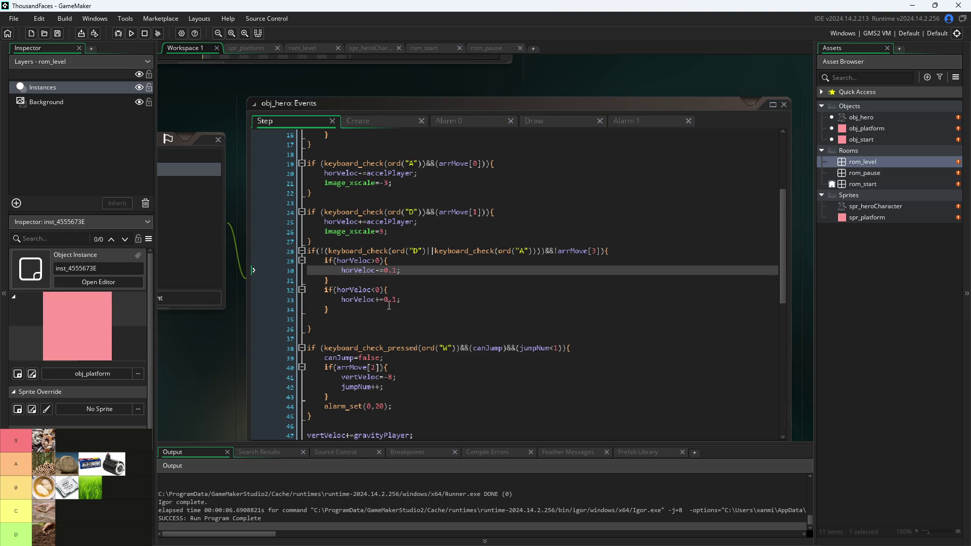
Change line 30's horVeloc-=0.1 to horVeloc-=0.2 and rerun the game with F5.
key(Down)
key(Down)
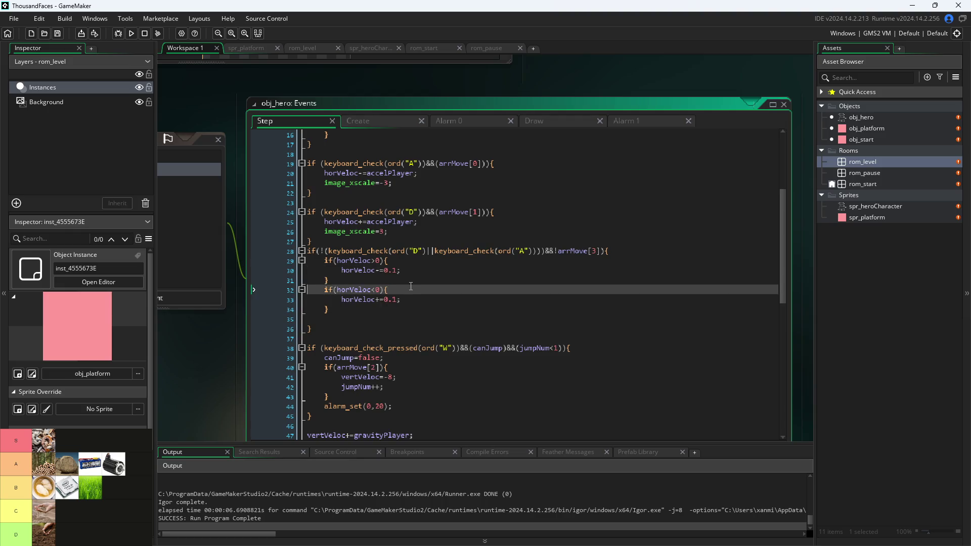
key(Up)
key(Up)
key(Left)
key(BackSpace)
text(2)
key(Down)
key(Down)
key(Down)
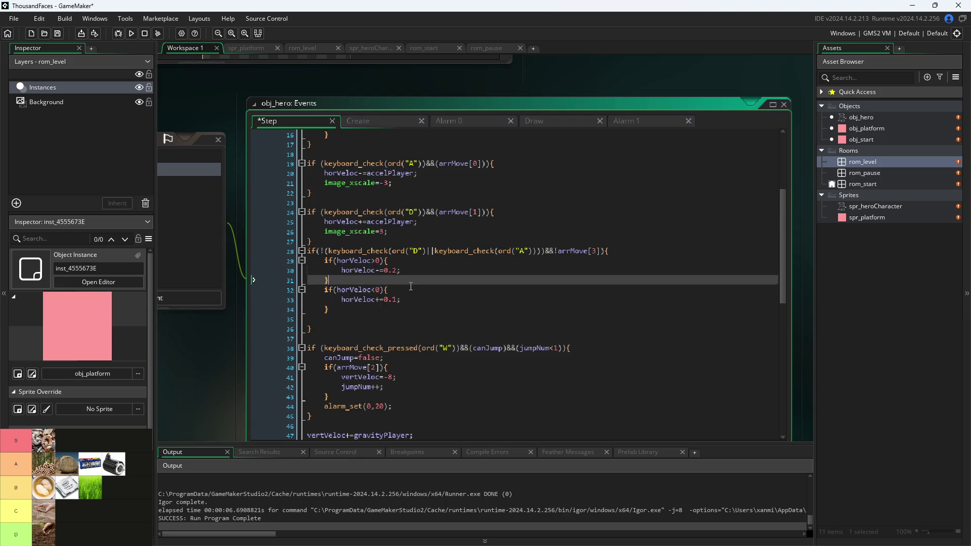
key(F5)
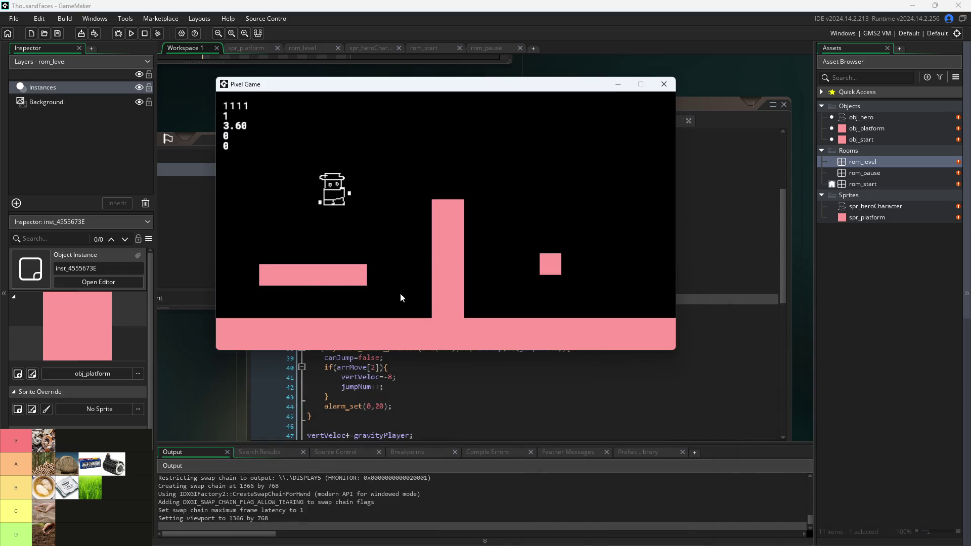
Walk and jump the hero over the tall pillar and small block using A, D and W.
key(a)
key(d)
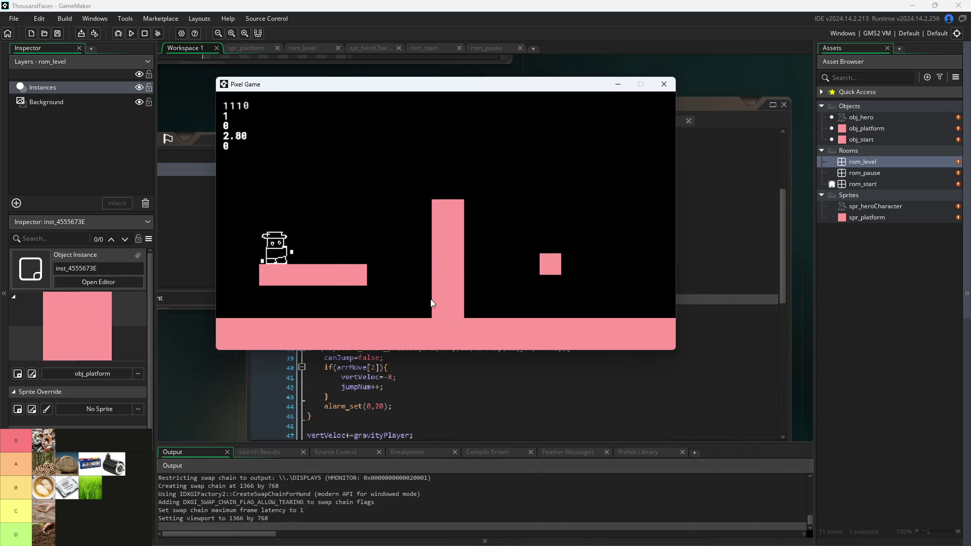
key(w)
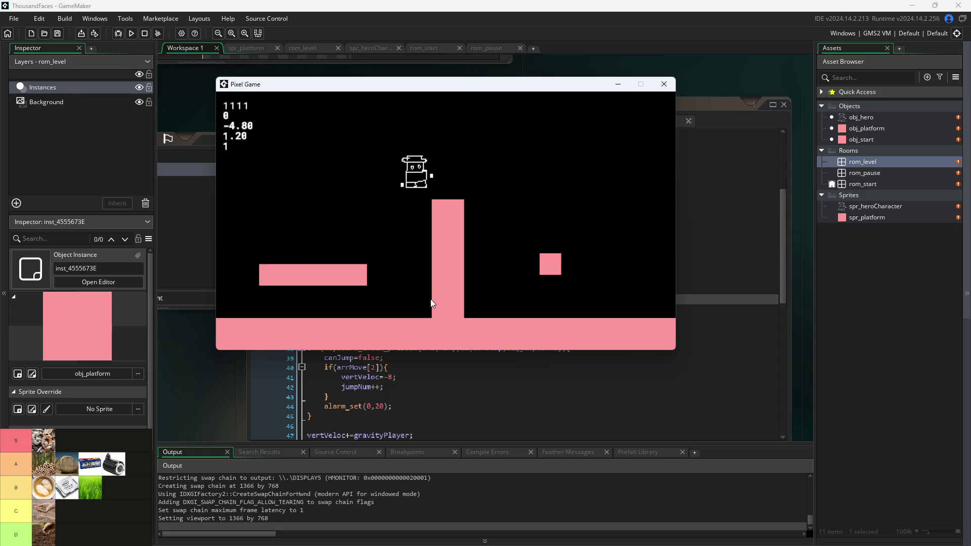
key(w)
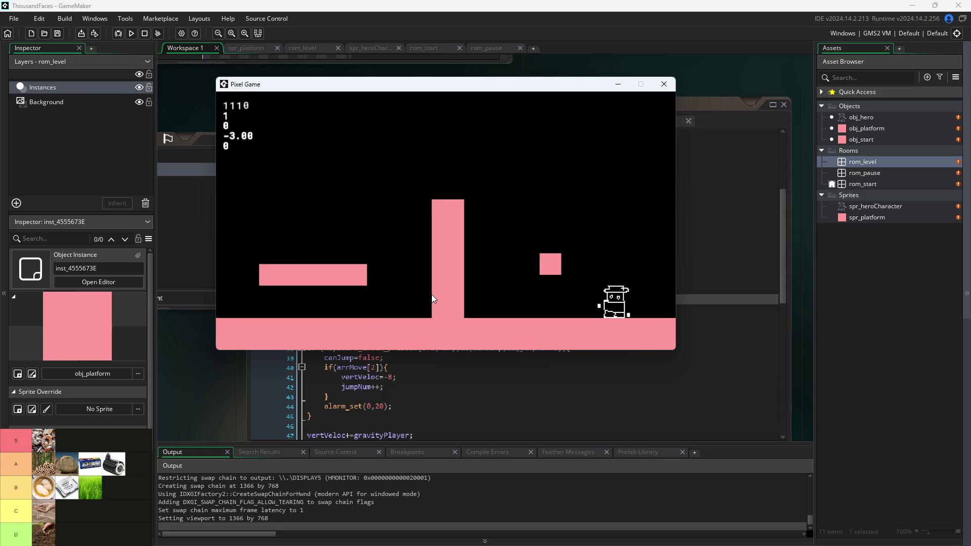
key(a)
key(w)
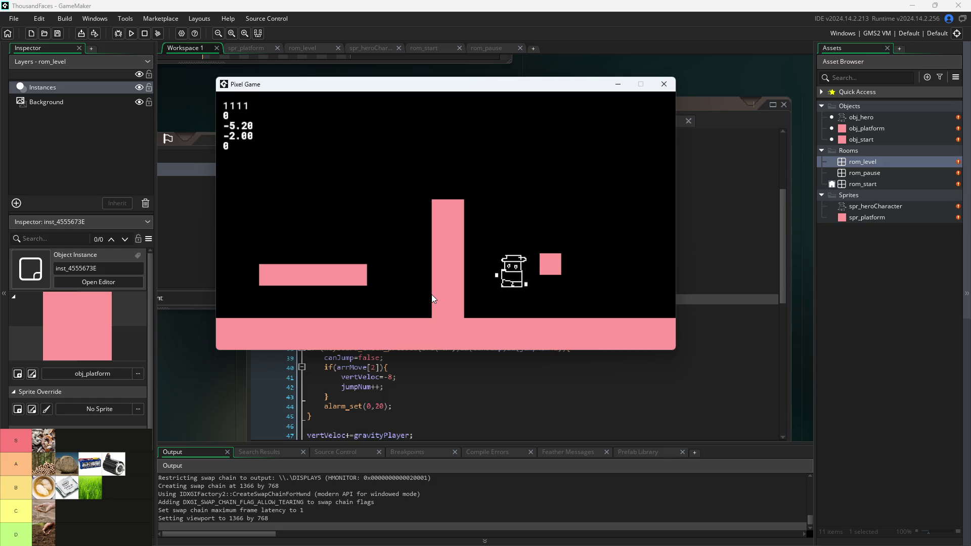
key(d)
key(w)
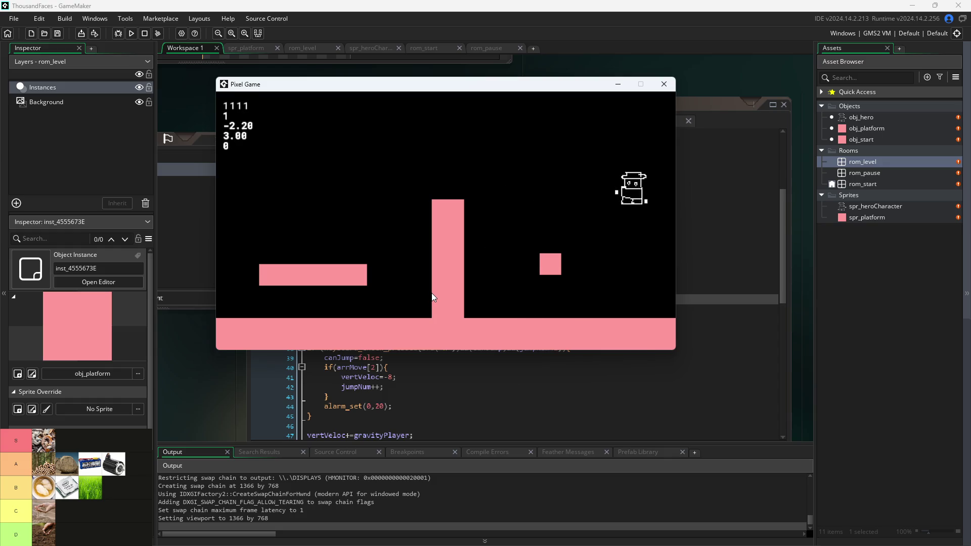
key(a)
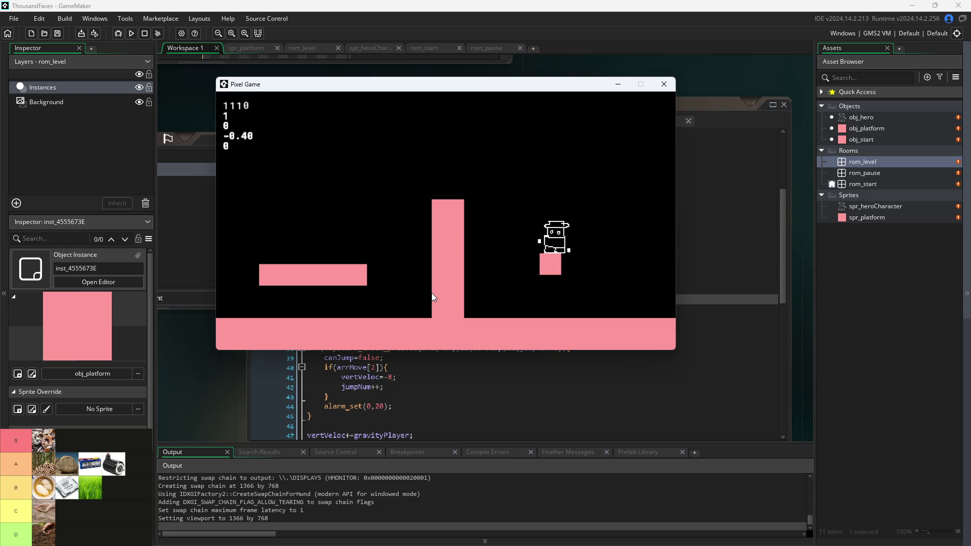
key(w)
Run the hero back and forth across the left platform and floor, then close the game.
key(a)
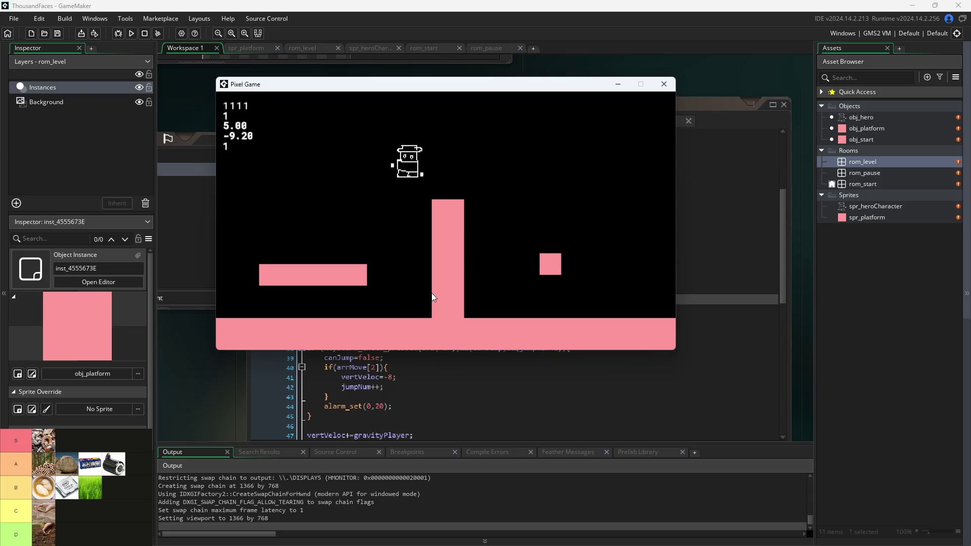
key(d)
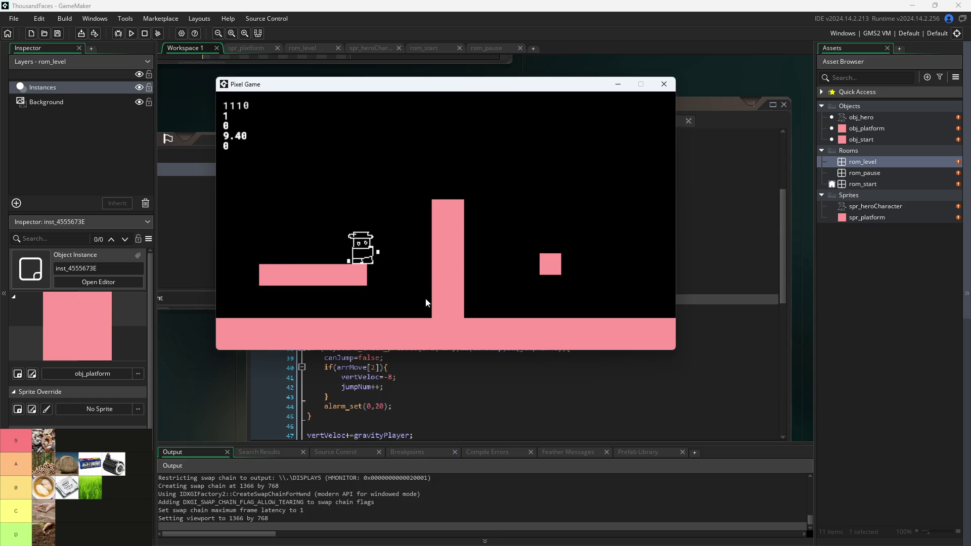
key(w)
key(a)
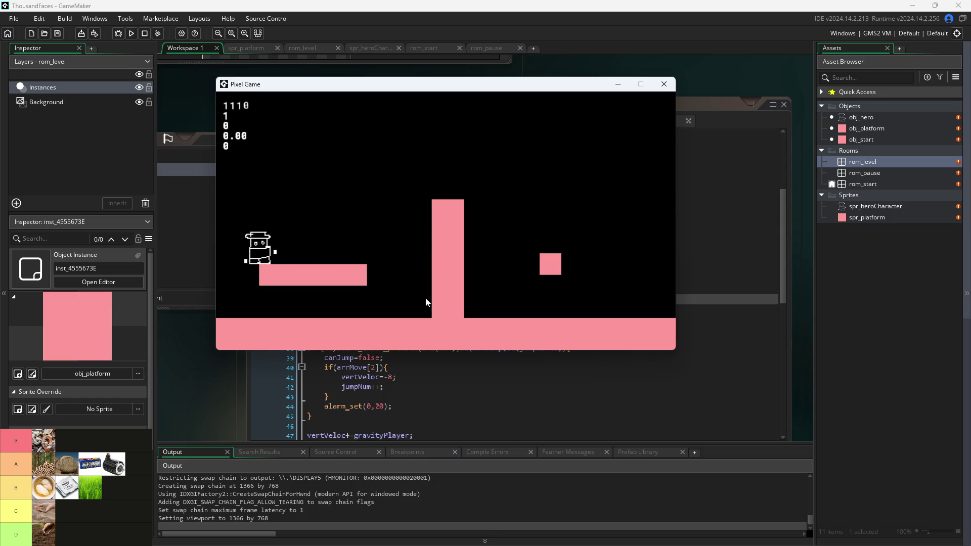
key(d)
key(d)
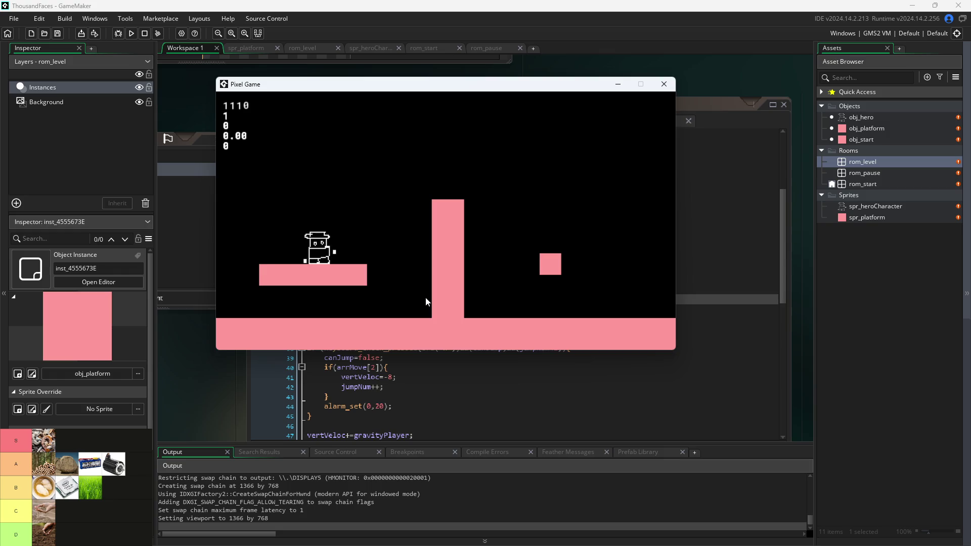
key(d)
key(w)
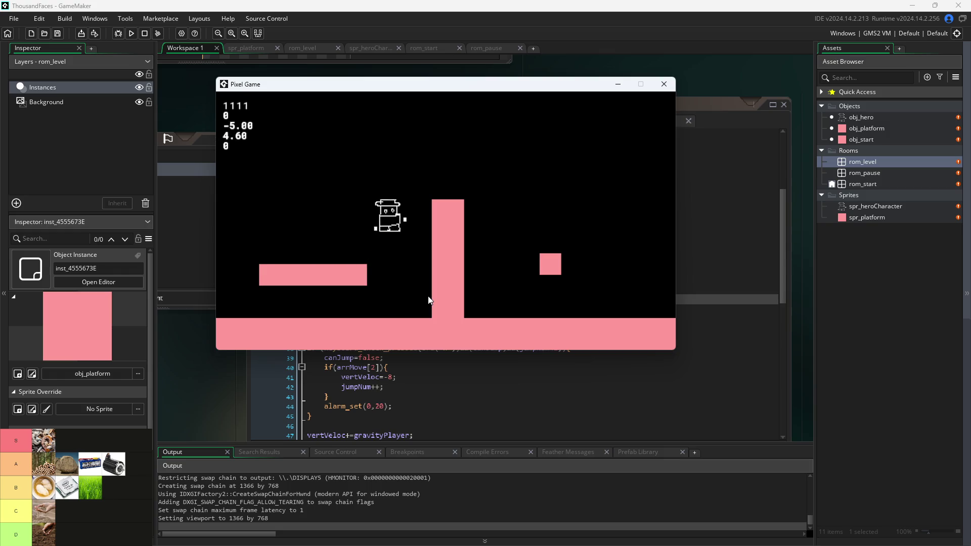
key(a)
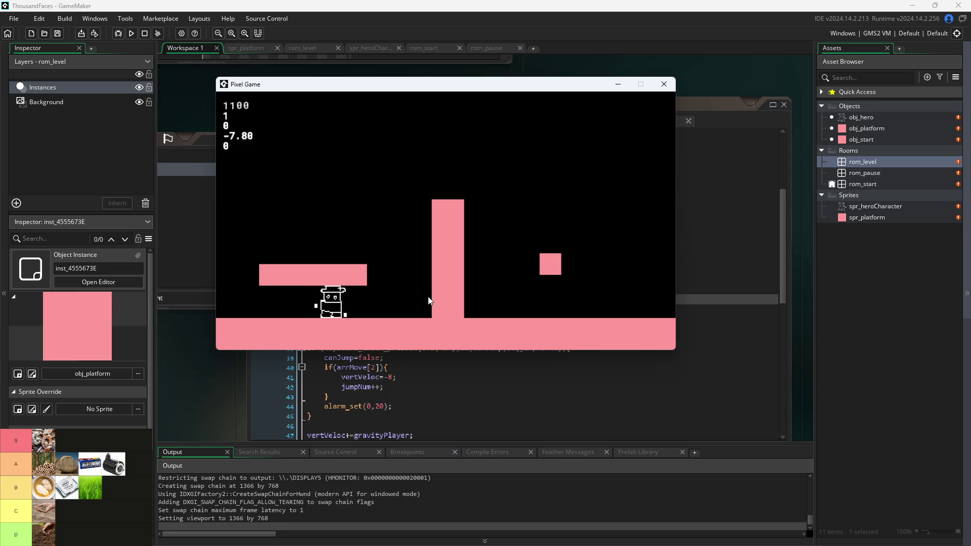
key(d)
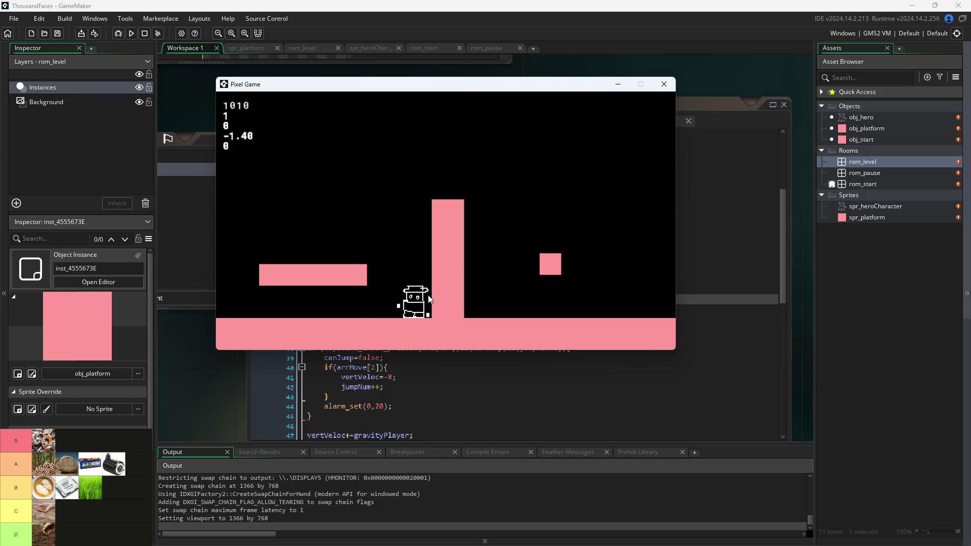
key(a)
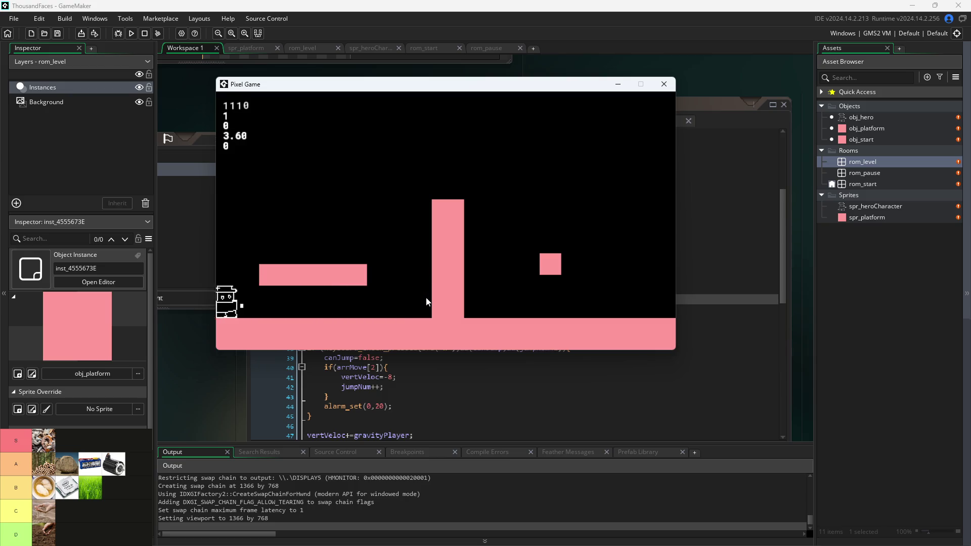
key(d)
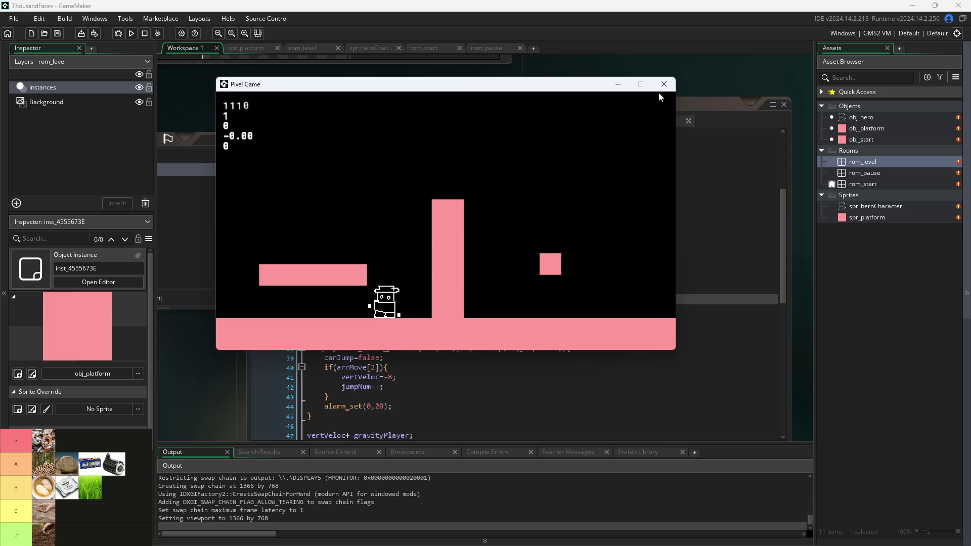
click(663, 85)
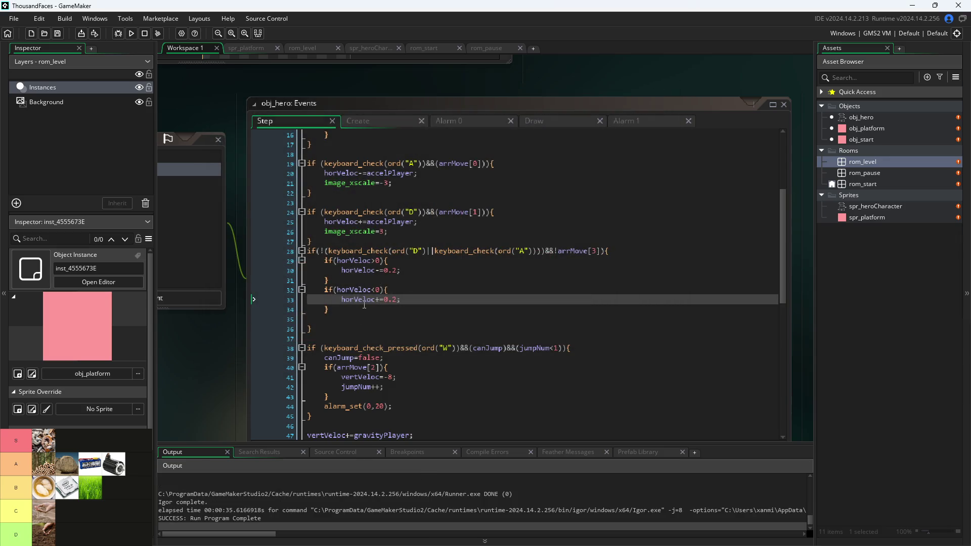
Strip the key checks from line 28, leaving the condition if(!arrMove[3]).
click(431, 251)
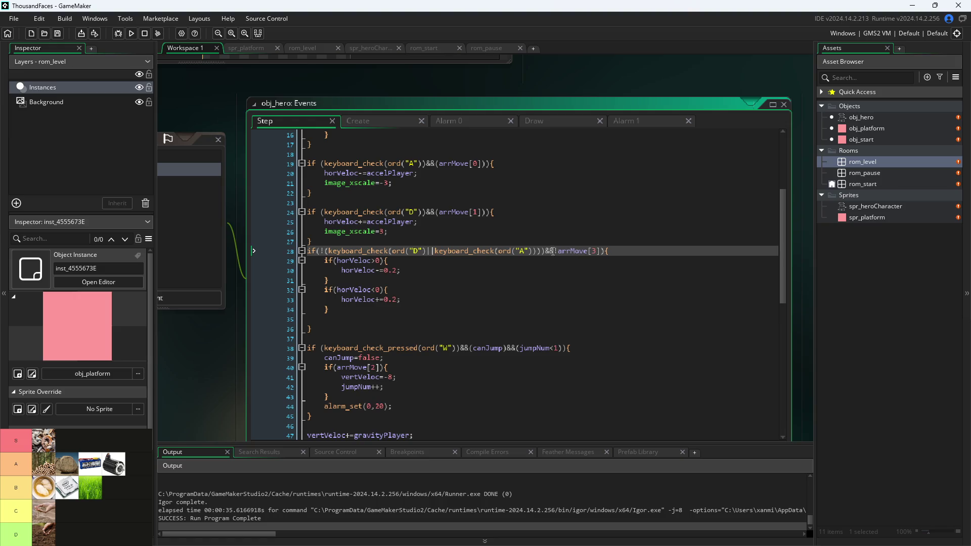
drag(556, 254, 328, 253)
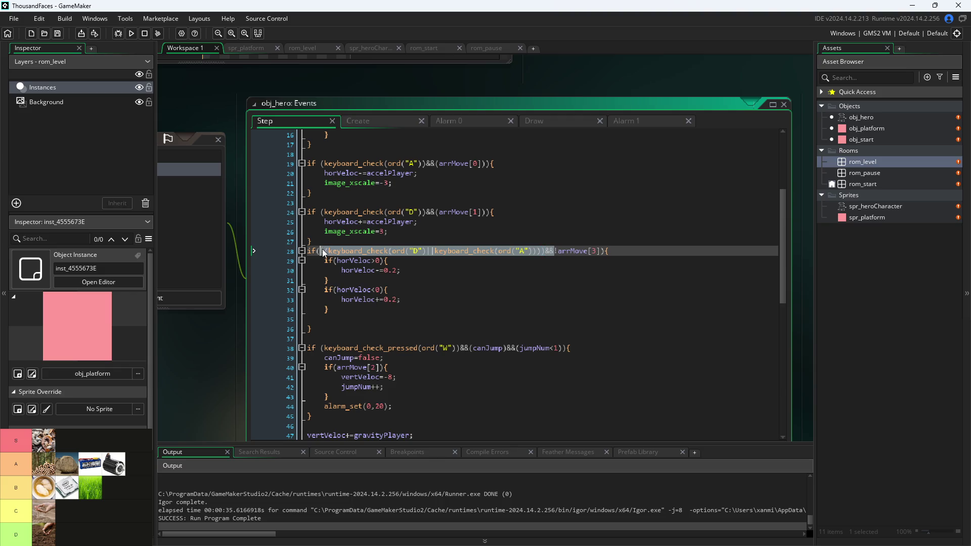
key(BackSpace)
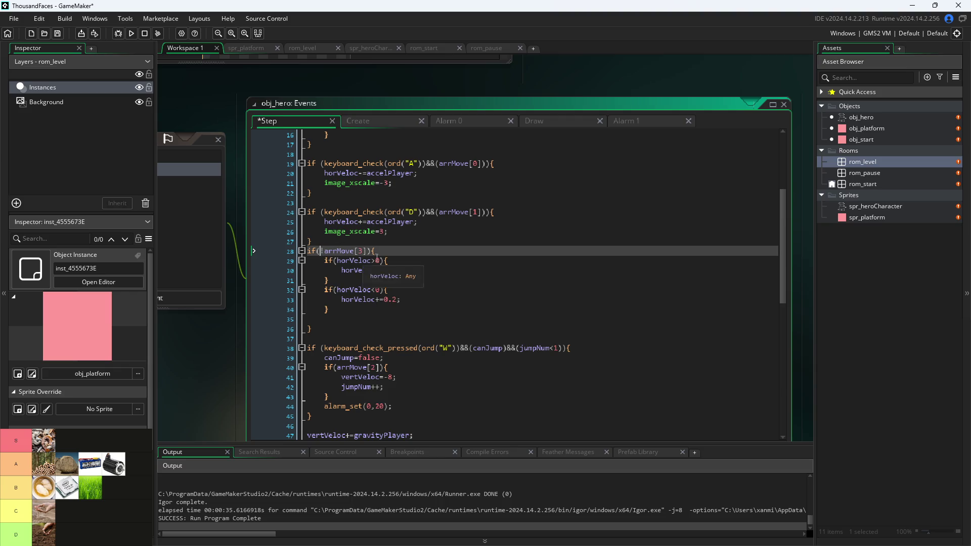
click(390, 252)
text(!)
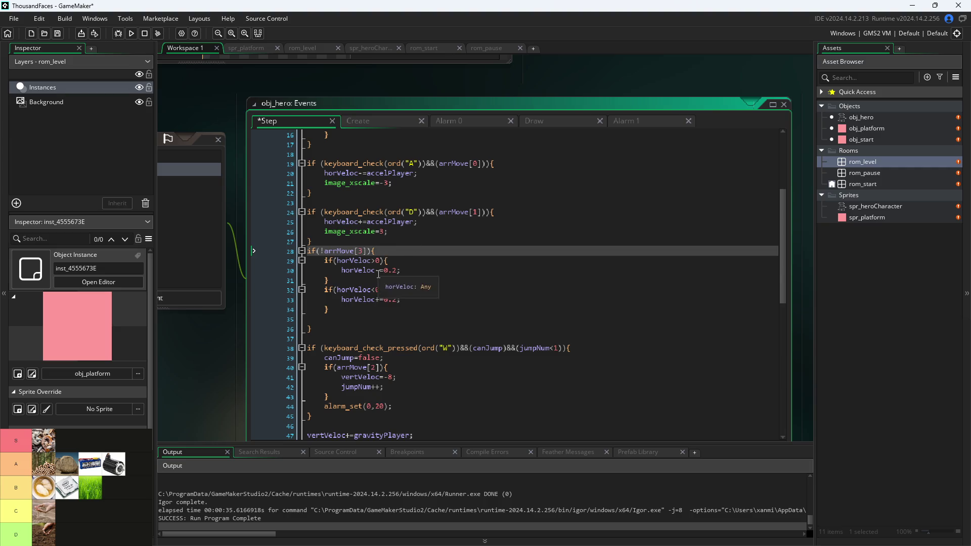
key(Down)
key(Down)
Add a !keyboard_check(ord("D")) clause to line 29's horVeloc>0 condition.
click(384, 261)
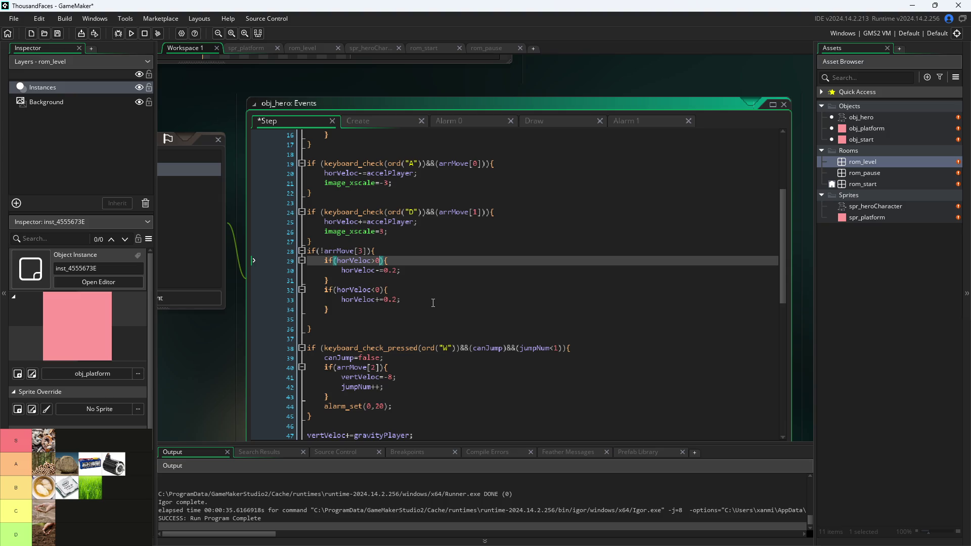
text(||)
text(!(keyboard_check(ord("D"))||keyboard_check(ord("A")))&&)
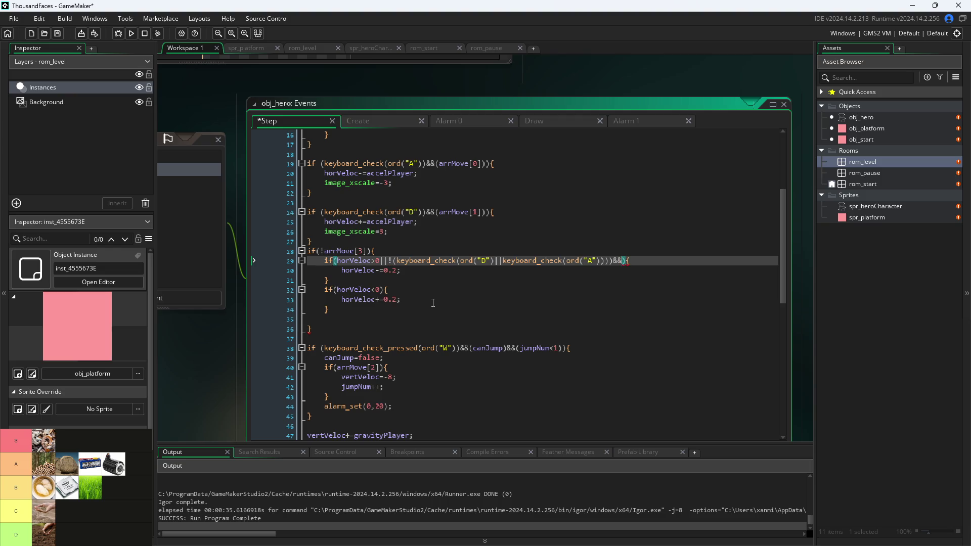
key(BackSpace)
key(BackSpace)
key(Left)
key(Left)
key(BackSpace)
key(BackSpace)
key(BackSpace)
key(Left)
key(Left)
key(Left)
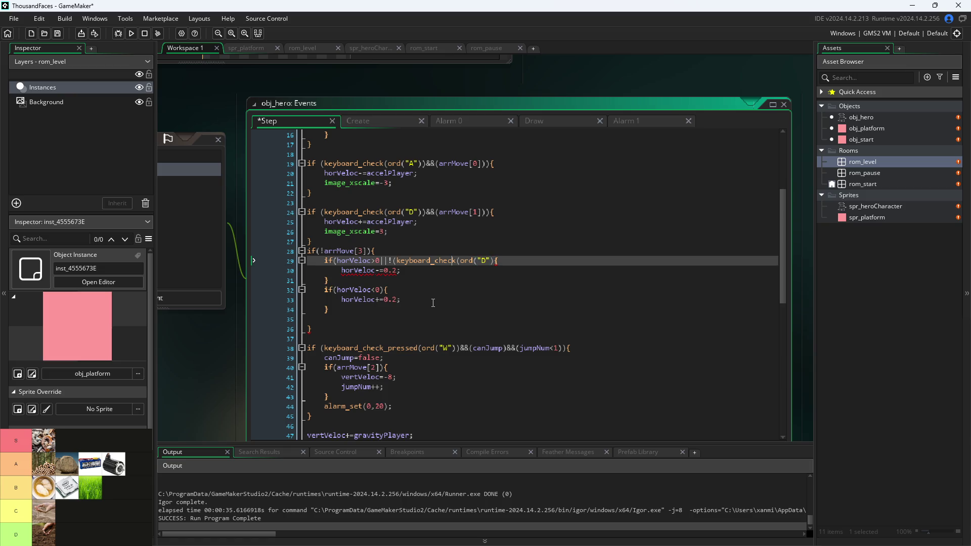
key(BackSpace)
key(Right)
key(Right)
key(Right)
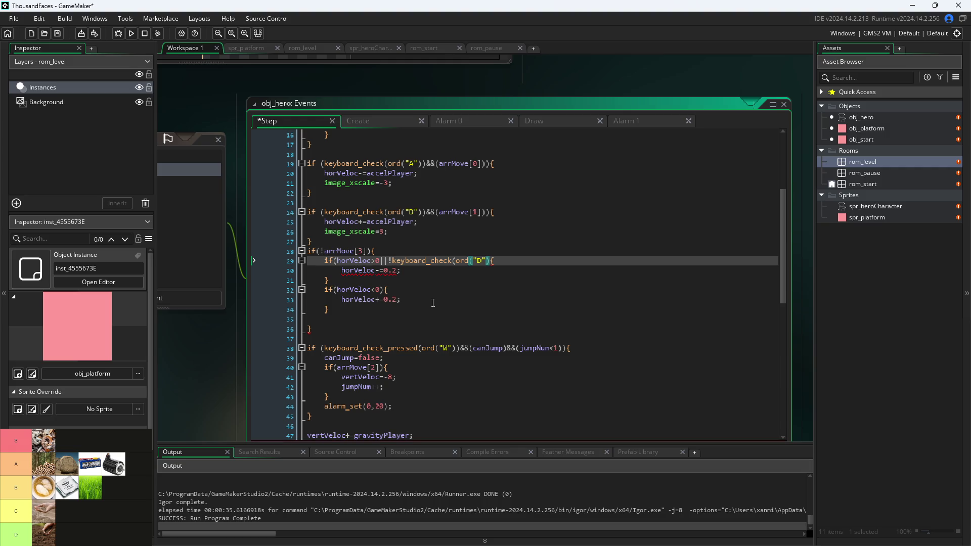
text())
key(Right)
text())
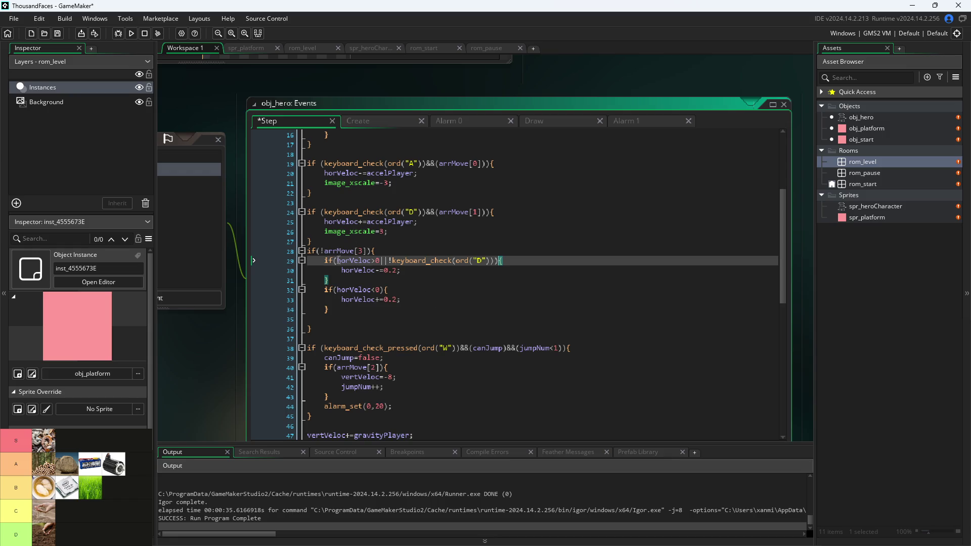
Copy the key-check clause onto line 32's horVeloc<0 condition, changing D to A.
drag(381, 261, 495, 264)
key(ctrl+c)
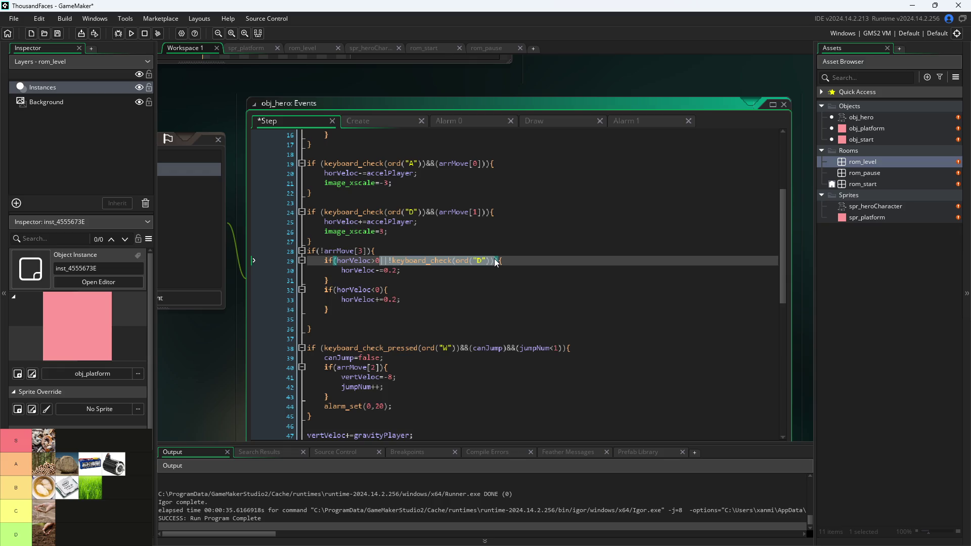
click(381, 292)
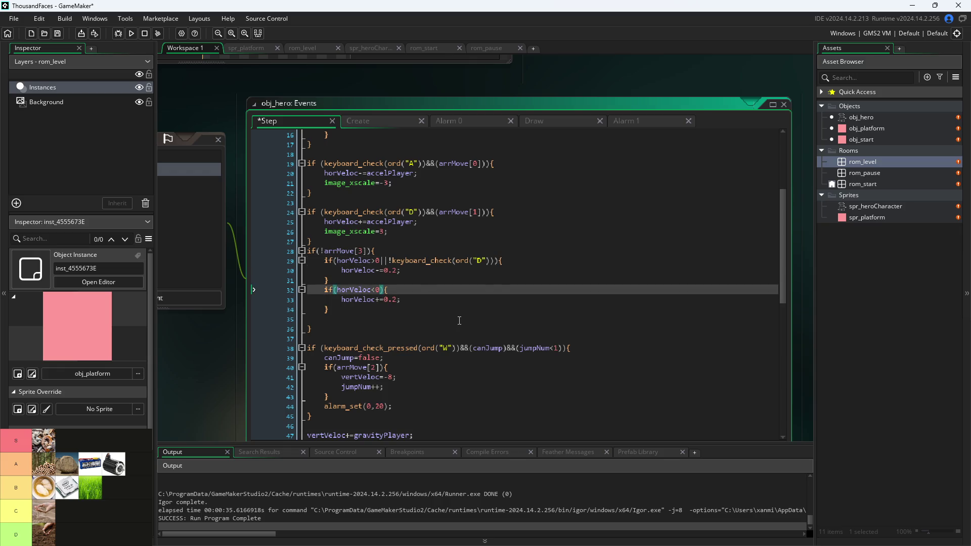
key(ctrl+v)
click(483, 291)
key(BackSpace)
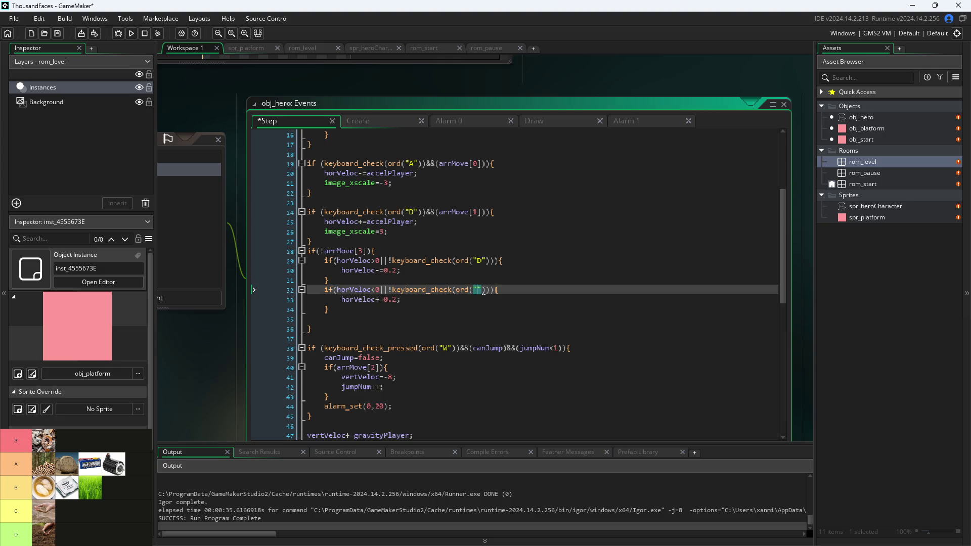
text(A)
Join both conditions on lines 29 and 32 with && instead of ||, save, and run.
click(389, 261)
key(BackSpace)
key(BackSpace)
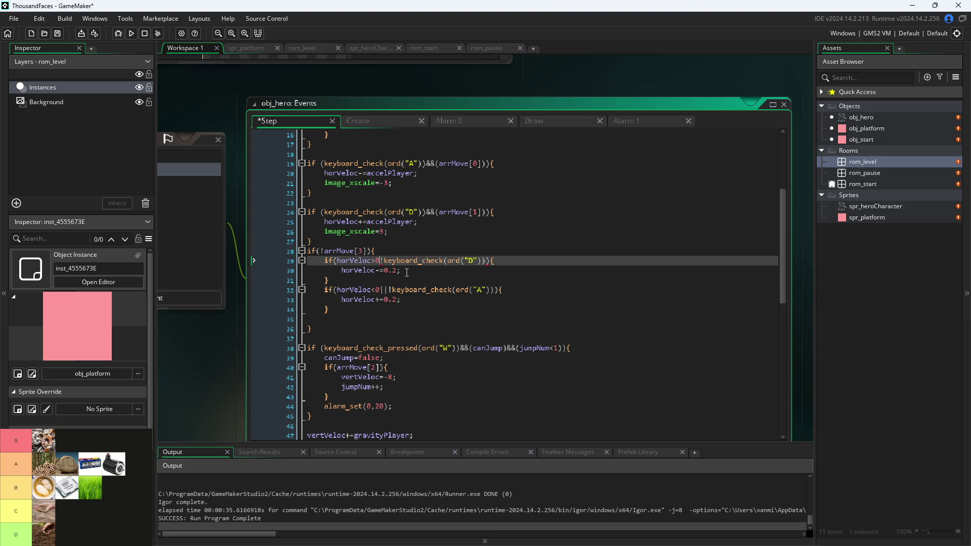
text(&&)
key(Down)
key(Down)
key(Down)
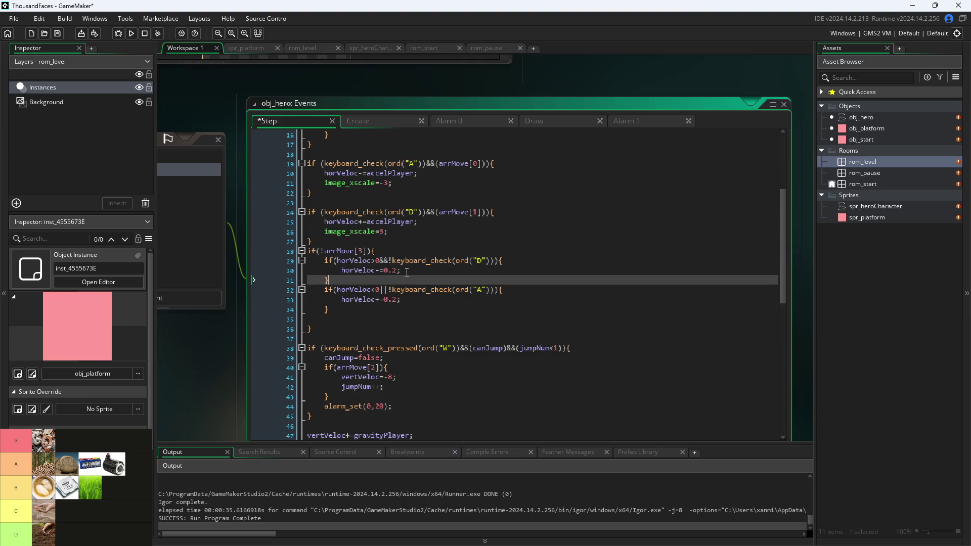
key(BackSpace)
key(BackSpace)
text(&&)
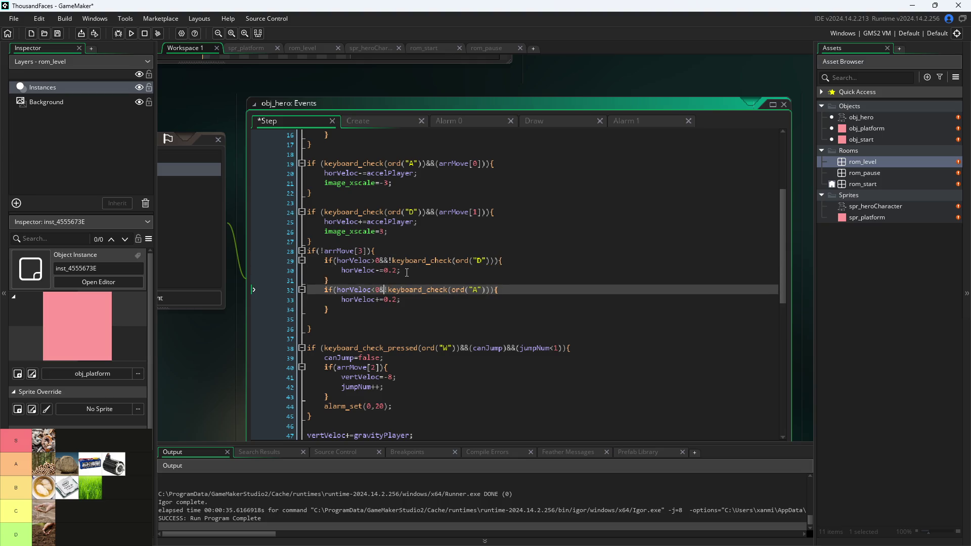
text(&)
key(ctrl+s)
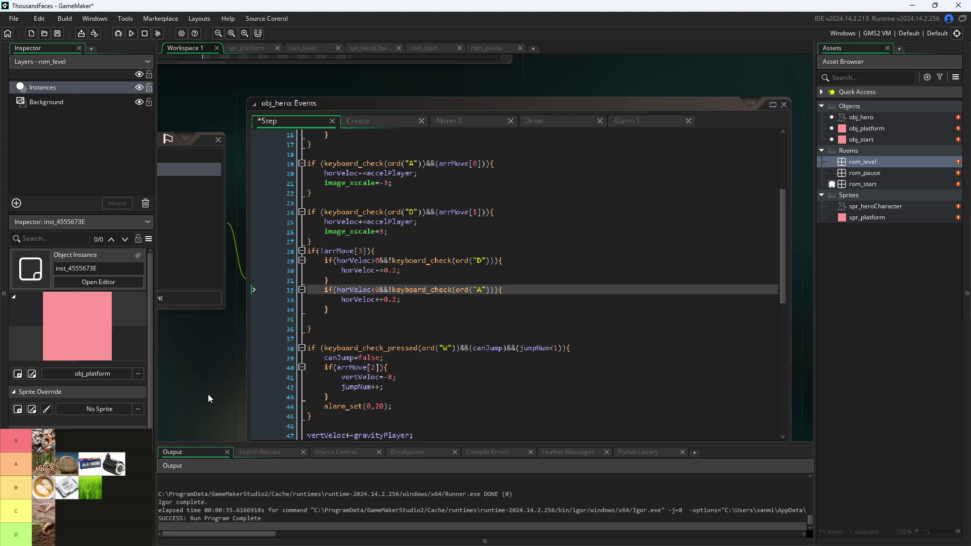
click(131, 34)
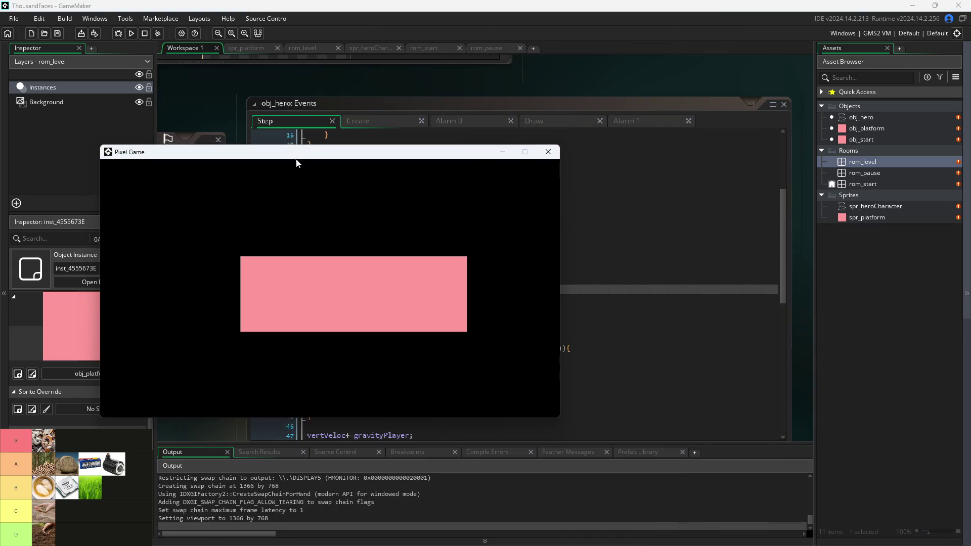
Start the level, run the hero left and right with the arrow keys, then close the game.
click(329, 274)
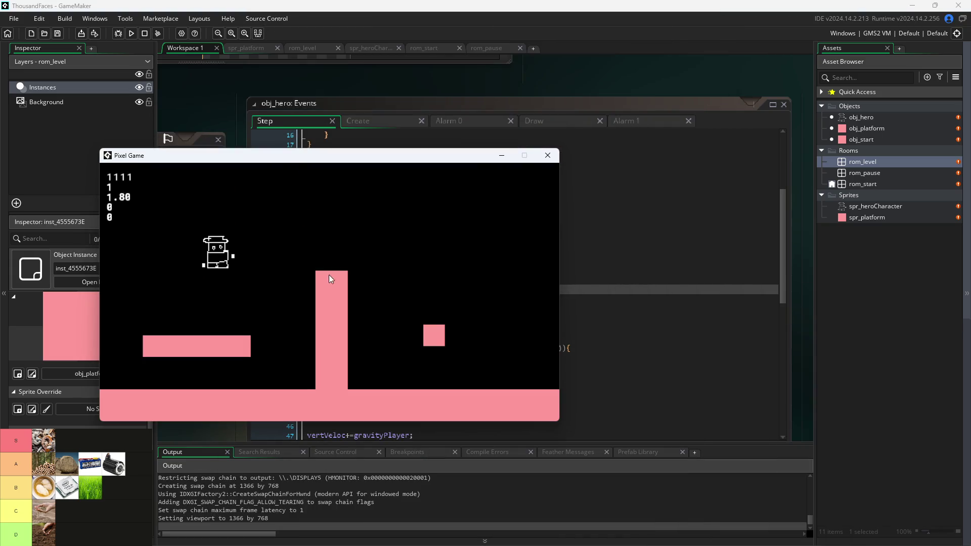
key(Left)
key(Right)
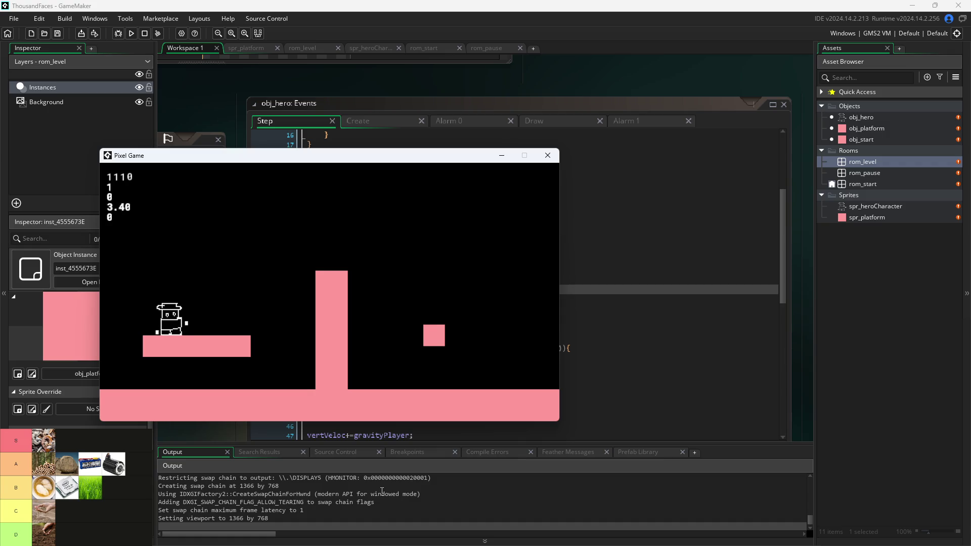
key(Left)
key(Right)
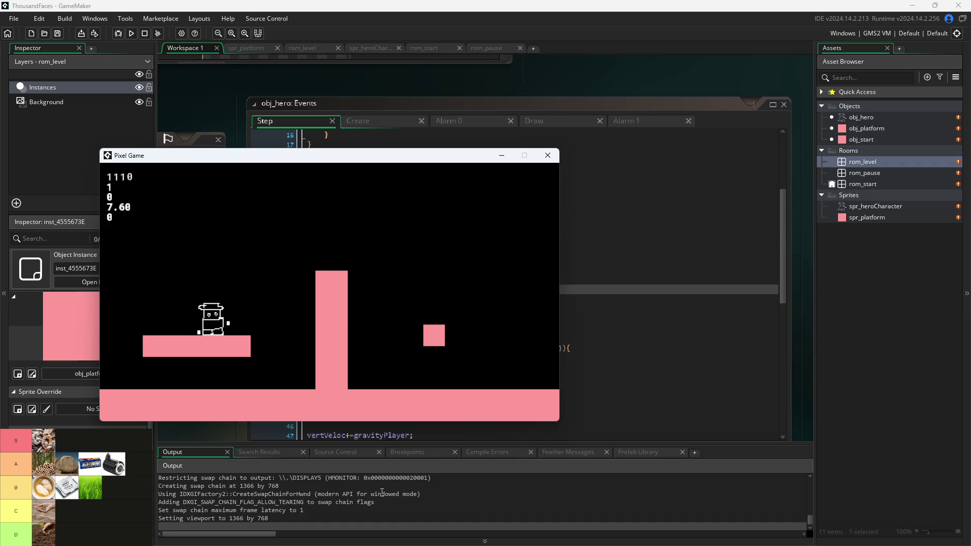
key(Left)
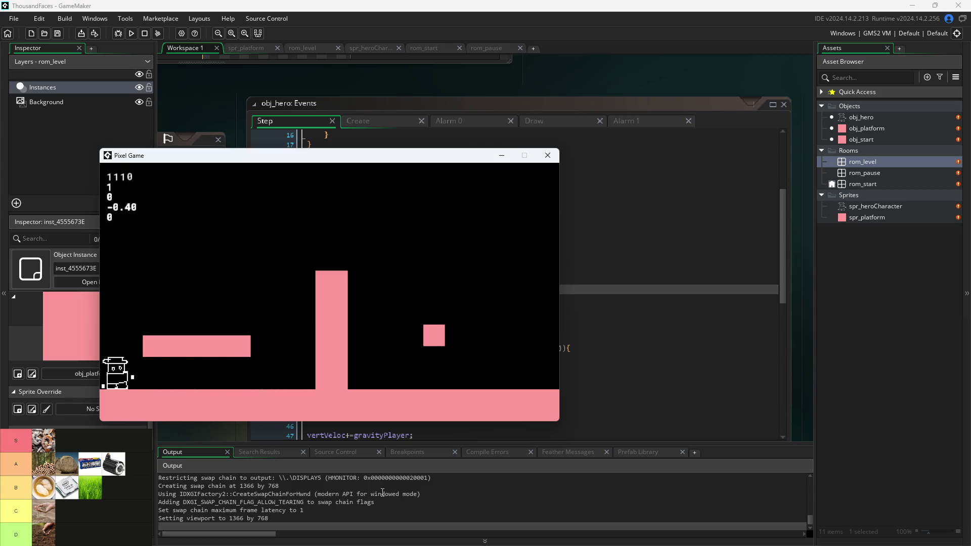
key(Right)
key(Left)
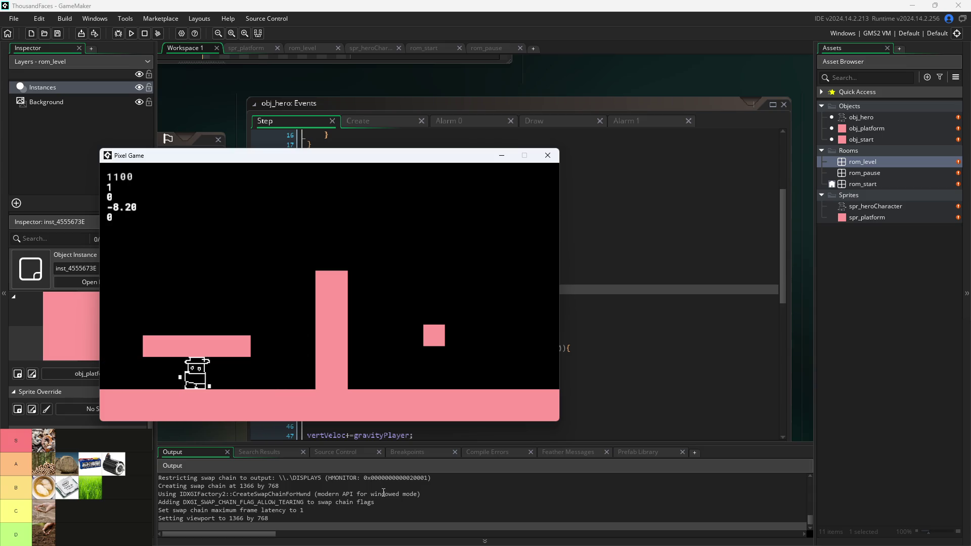
click(548, 155)
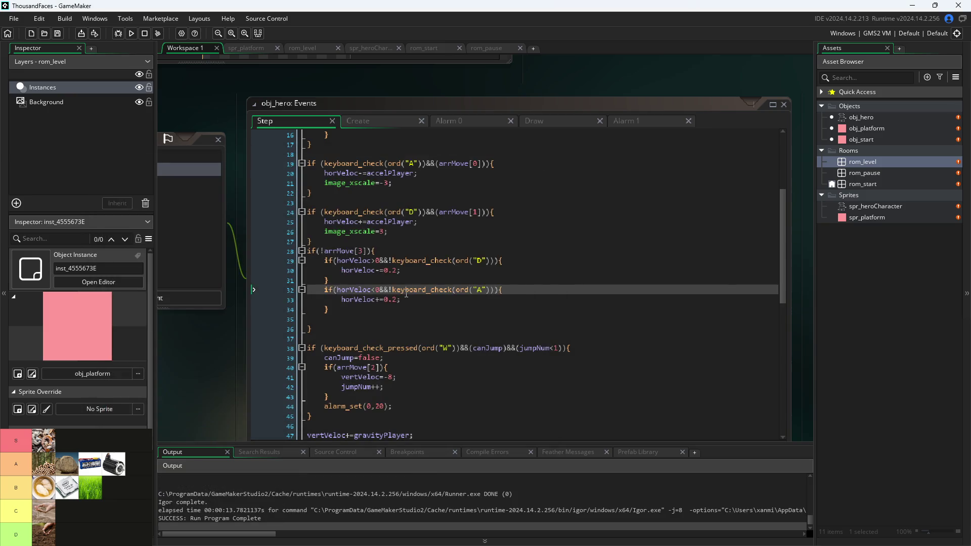
Lower the rightward and leftward horVeloc speed limits from 10 on lines 75–76.
scroll(409, 299, down, 10)
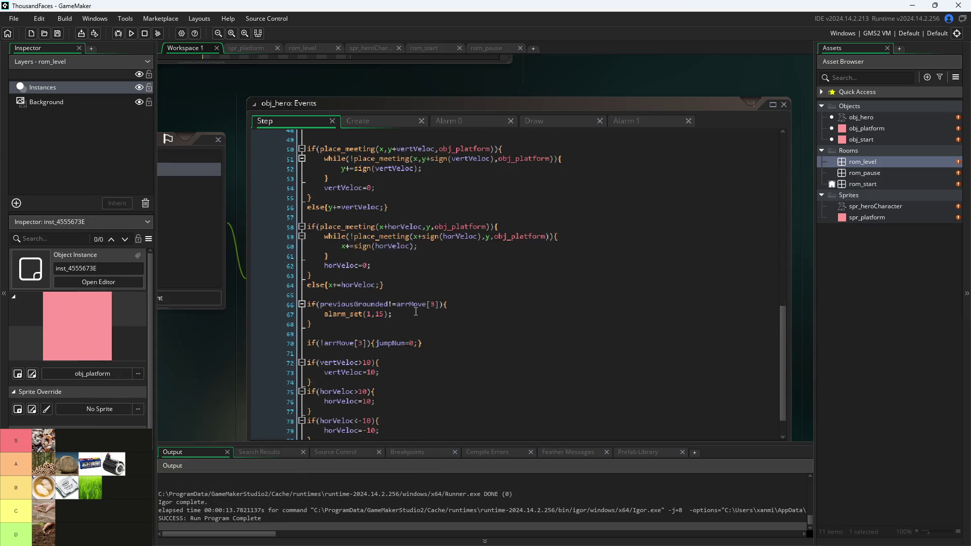
scroll(416, 312, down, 2)
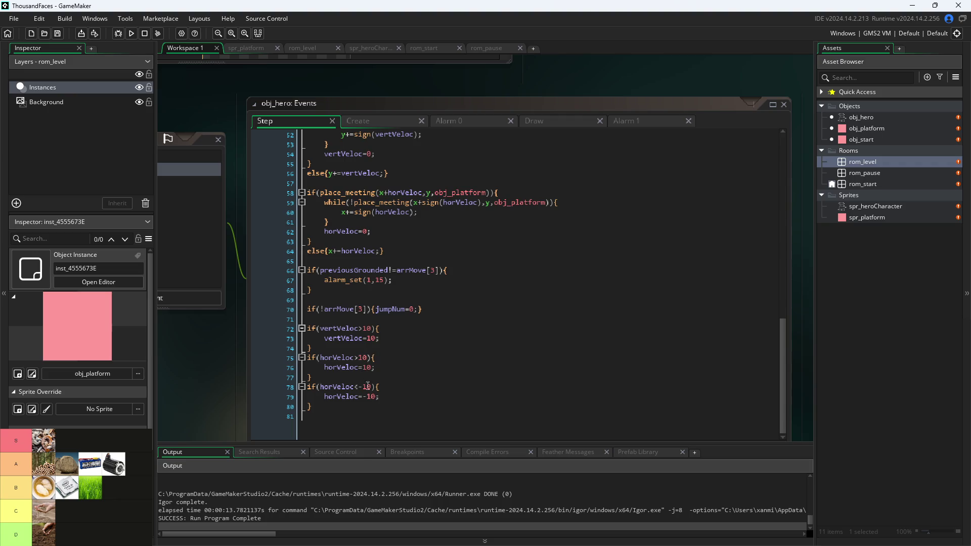
click(364, 358)
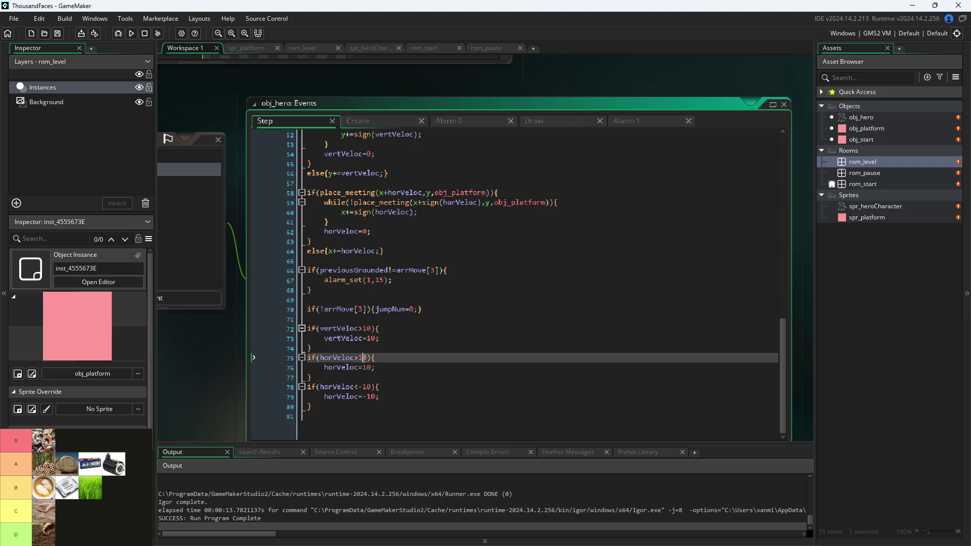
double_click(364, 358)
text(6)
key(Down)
key(Down)
key(Down)
key(Delete)
key(Delete)
text(5)
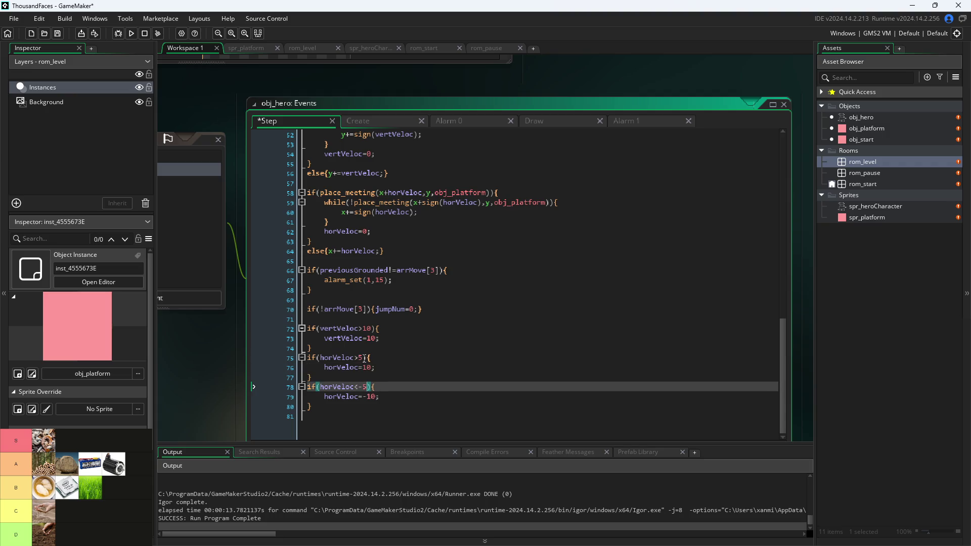
Set the horVeloc speed assignments to 5 and -5, save the code, and run the game.
key(Up)
key(Up)
key(Delete)
key(Delete)
text(5)
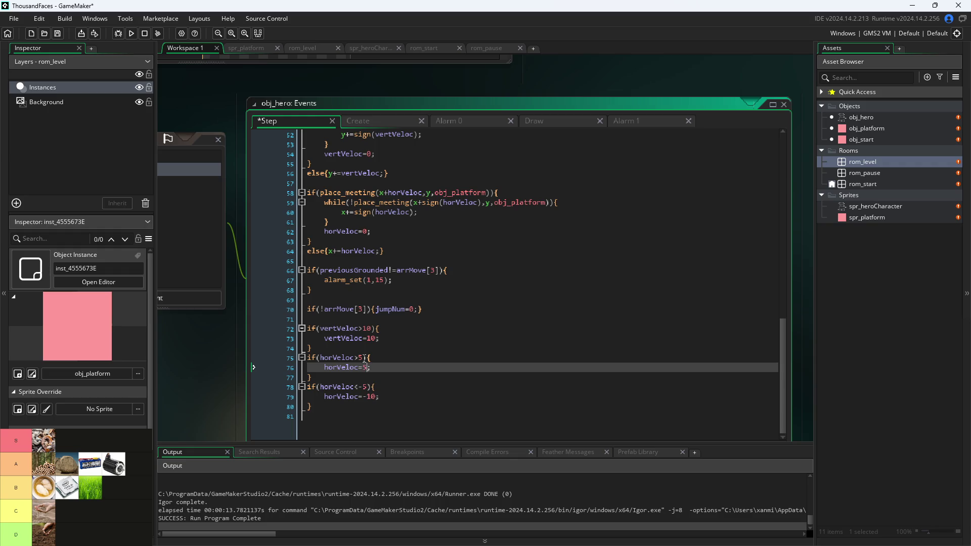
key(Down)
key(Down)
key(Down)
key(Up)
key(Delete)
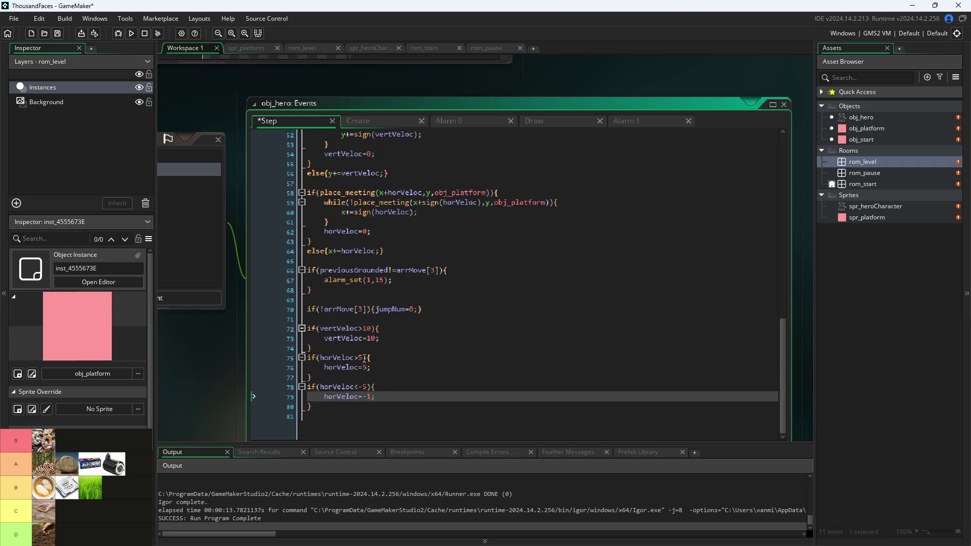
text(5)
key(ctrl+s)
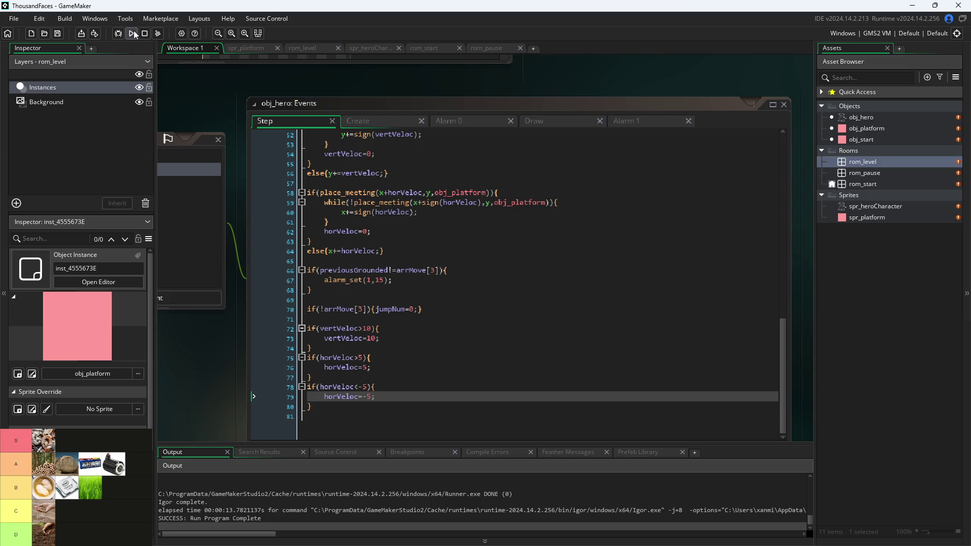
click(131, 32)
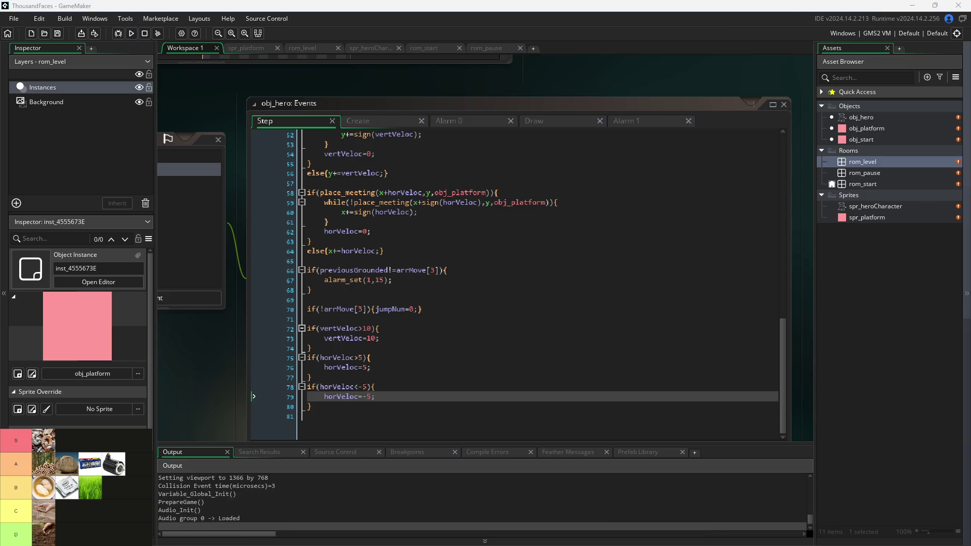
Run the hero left and right and jump it onto the tall pillar.
key(Left)
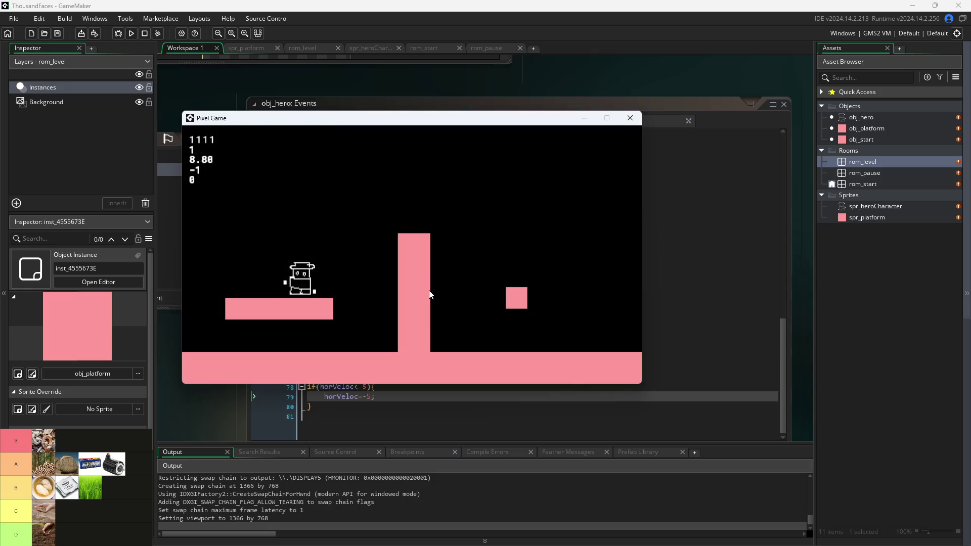
key(Right)
key(Up)
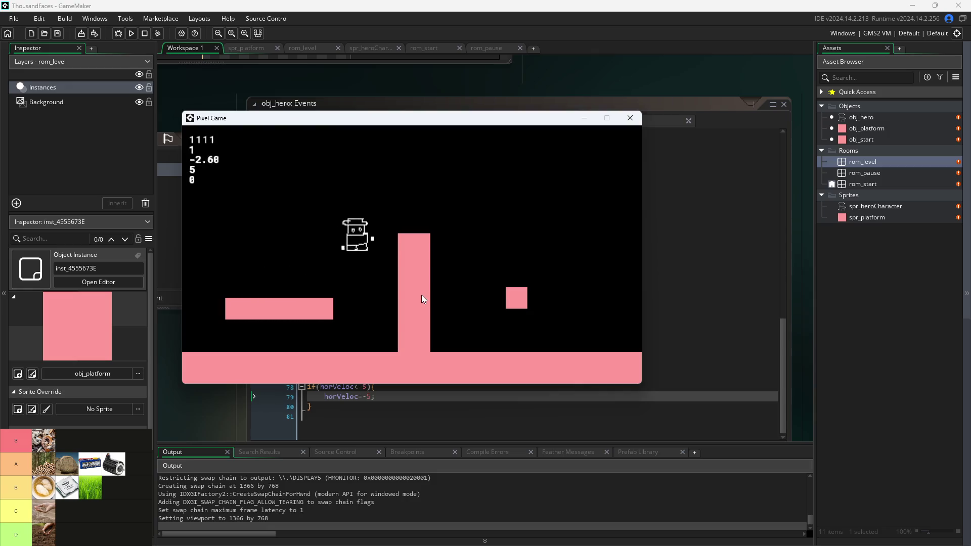
key(Left)
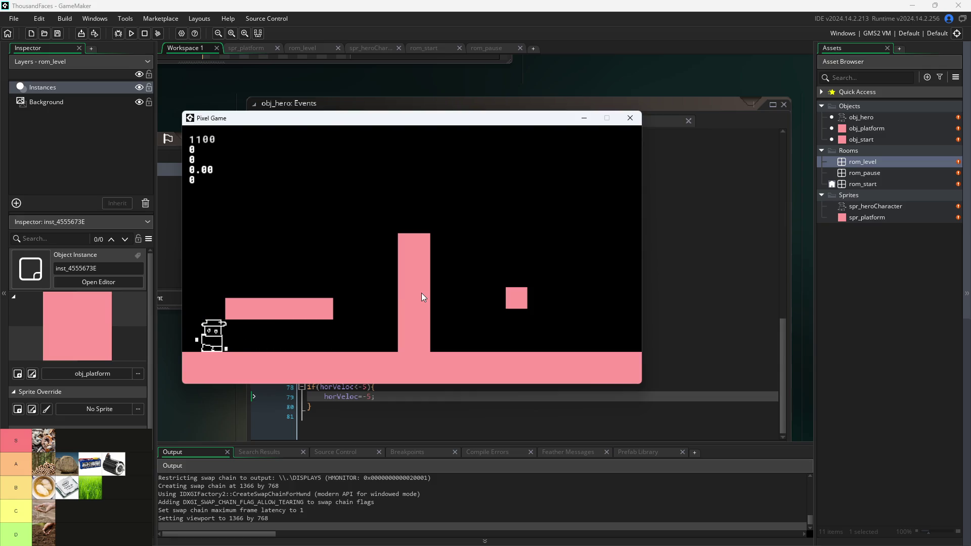
key(Left)
key(space)
key(Right)
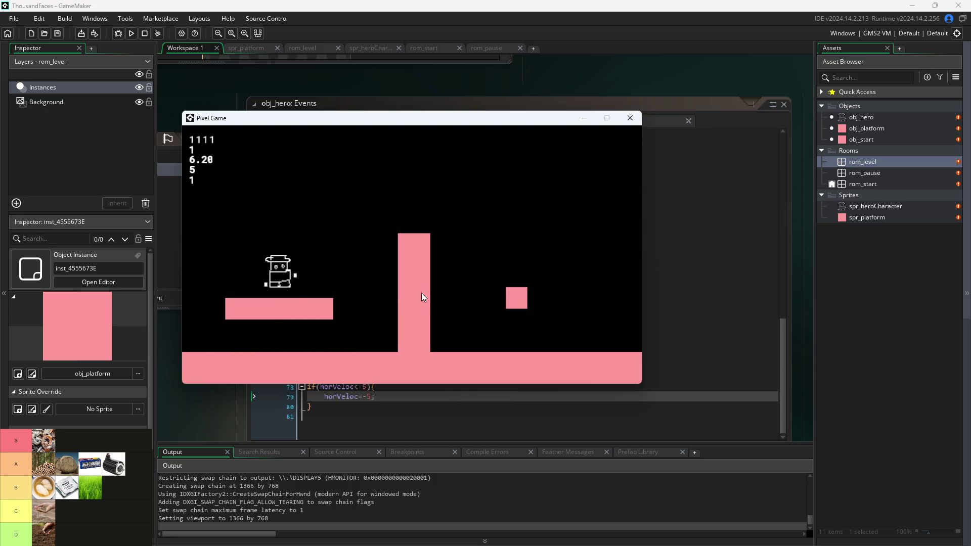
key(space)
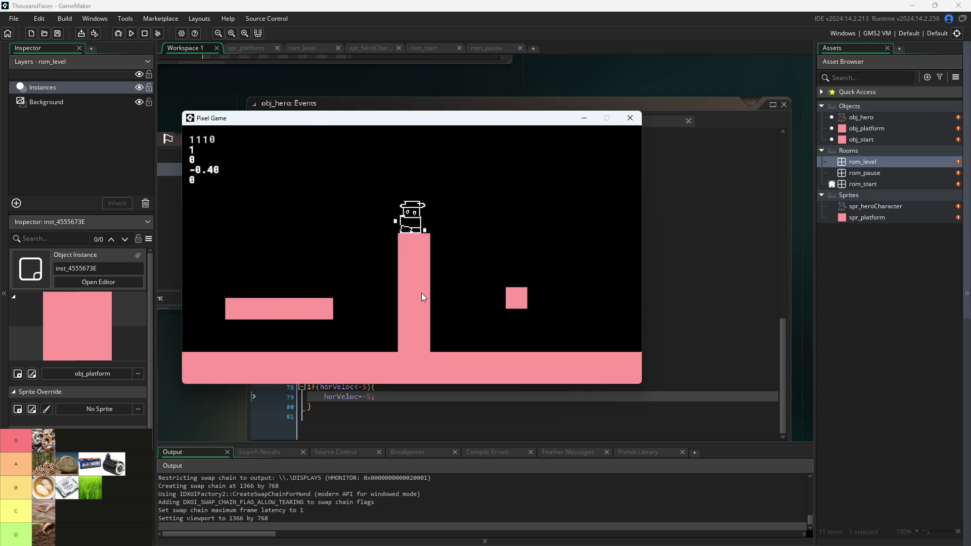
key(Left)
key(Right)
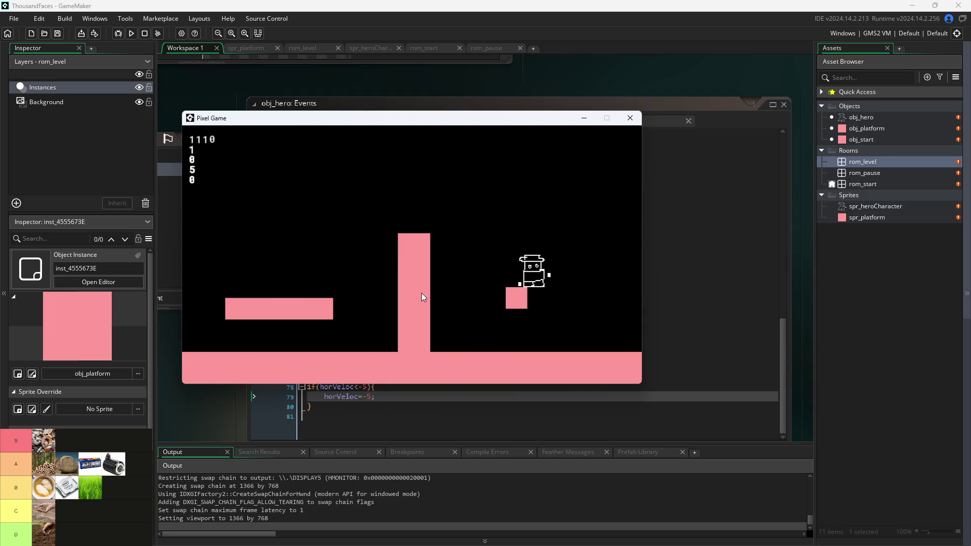
key(Left)
key(Right)
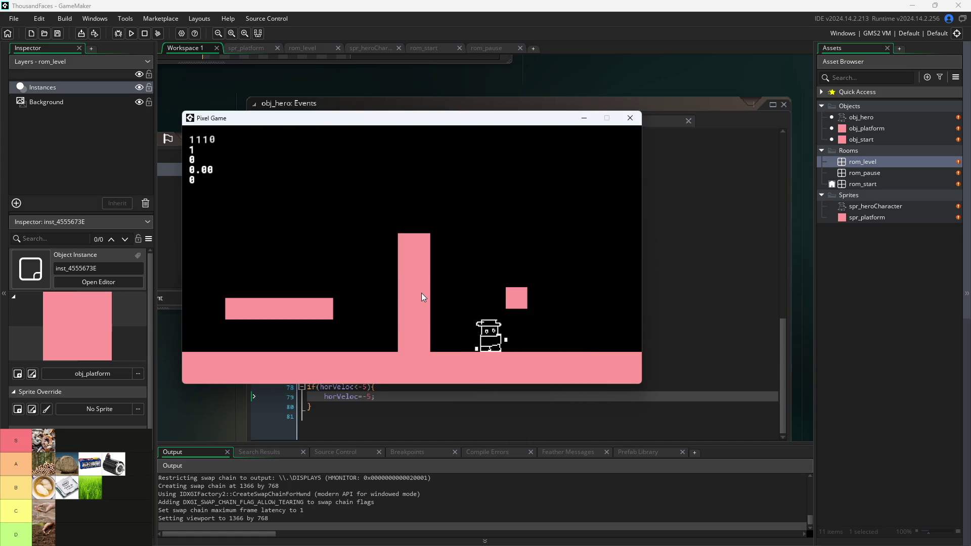
Jump the hero on and off the small block, then run it back and forth on the left platform.
key(space)
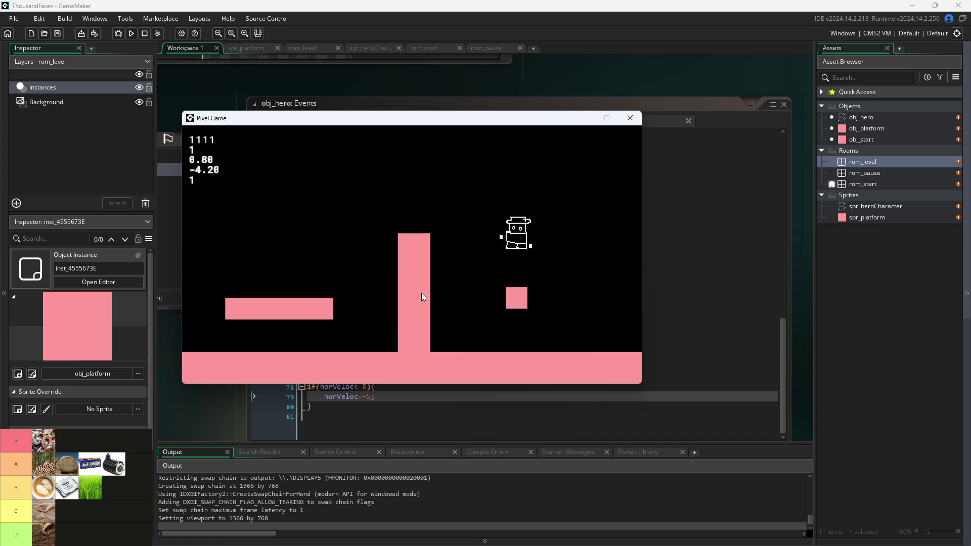
key(space)
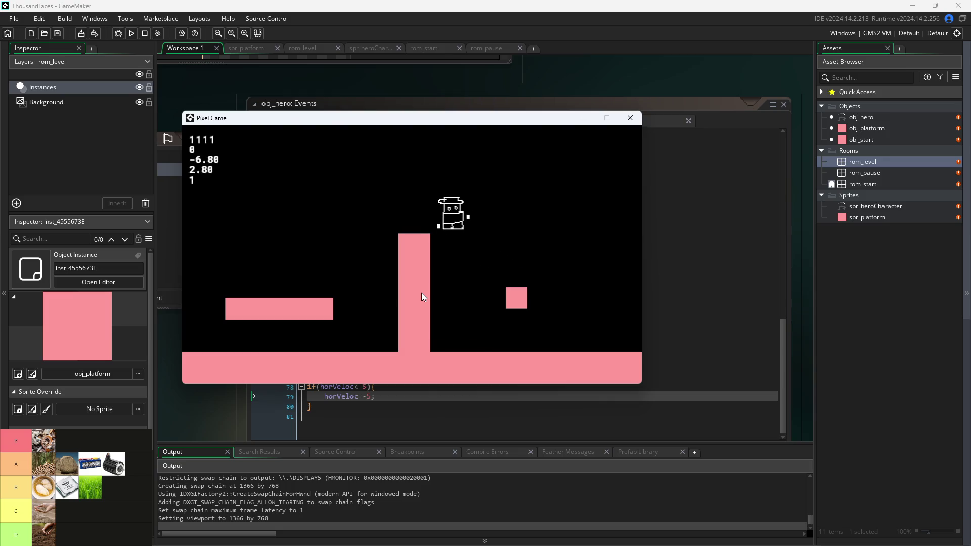
key(Right)
key(space)
key(Left)
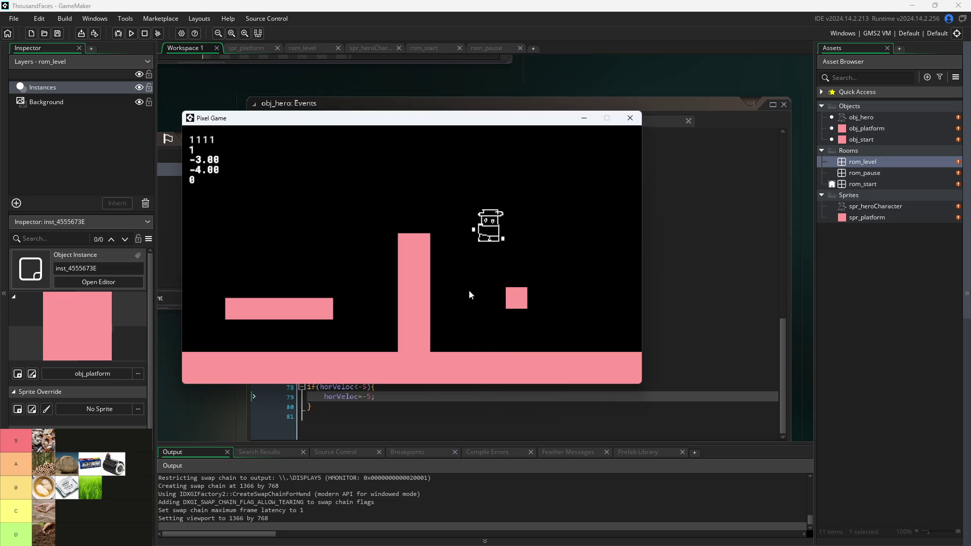
key(space)
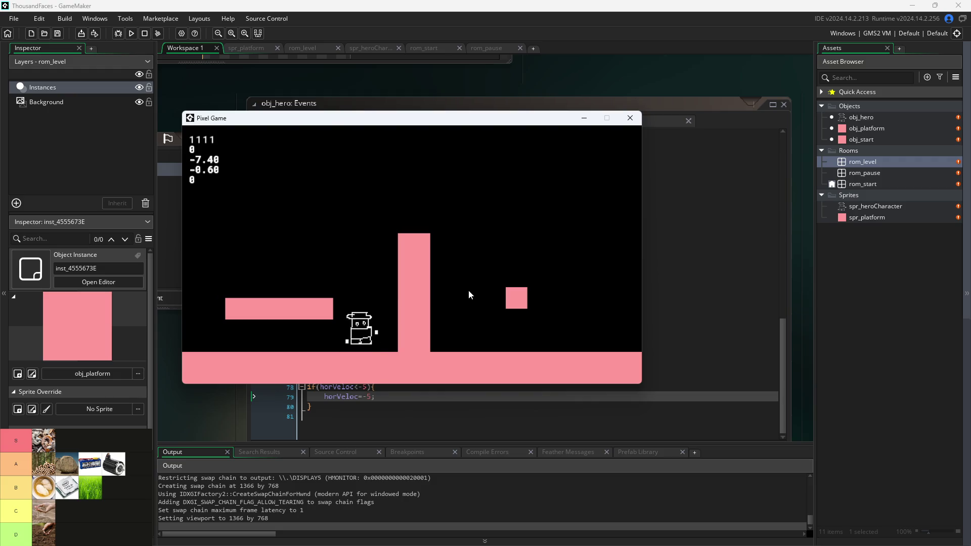
key(space)
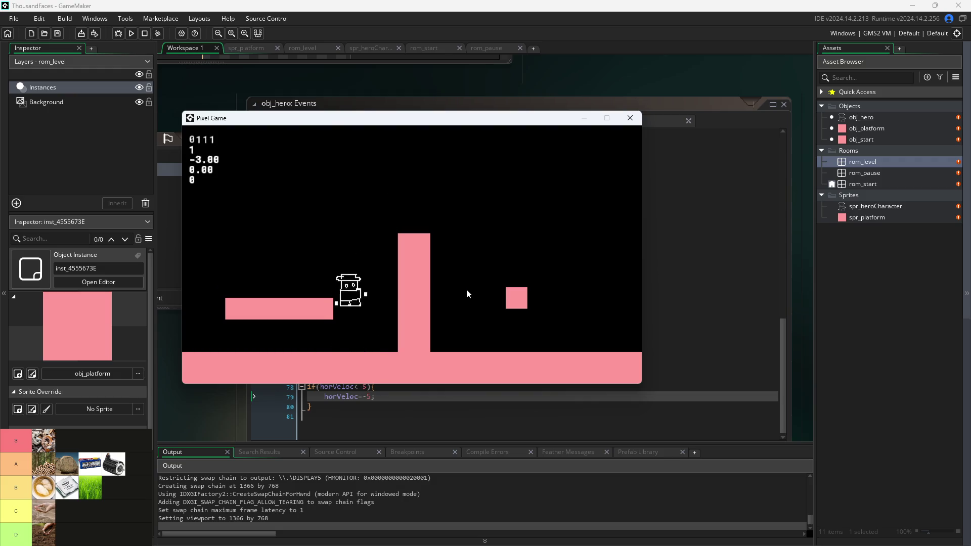
key(Left)
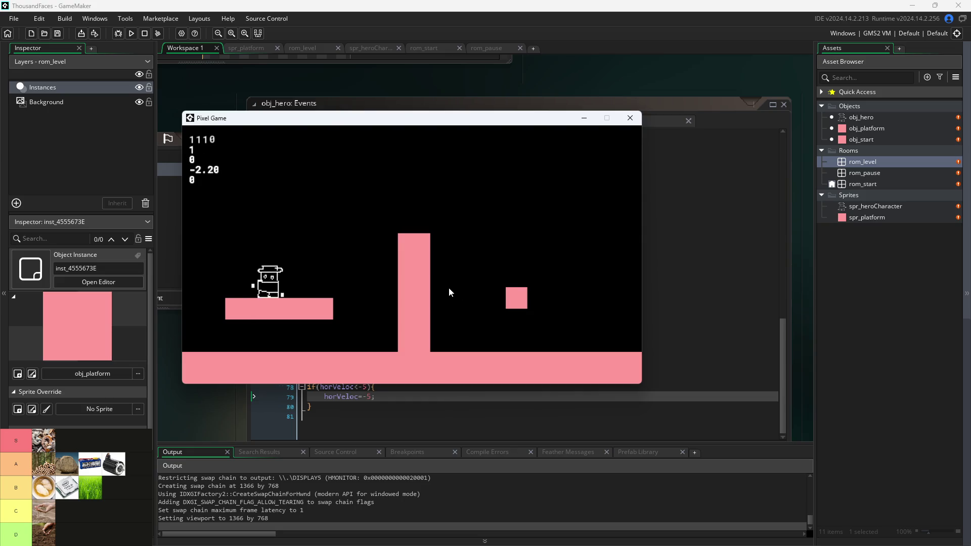
key(Right)
key(Left)
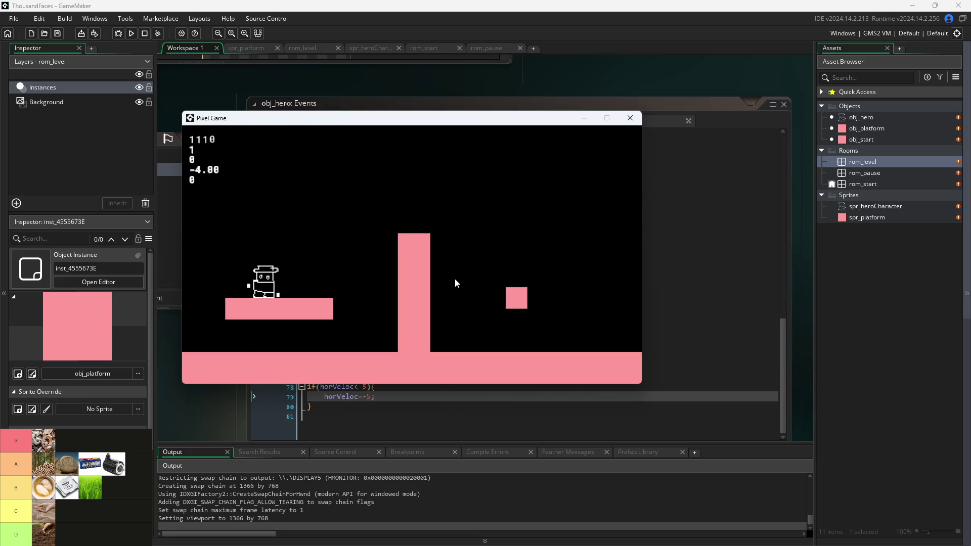
key(Right)
key(Left)
key(Right)
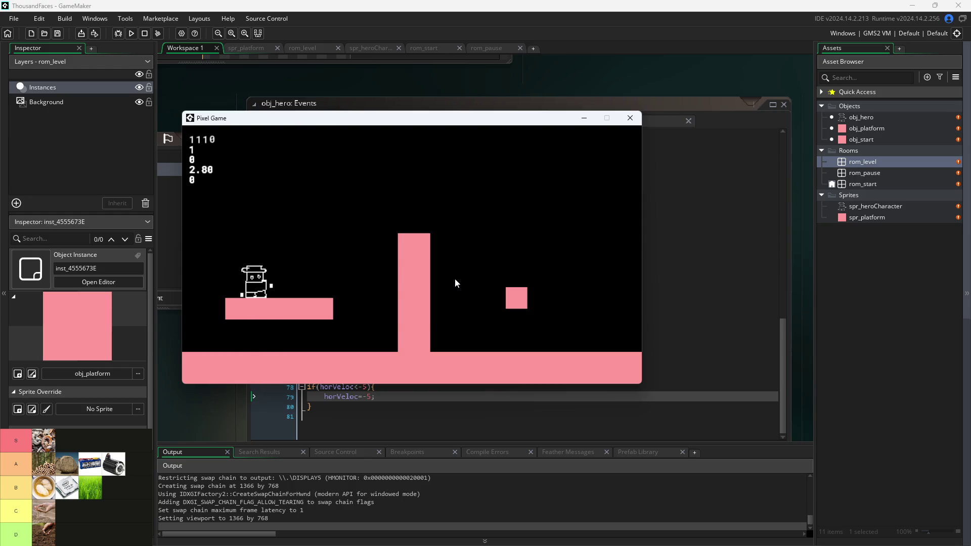
key(space)
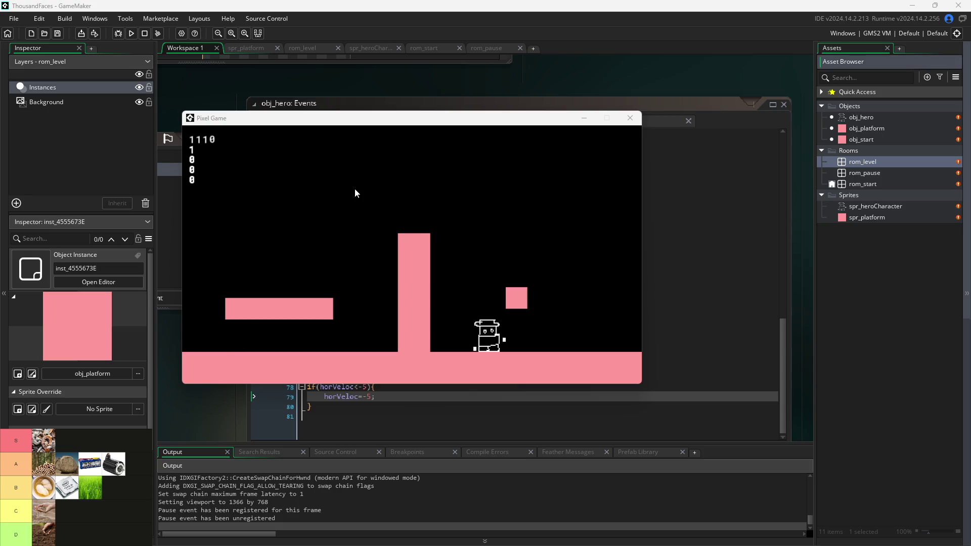
Switch to Firefox, minimize it to check the running game, then return to the davetech demo page.
key(alt+Tab)
scroll(494, 199, up, 2)
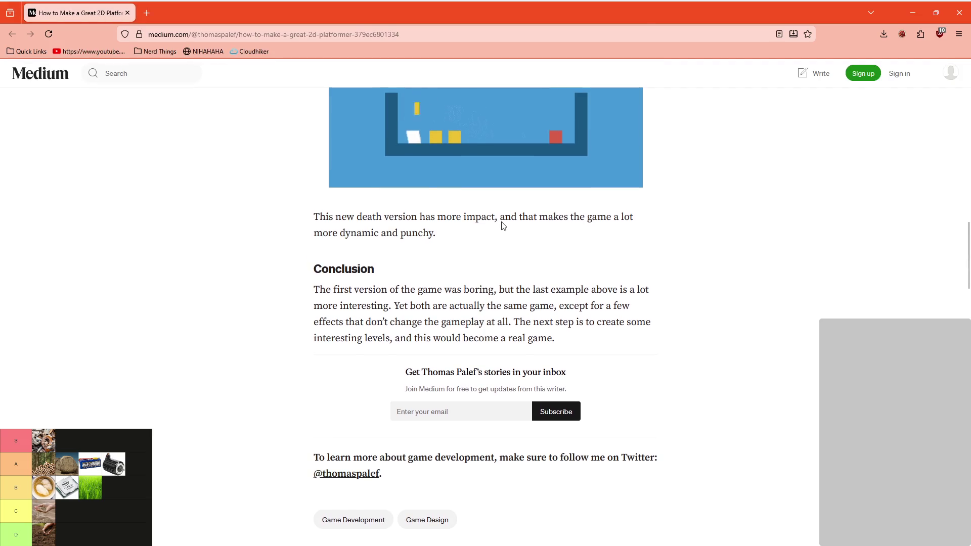
drag(75, 13, 376, 191)
click(505, 170)
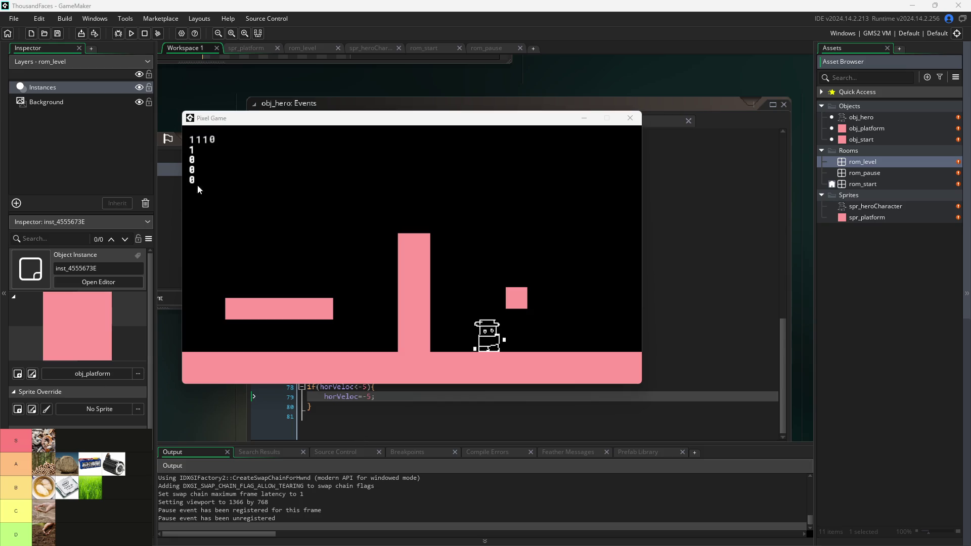
key(alt+Tab)
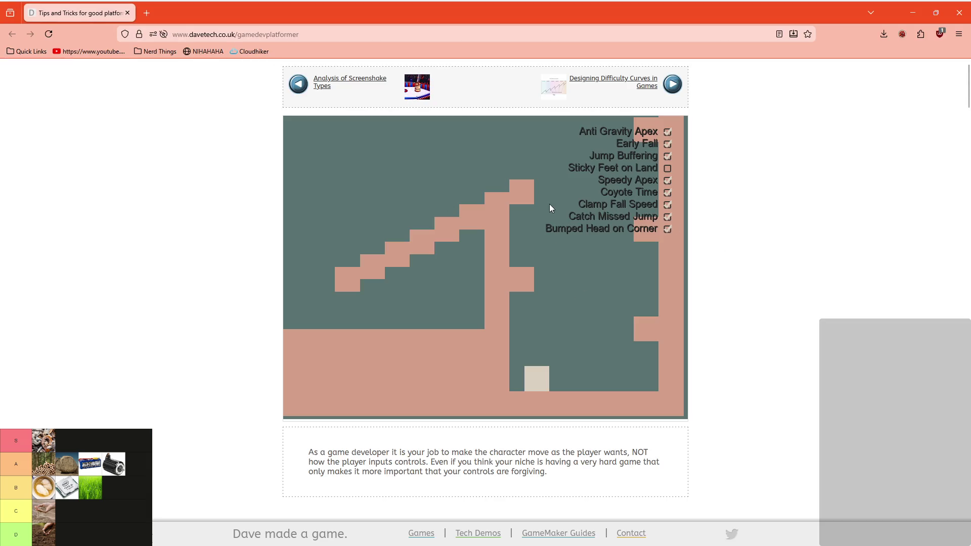
Make the demo fullscreen and run and wall-jump the character back and forth with arrows and Space.
key(F11)
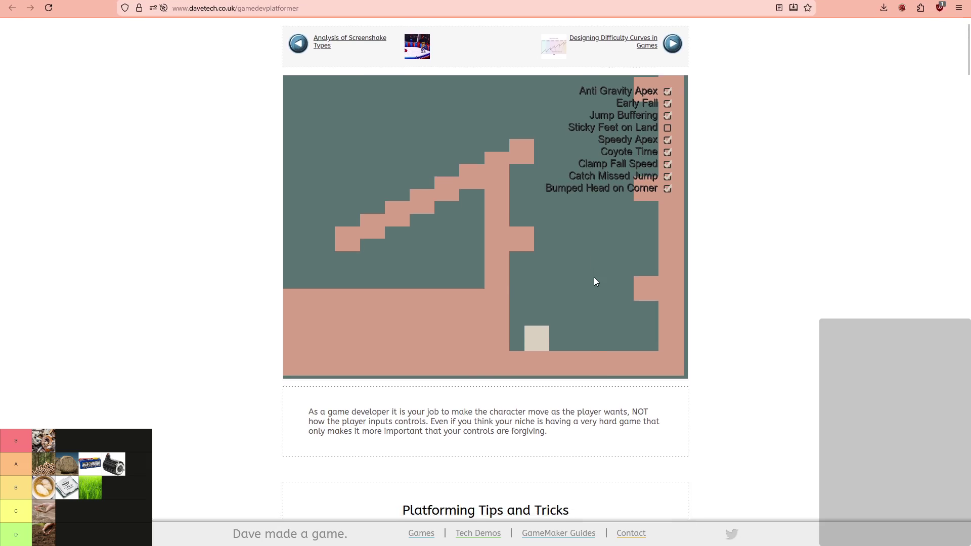
key(Right)
key(space)
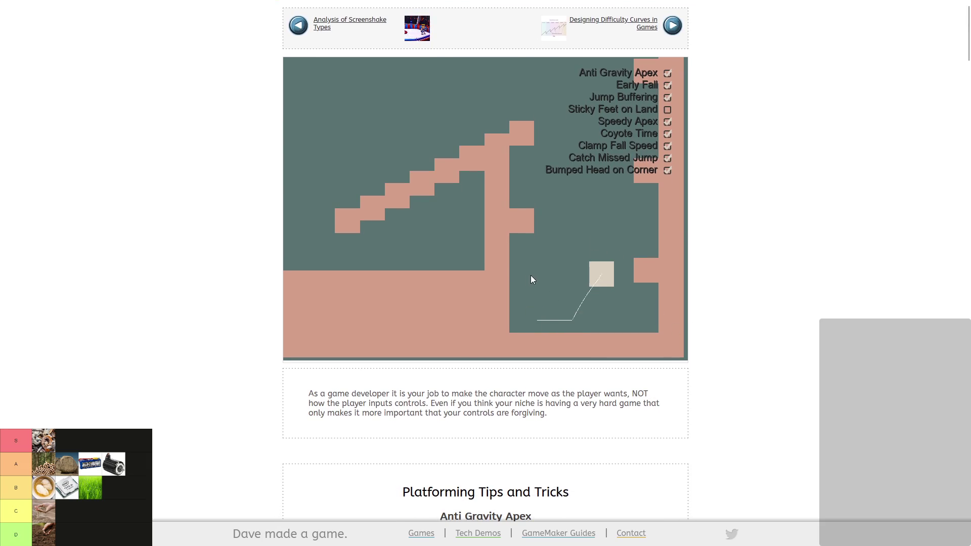
key(Left)
key(space)
key(Right)
key(Left)
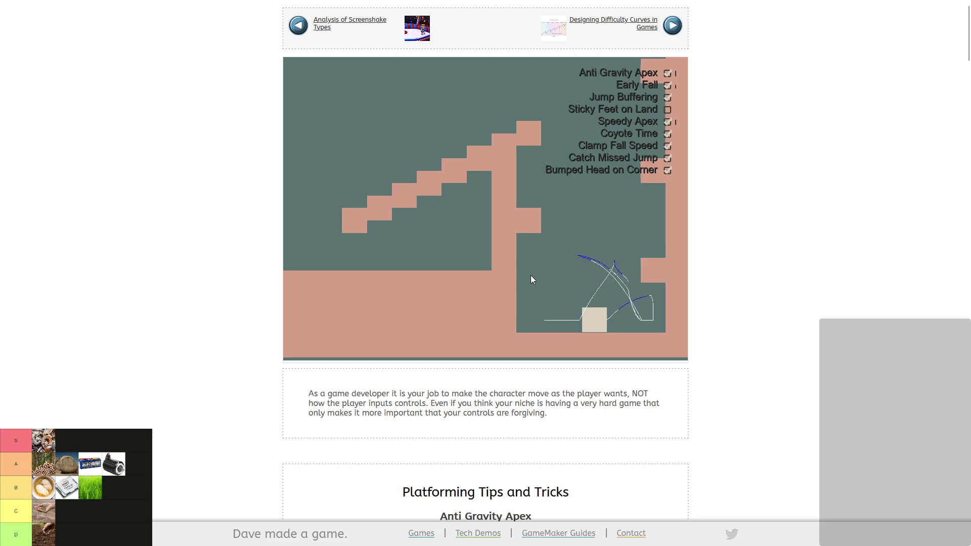
key(Right)
key(Left)
key(space)
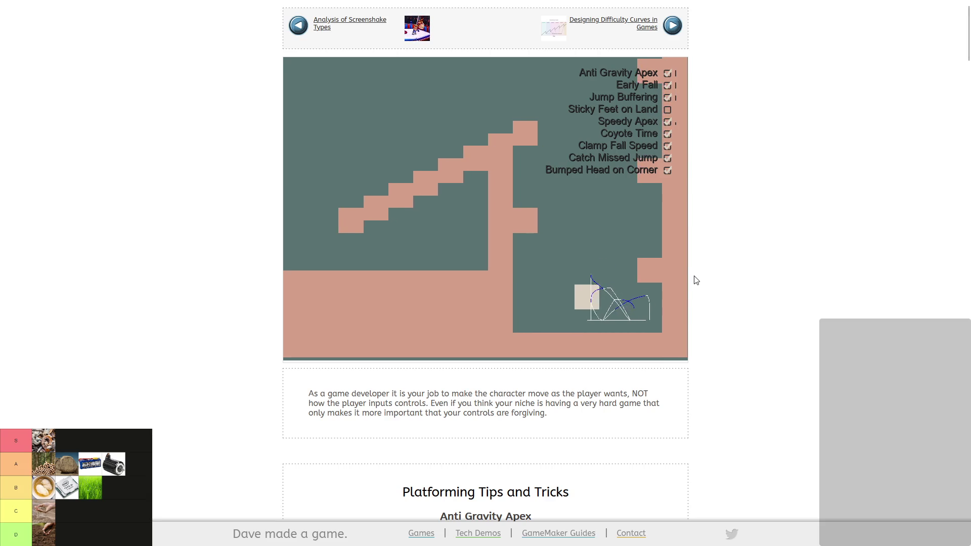
key(Right)
key(space)
key(Left)
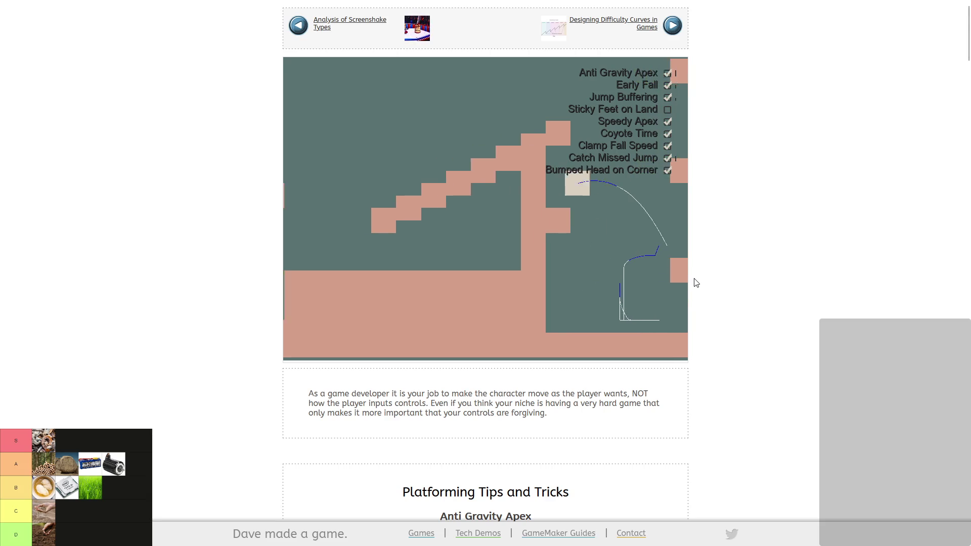
key(Right)
key(space)
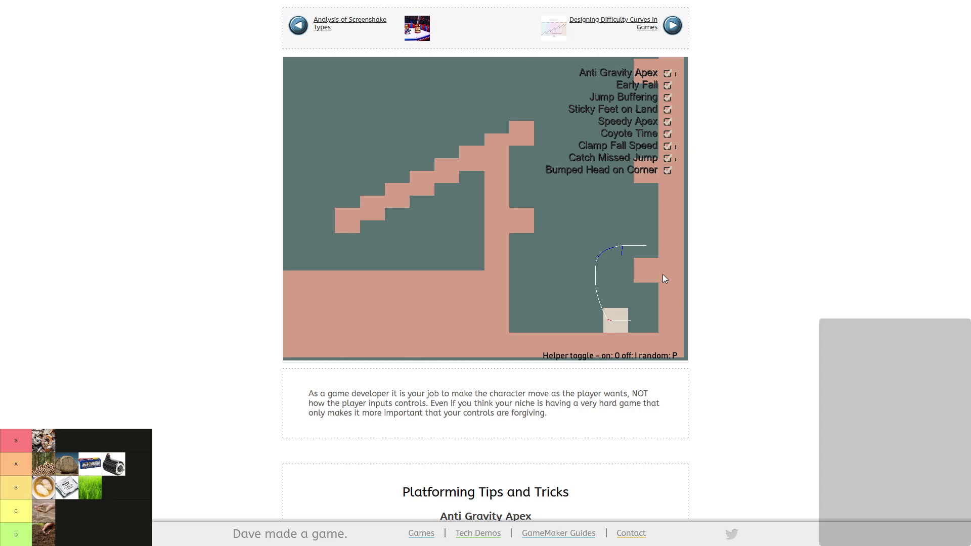
Turn off all jump helpers with the I key, then hop onto the right ledge and back down to the floor.
key(i)
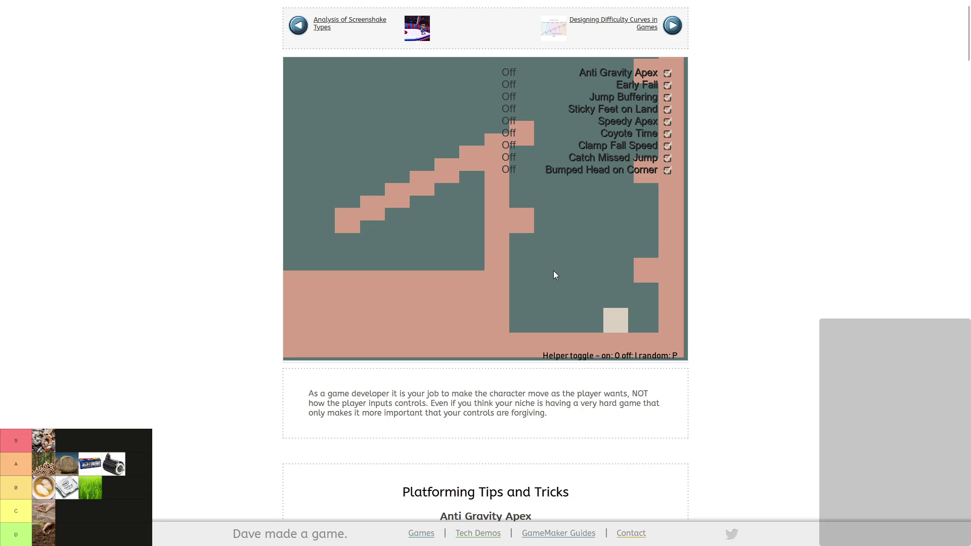
key(Up)
key(Right)
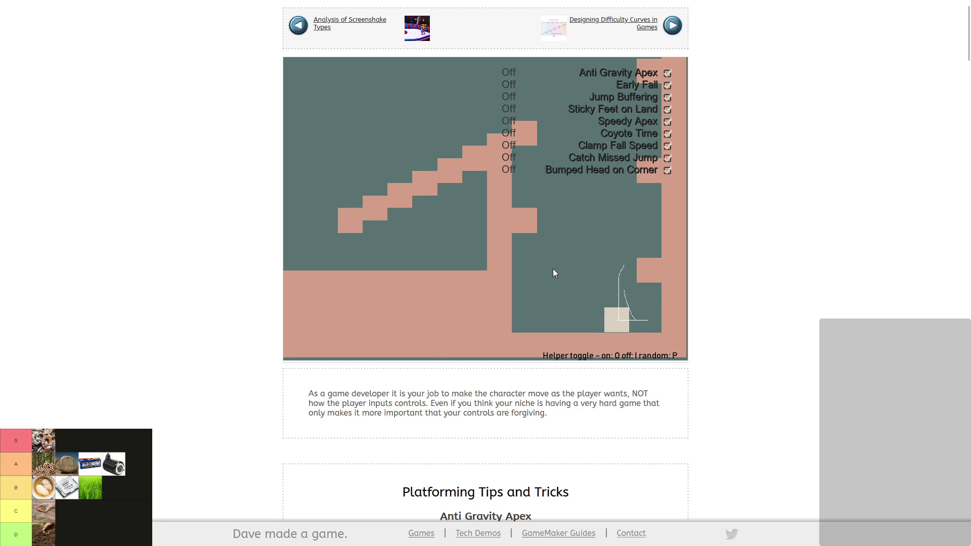
key(Right)
key(Up)
key(Left)
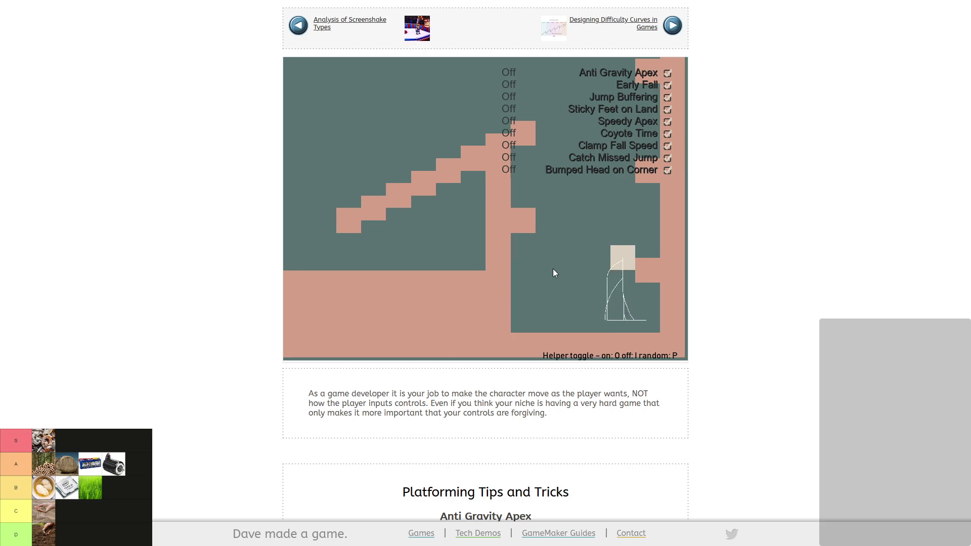
key(Left)
Jump back onto the right ledge, leap off to the left, and steer onto the right-wall ledge.
key(Up)
key(Right)
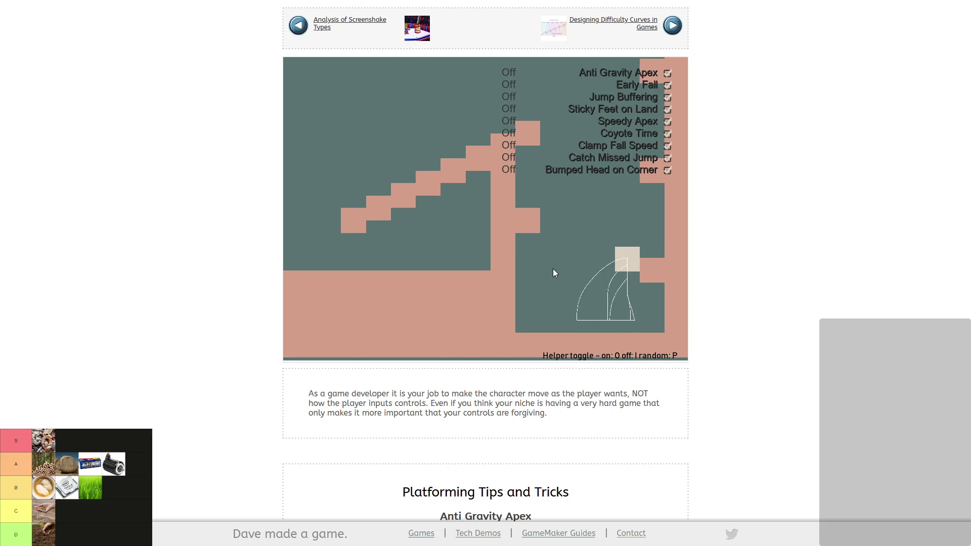
key(p)
key(Up)
key(Right)
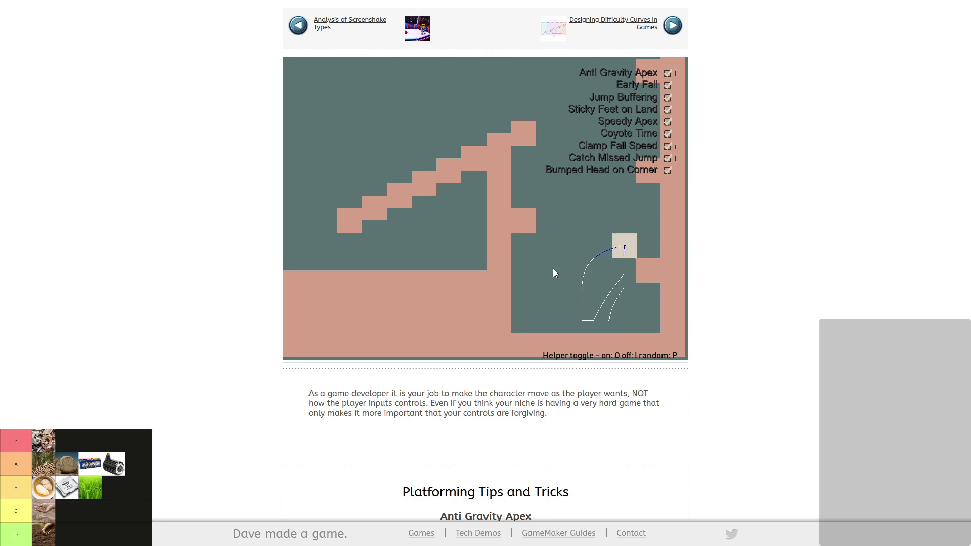
key(Up)
key(Left)
key(Up)
key(Right)
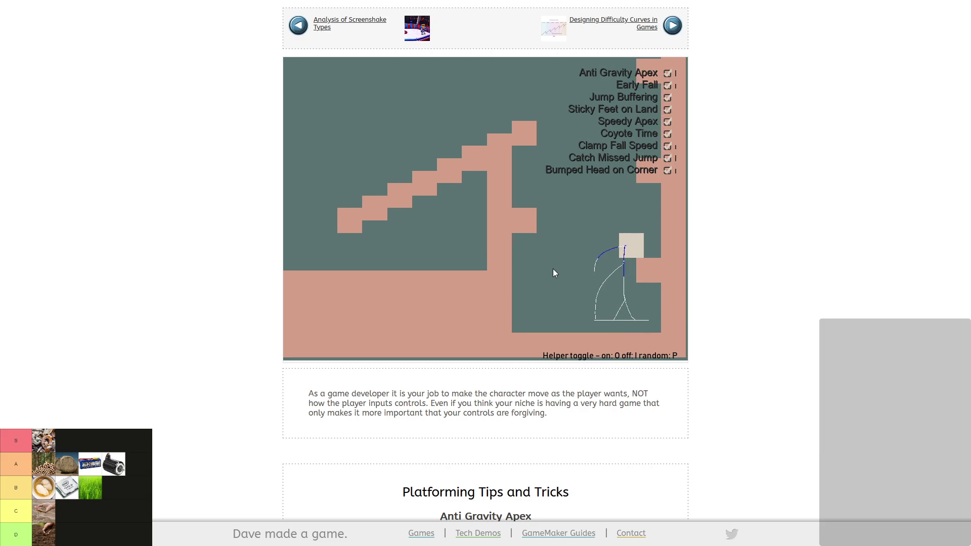
key(Right)
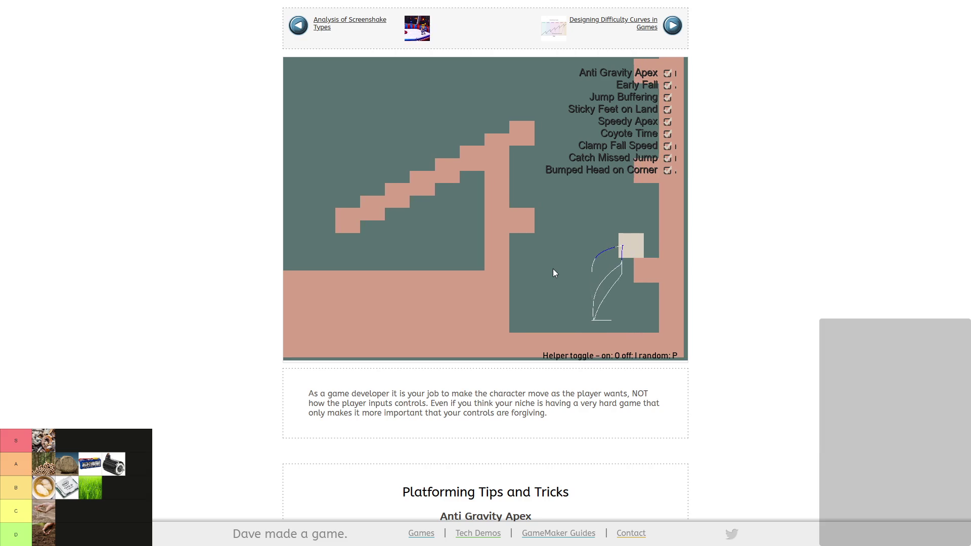
Minimize Firefox to bring GameMaker's running Pixel Game window back into view.
mouse_move(872, 2)
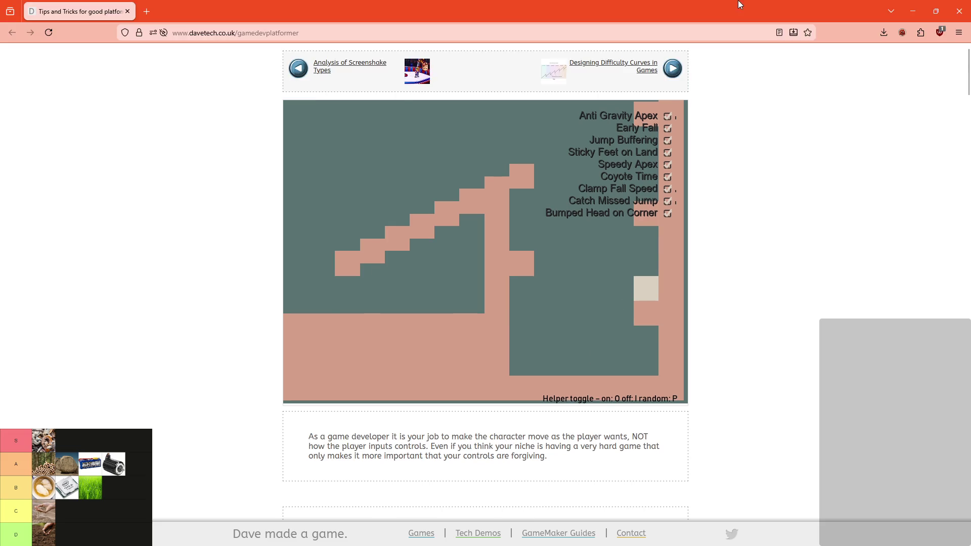
click(913, 11)
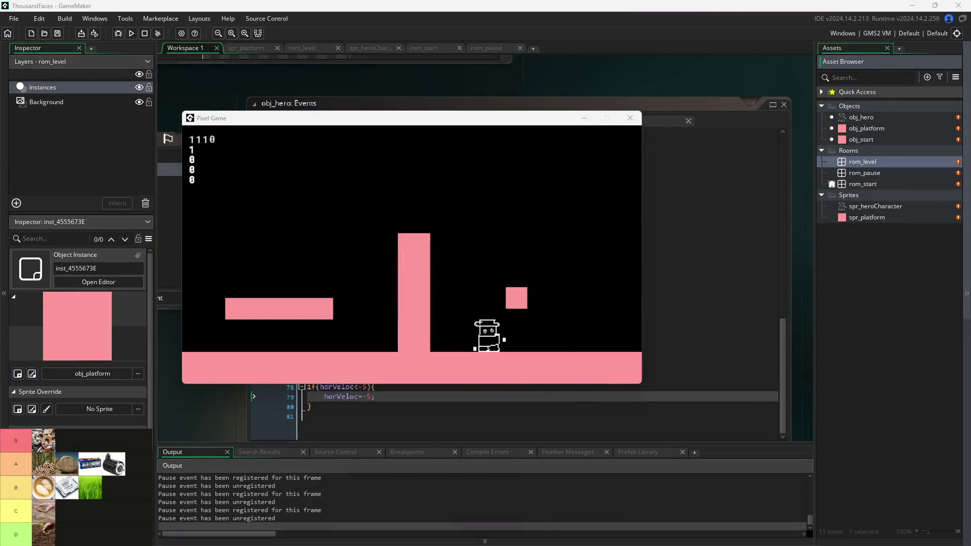
Jump the hero on and off the small pink block and left platform, checking horVeloc caps at 5.
key(space)
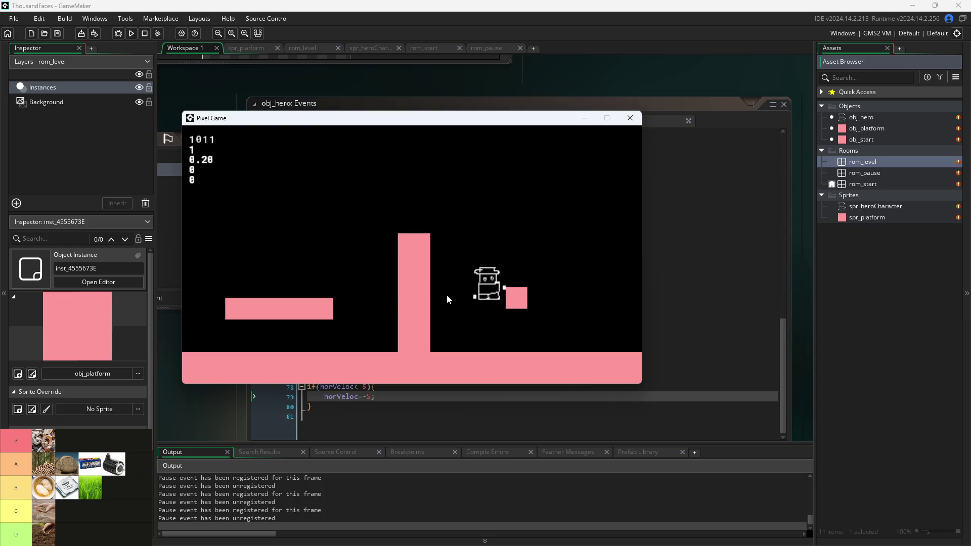
key(Right)
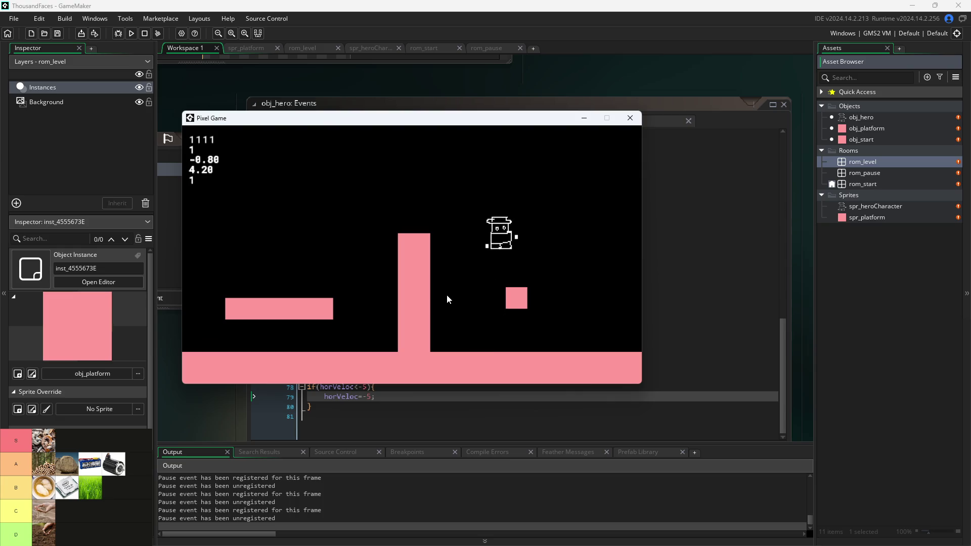
key(space)
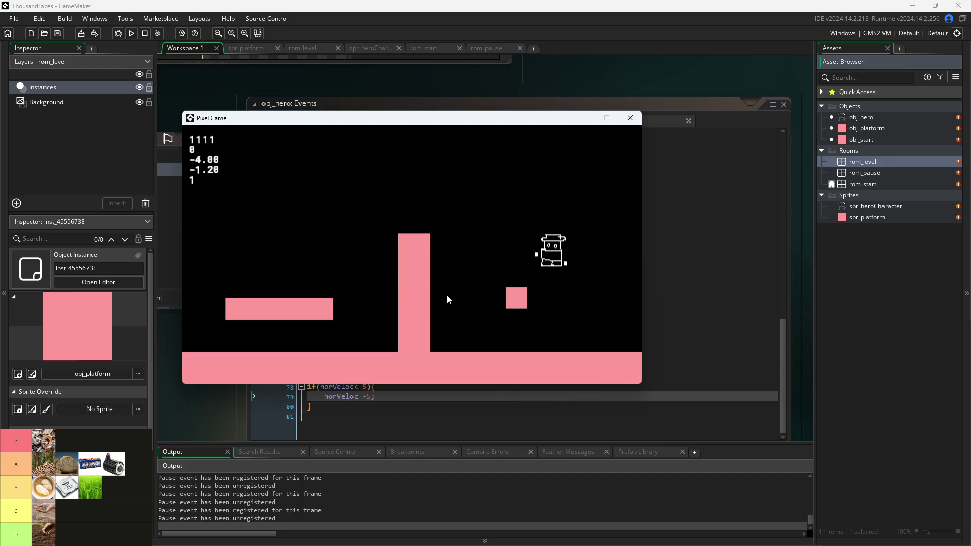
key(Left)
key(space)
key(Left)
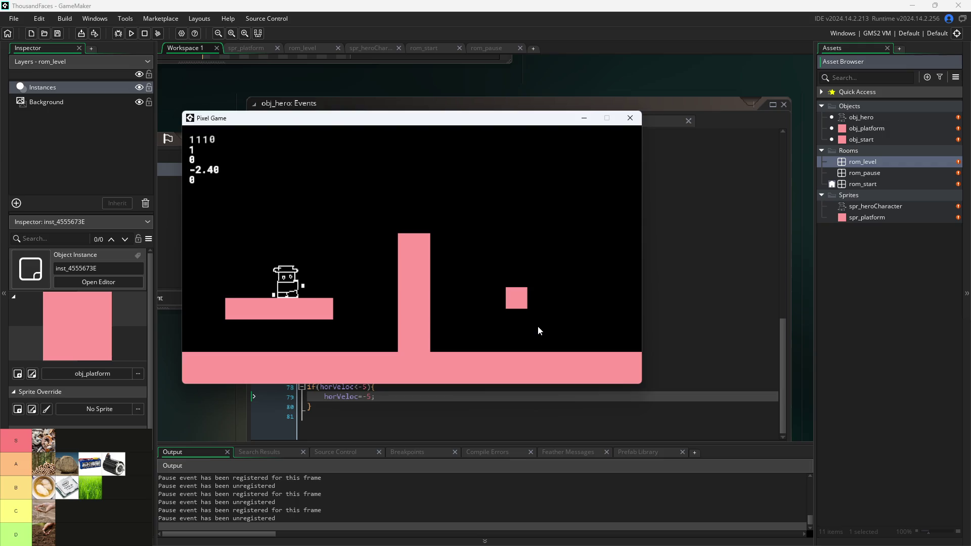
key(space)
key(Right)
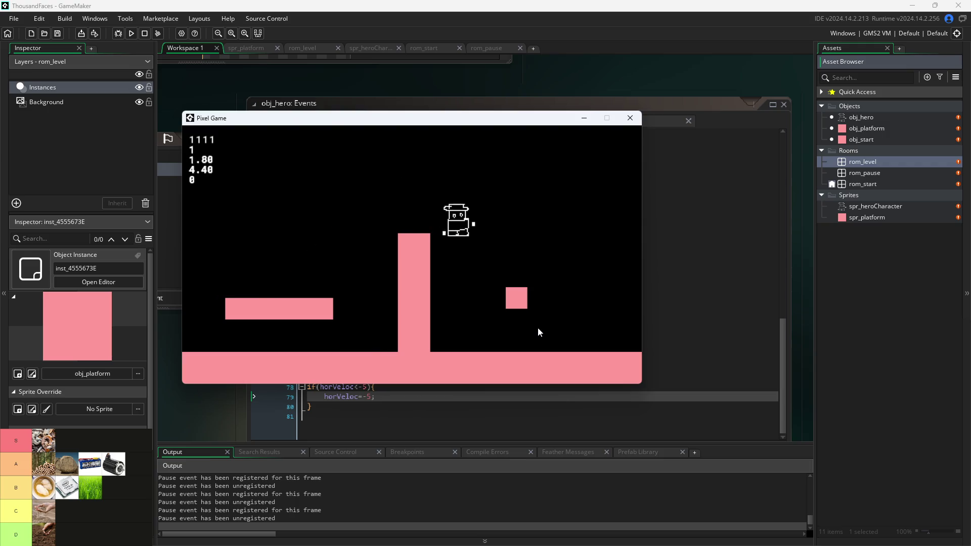
key(space)
key(Left)
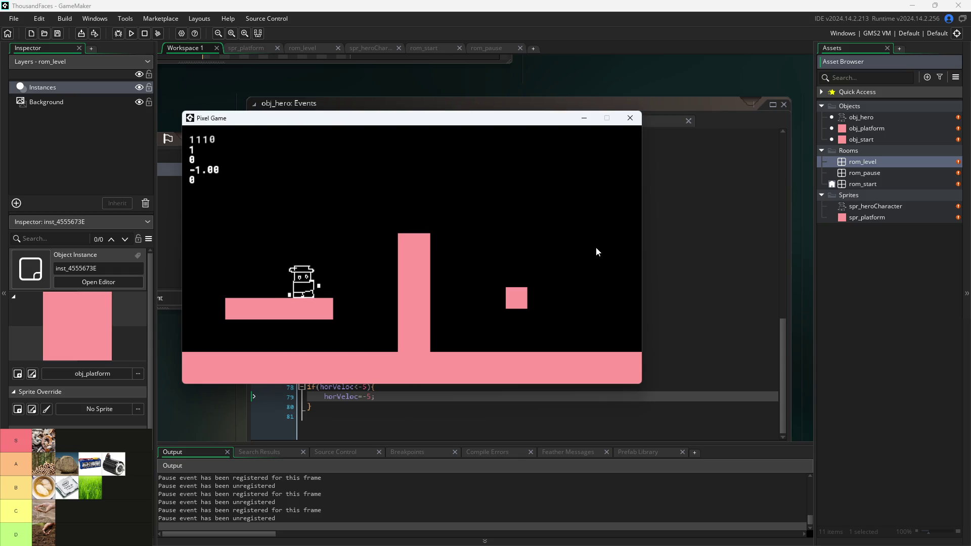
Close the game, set gravityPlayer to 0.3 in obj_hero's Create code, and relaunch the game.
click(631, 123)
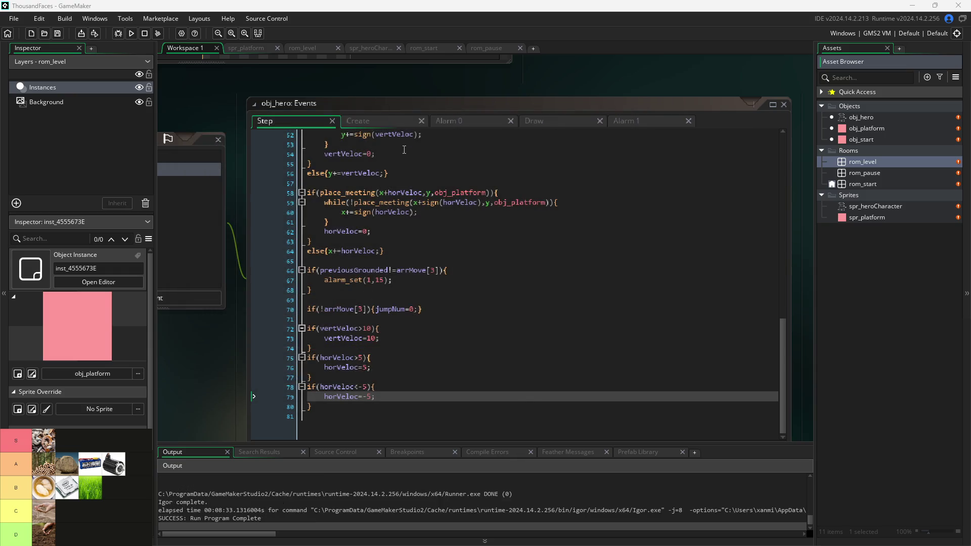
click(394, 126)
click(368, 136)
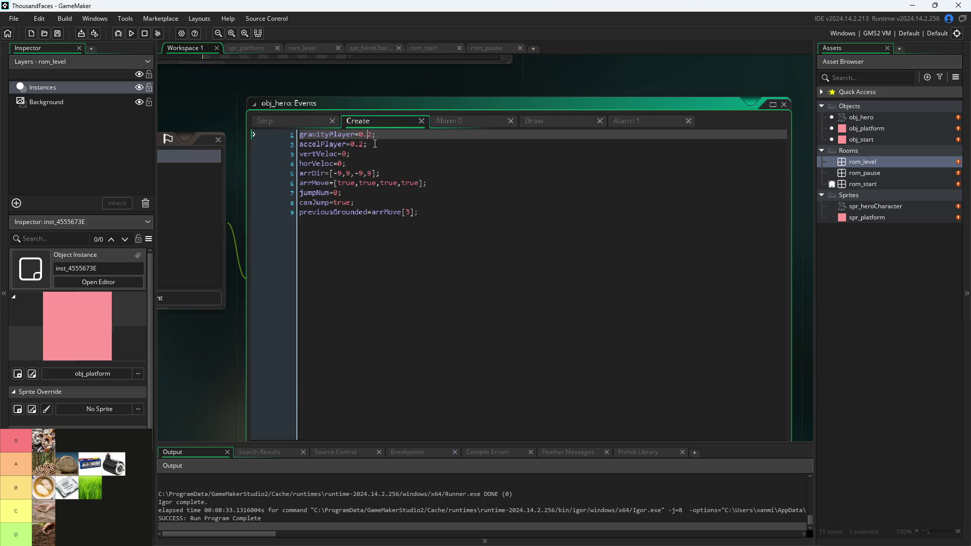
click(277, 123)
click(132, 34)
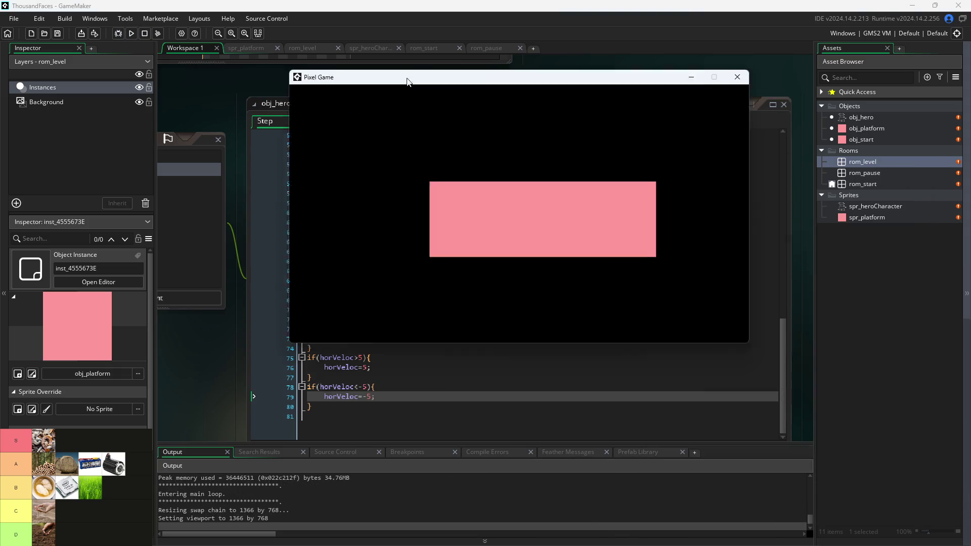
Playtest the 0.3 gravity by jumping right, left and off the left platform, then close the game.
key(Right)
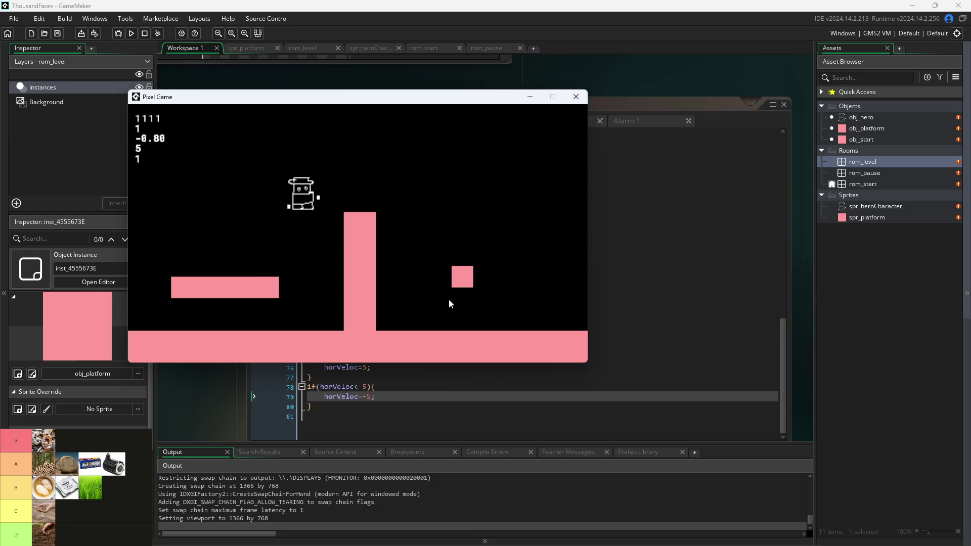
key(space)
key(Left)
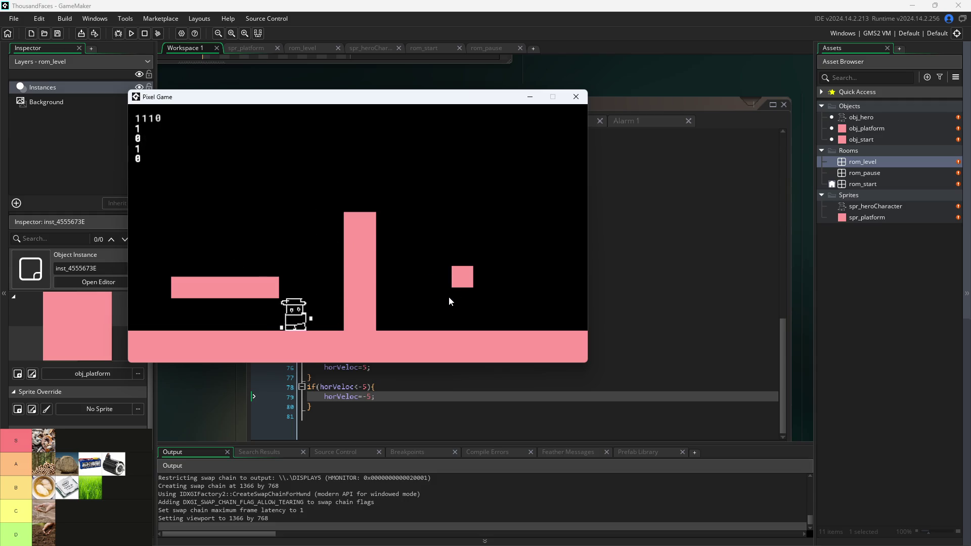
key(space)
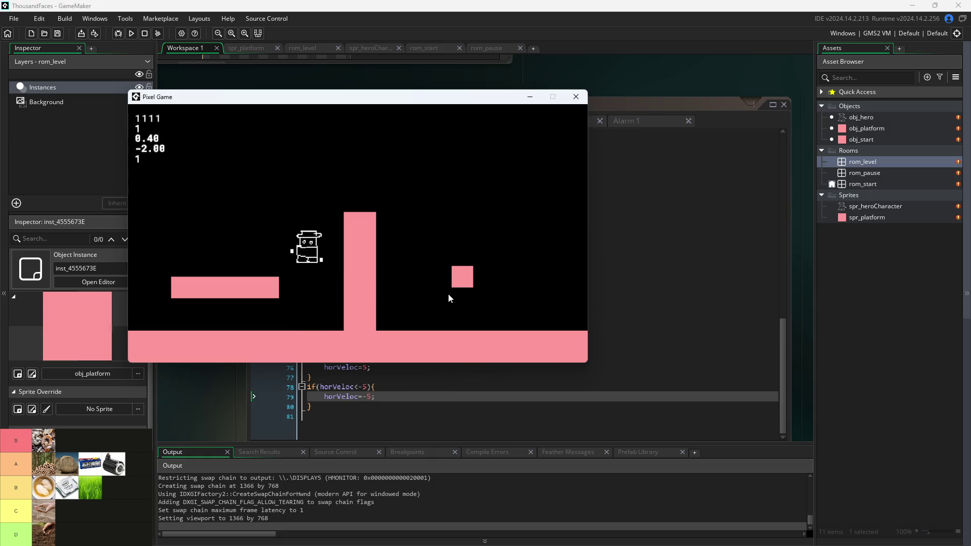
key(space)
key(Right)
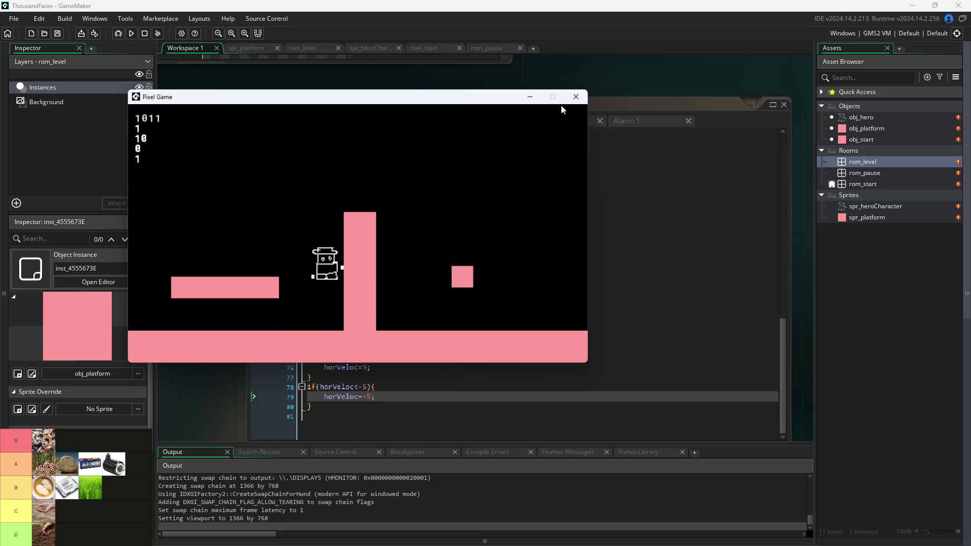
click(576, 96)
Change the jump's vertVeloc from -8 to -10 in the Step code, save with Ctrl+S, and relaunch.
scroll(416, 282, up, 2)
scroll(415, 281, up, 2)
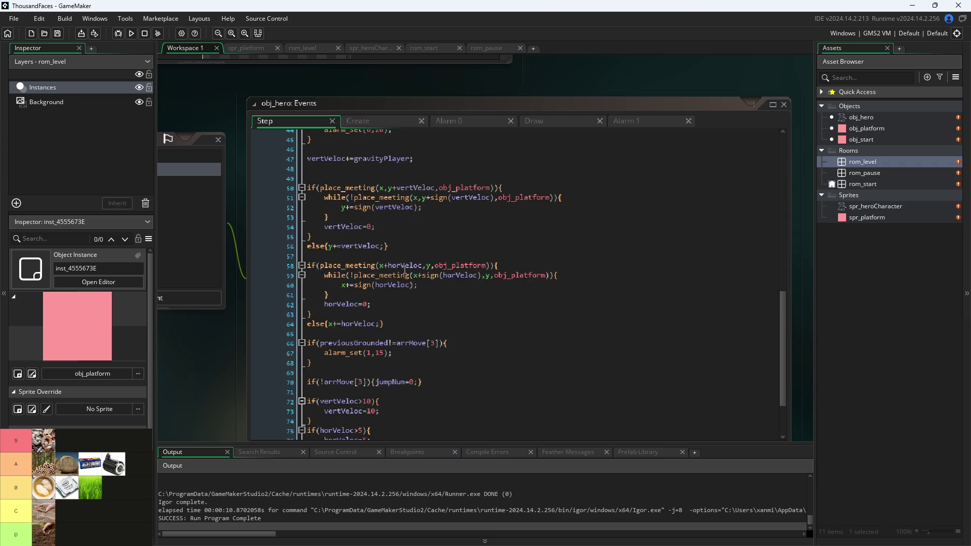
scroll(371, 235, up, 4)
double_click(392, 222)
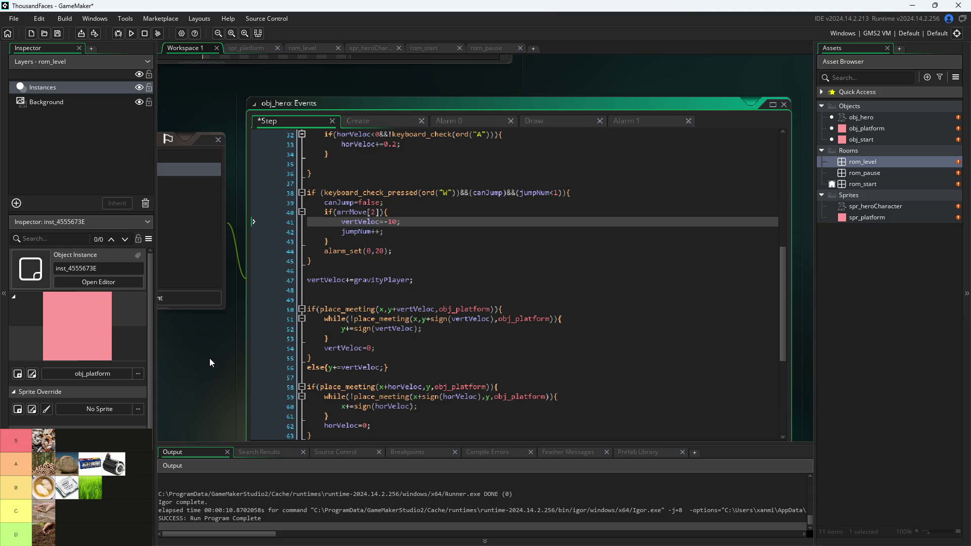
key(ctrl+s)
click(133, 37)
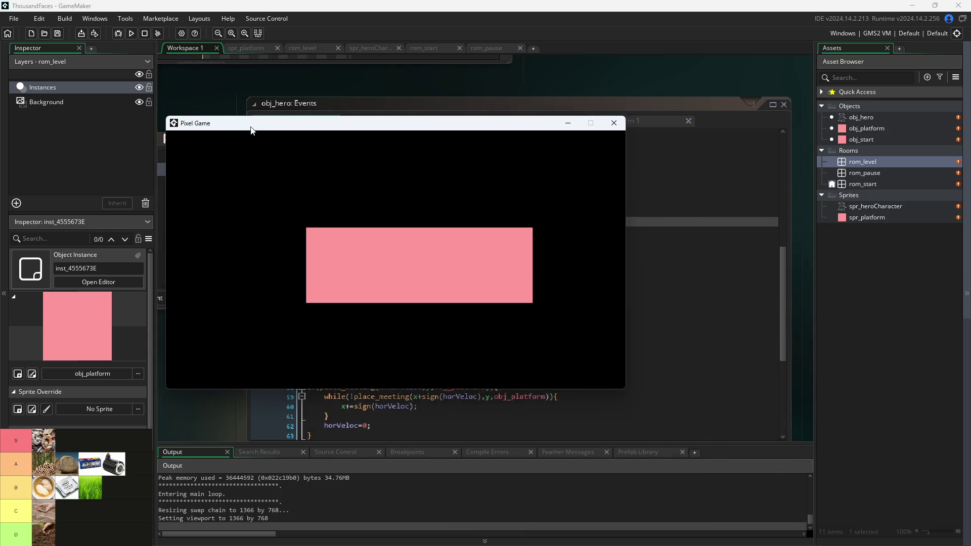
Test the -10 jump height, hopping from the tall pillar to the low platform and over the small block.
key(w)
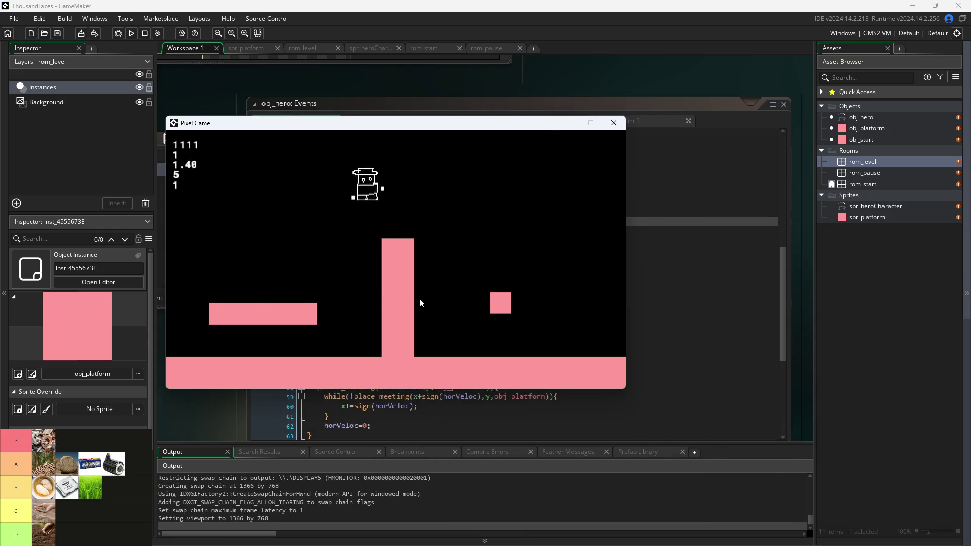
key(w)
key(a)
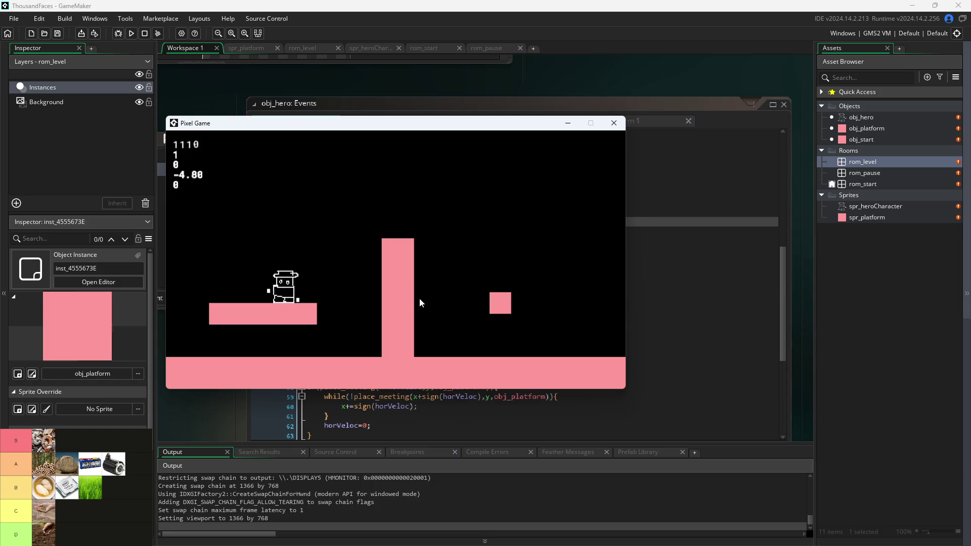
key(w)
key(d)
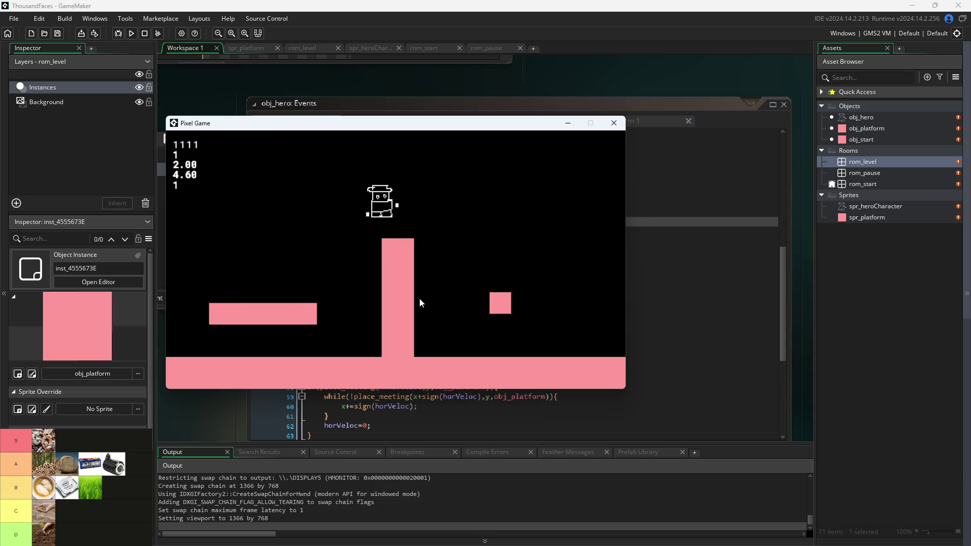
key(w)
key(a)
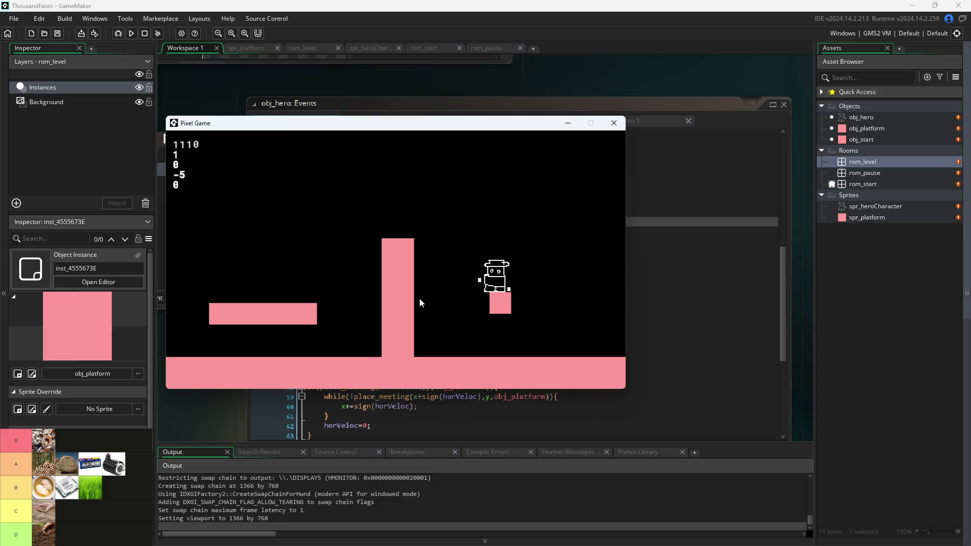
key(w)
key(d)
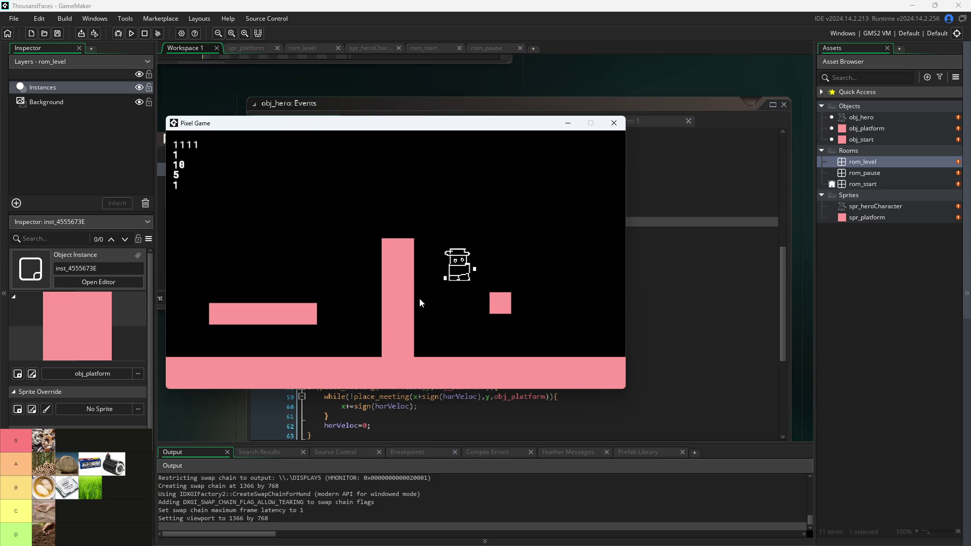
Jump off the small block onto the left platform, then back up above the pillar and down to the floor.
key(w)
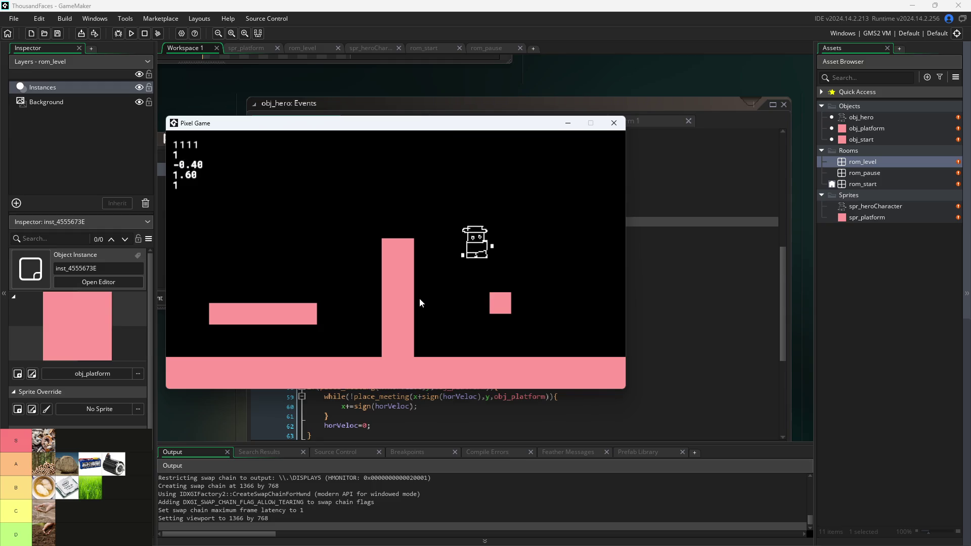
key(a)
key(w)
key(a)
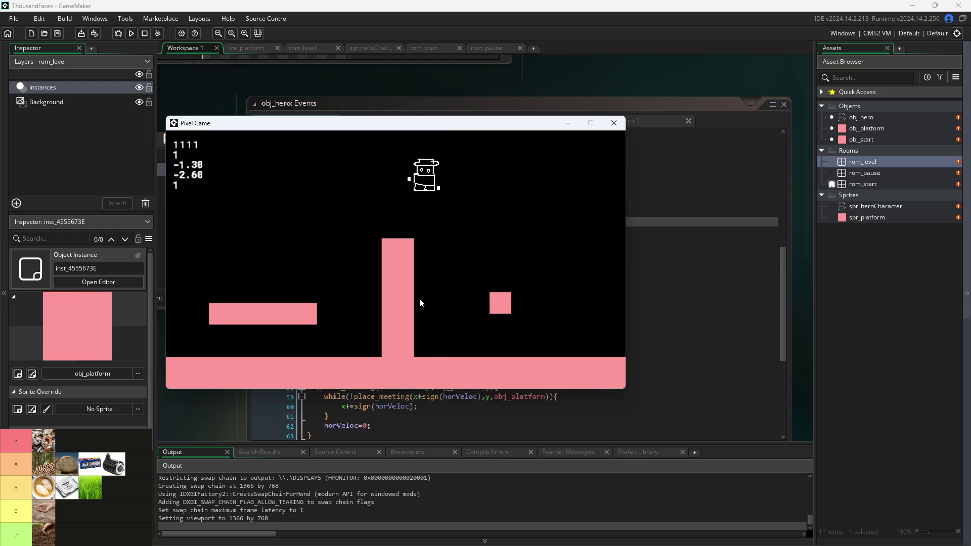
key(d)
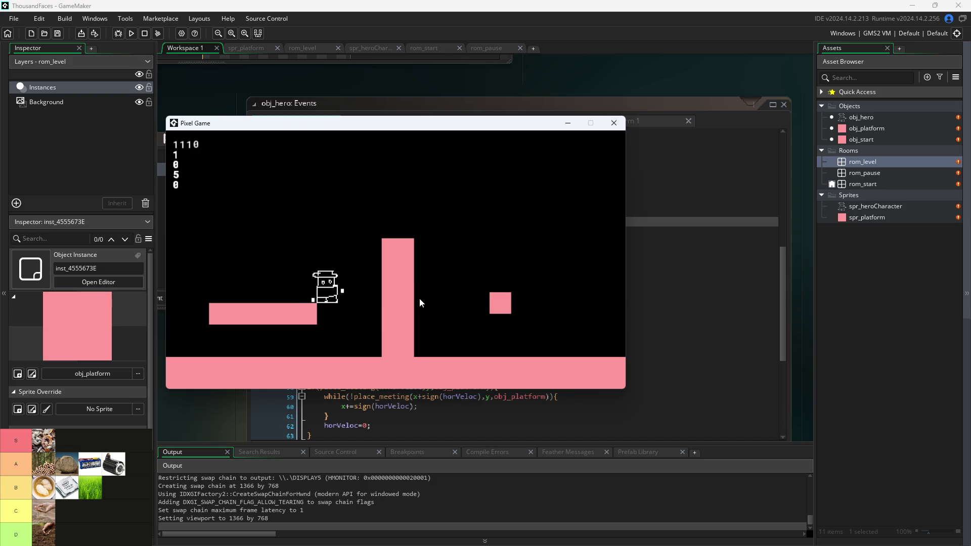
key(w)
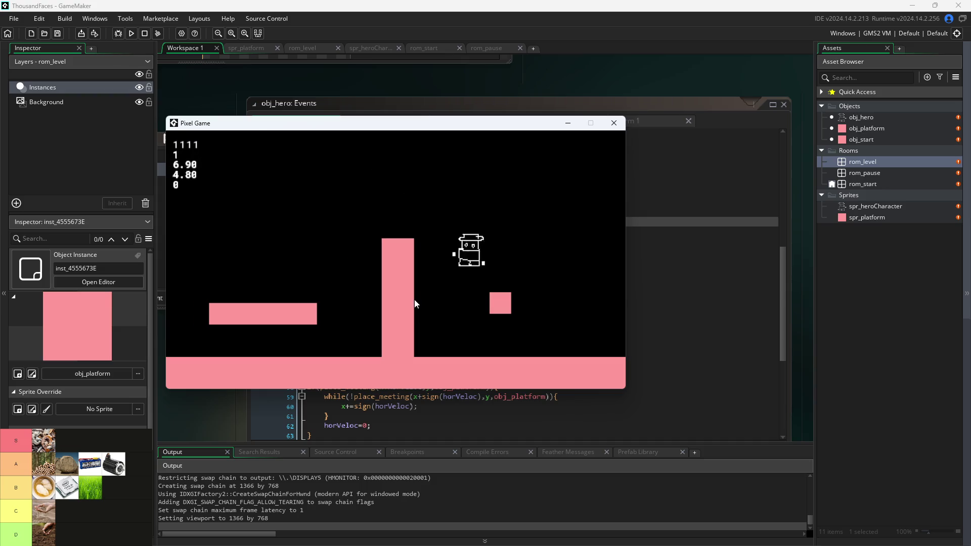
key(a)
key(w)
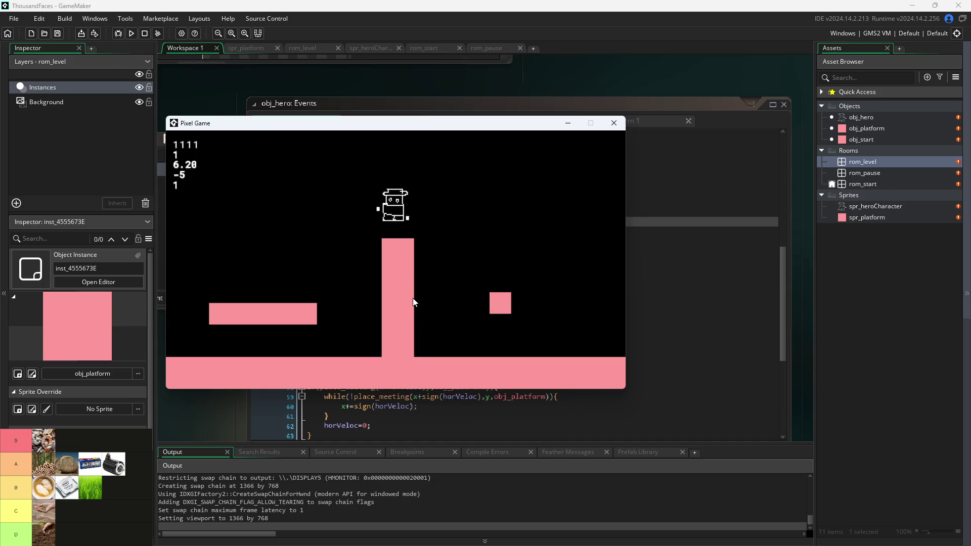
key(d)
key(w)
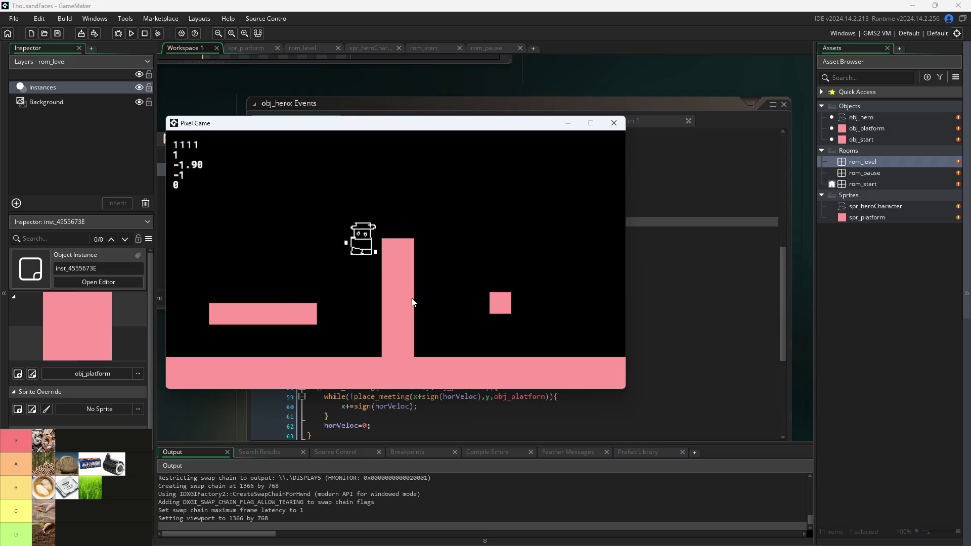
key(a)
key(w)
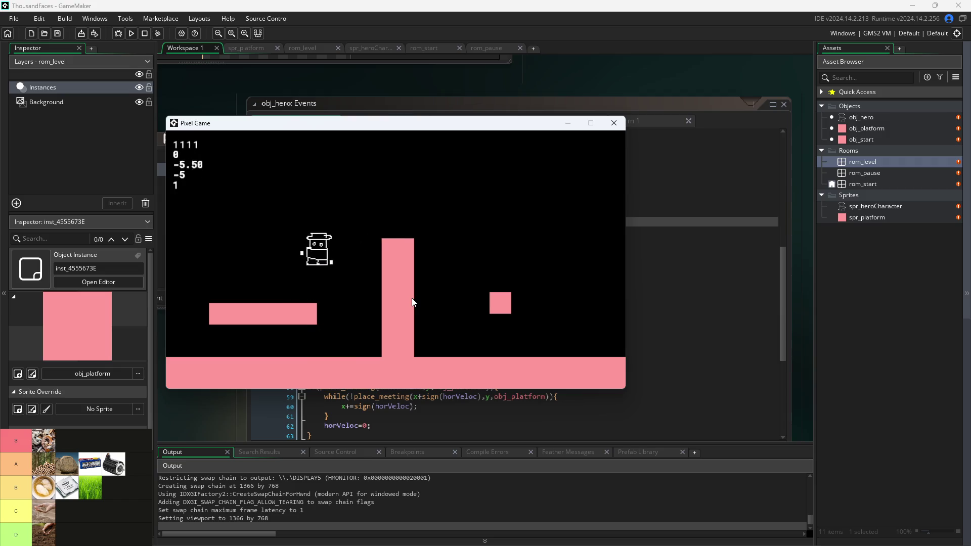
Jump from the left platform onto the pillar, then onto and off the small block.
key(d)
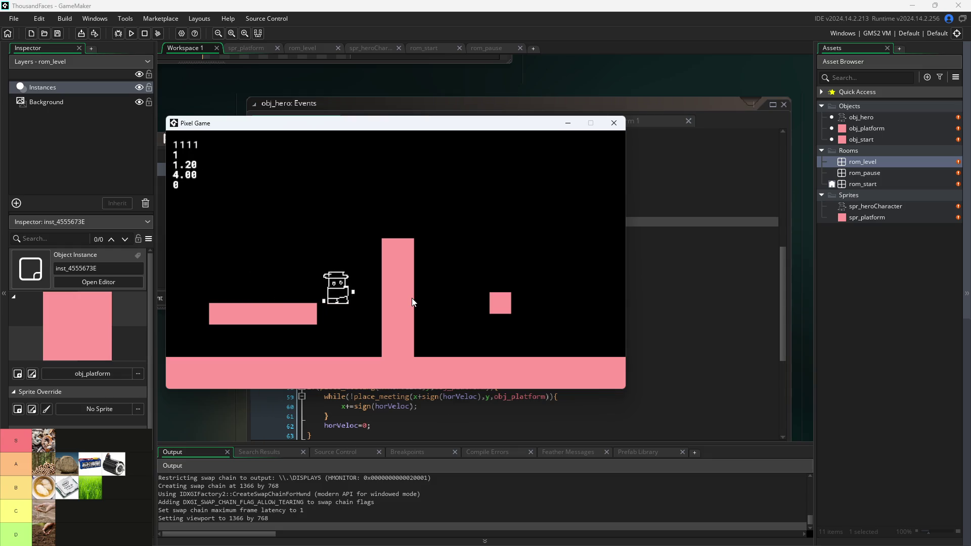
key(w)
key(d)
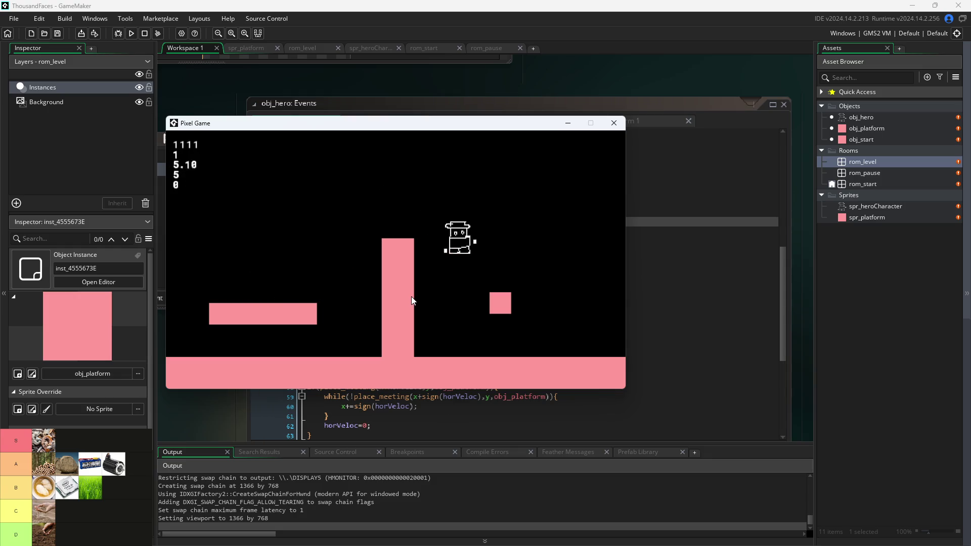
key(a)
key(w)
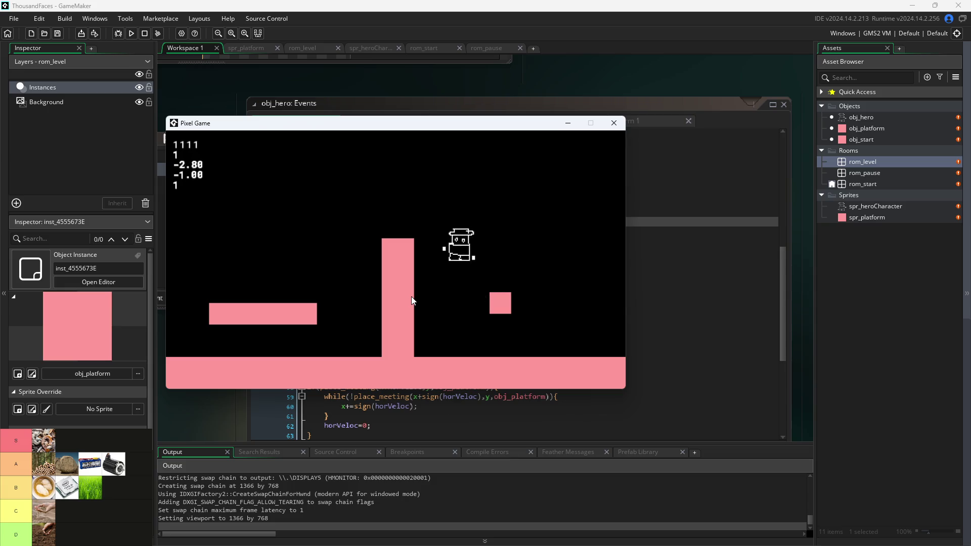
key(d)
key(w)
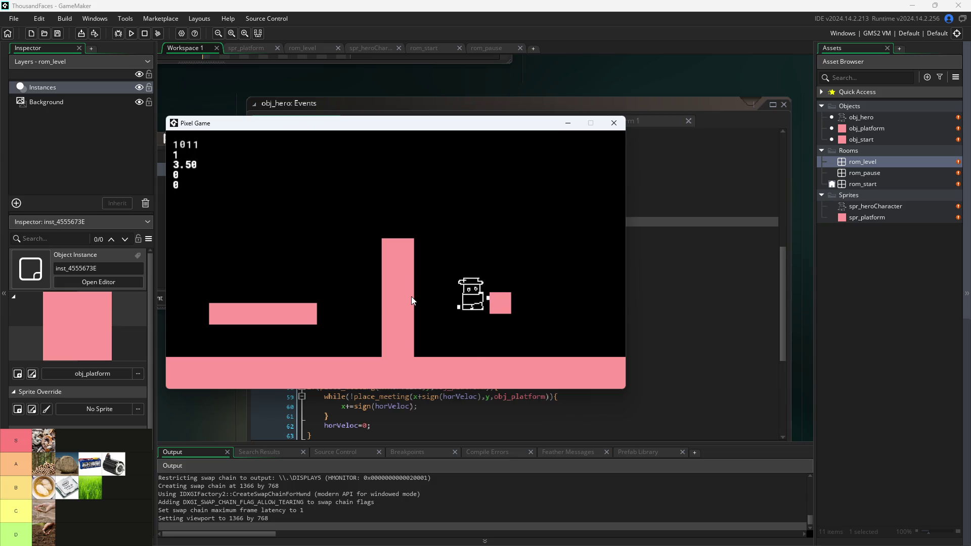
key(w)
key(d)
Land the hero on the small block again, then jump back over the tall pillar beside it.
key(a)
key(a)
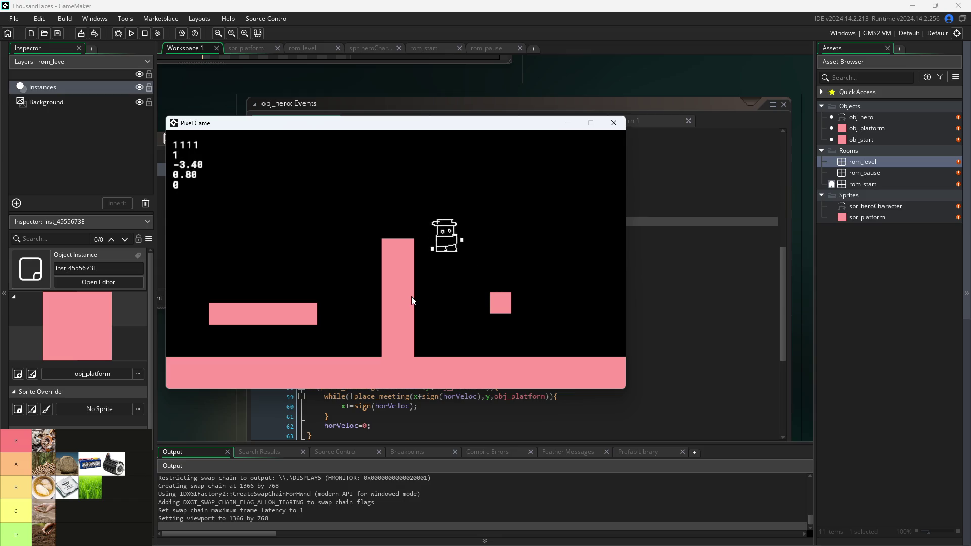
key(d)
key(w)
key(a)
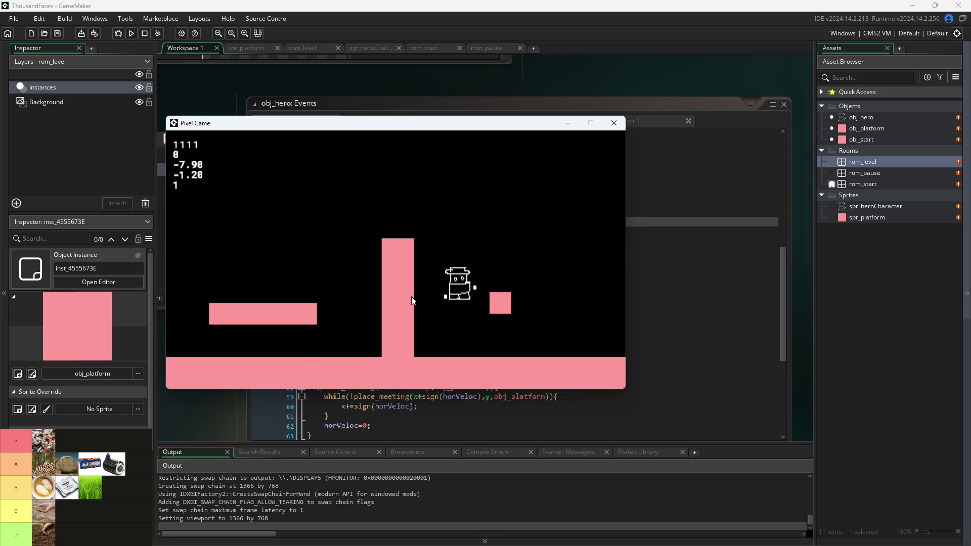
key(w)
key(d)
key(w)
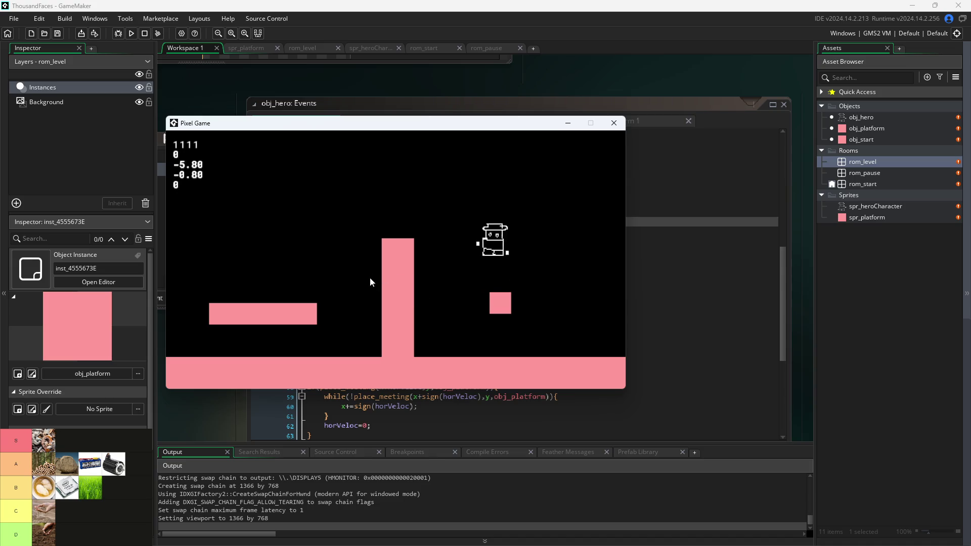
key(a)
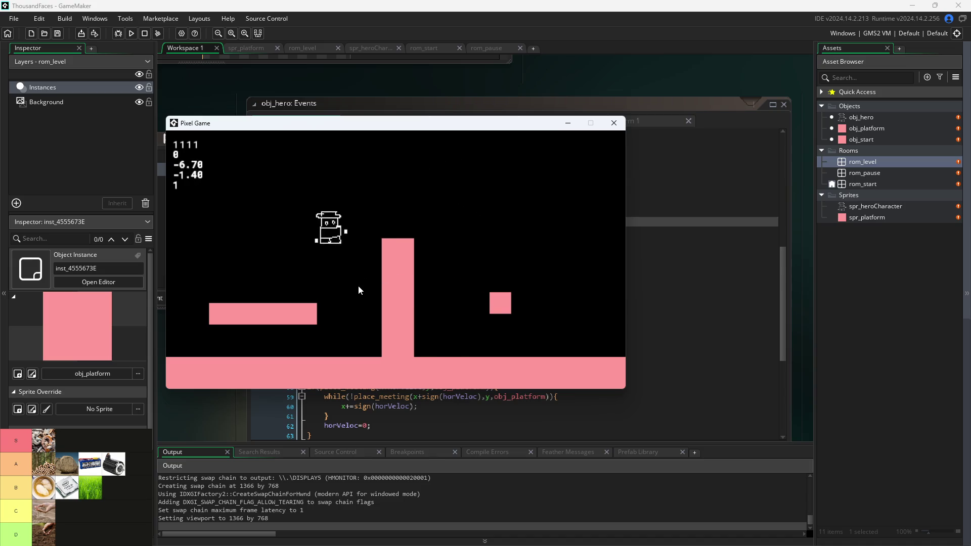
key(d)
Climb from the floor via the left platform onto the tall pillar, reversing direction mid-air.
key(w)
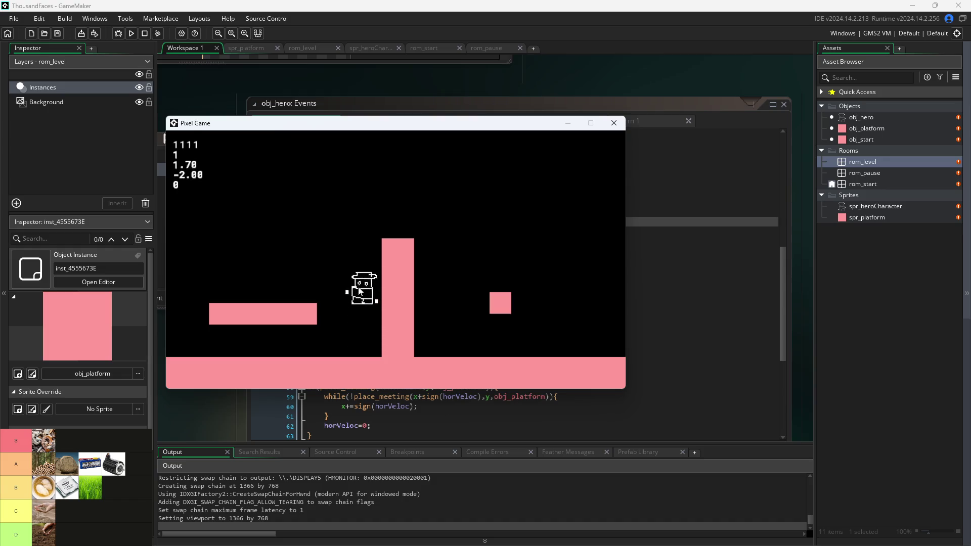
key(a)
key(w)
key(d)
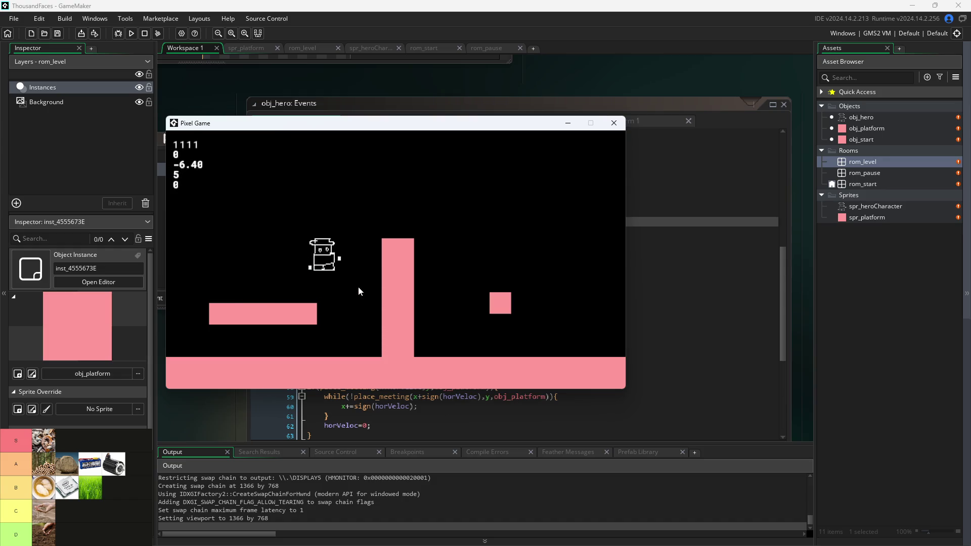
key(d)
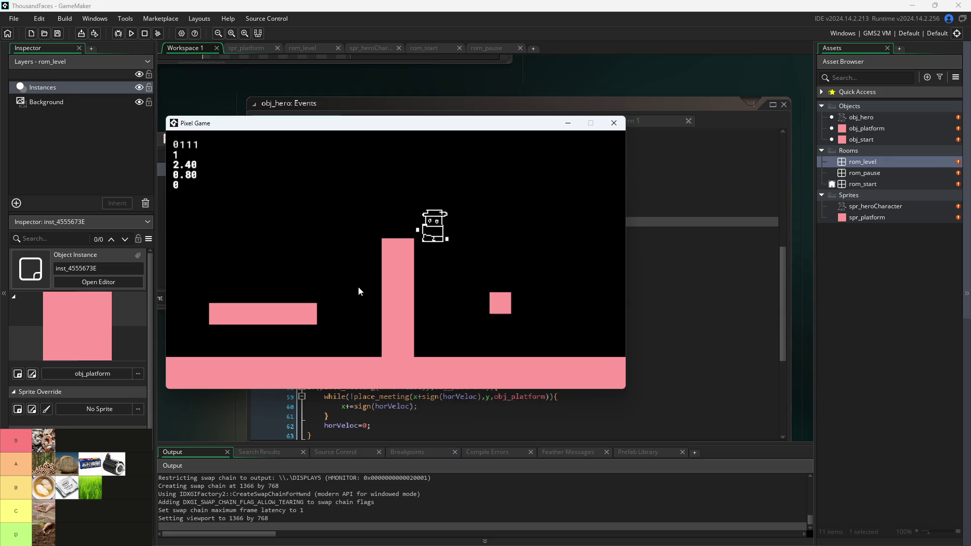
key(w)
key(a)
key(d)
key(a)
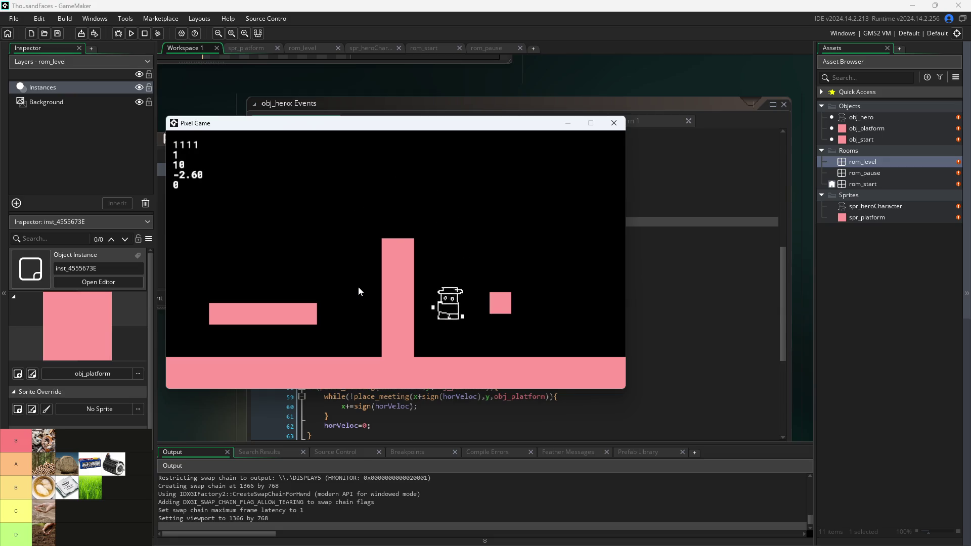
key(w)
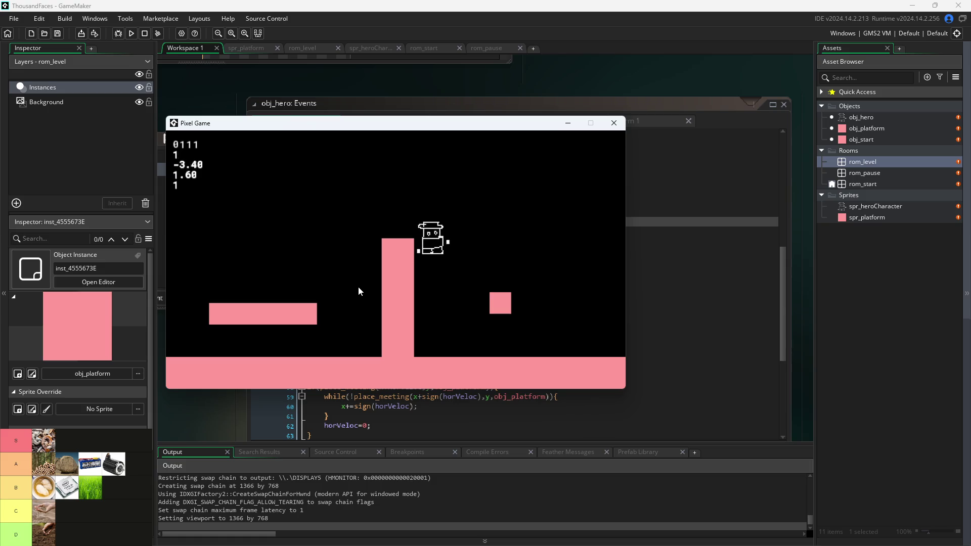
key(d)
key(a)
key(w)
key(d)
key(a)
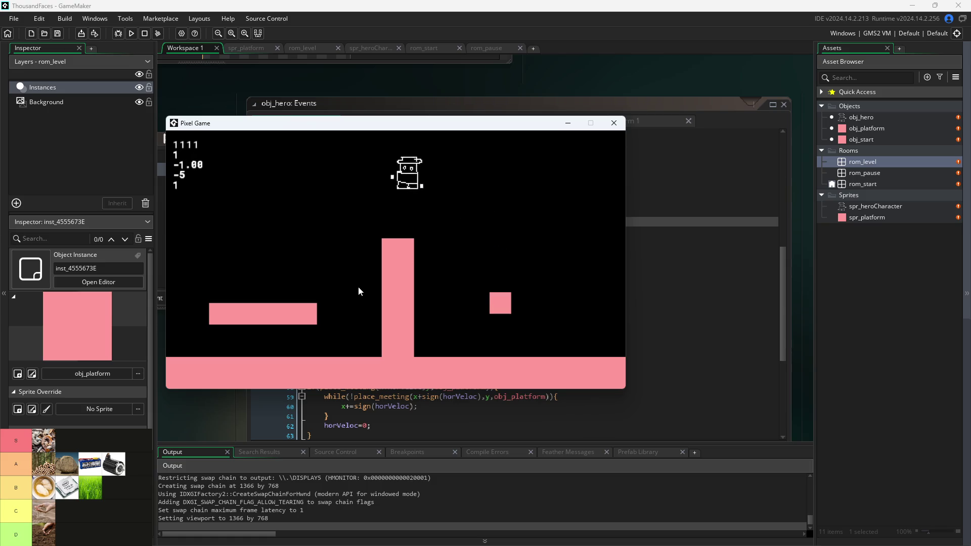
key(d)
Jump from the floor beside the pillar, walk under the left platform, and jump up onto it.
key(w)
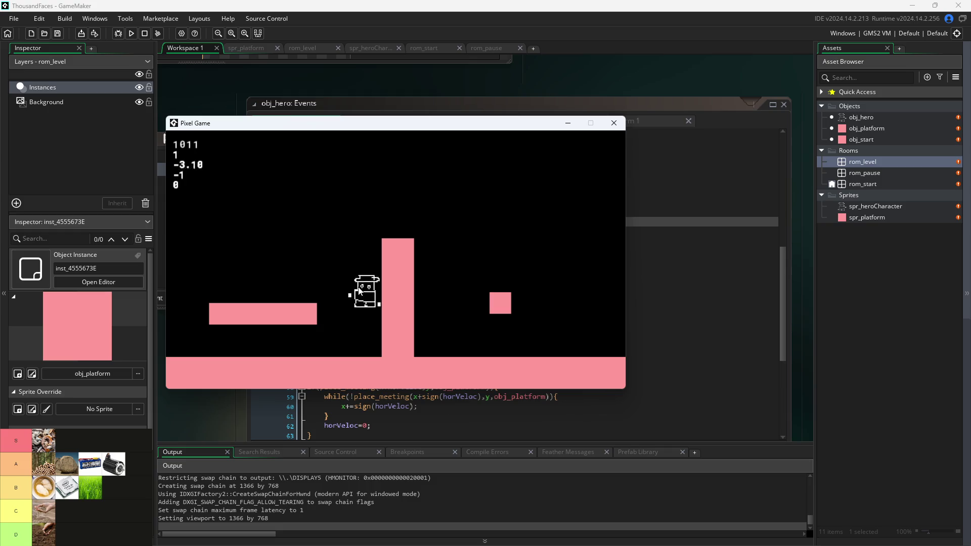
key(a)
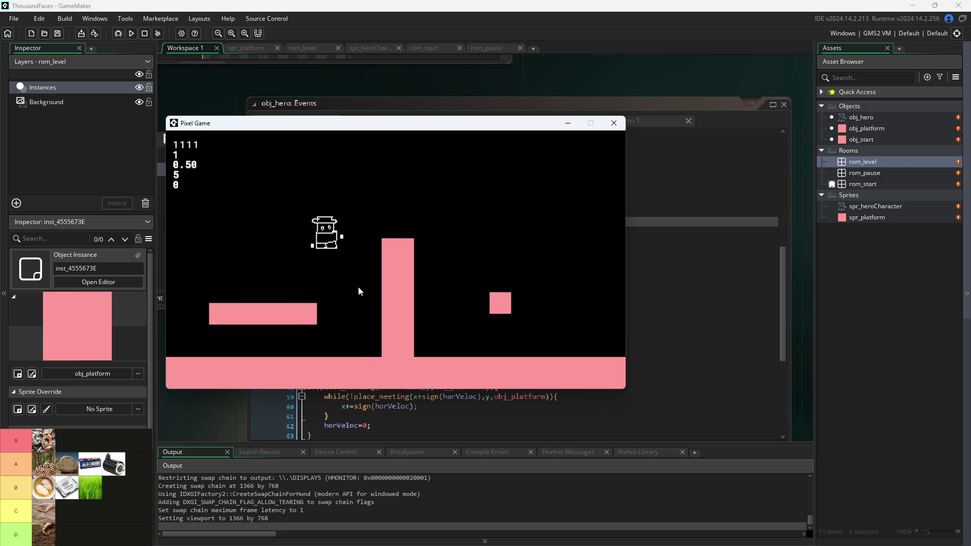
key(w)
key(a)
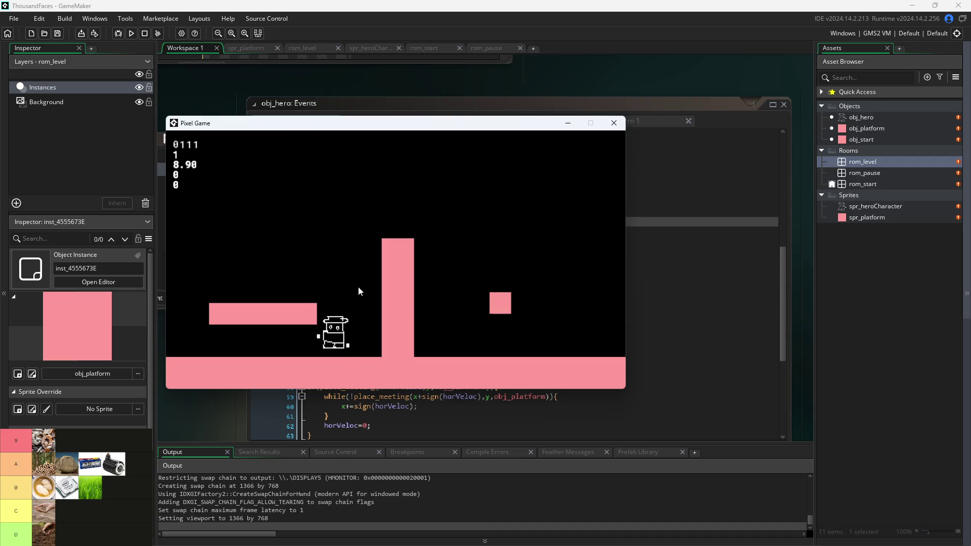
key(a)
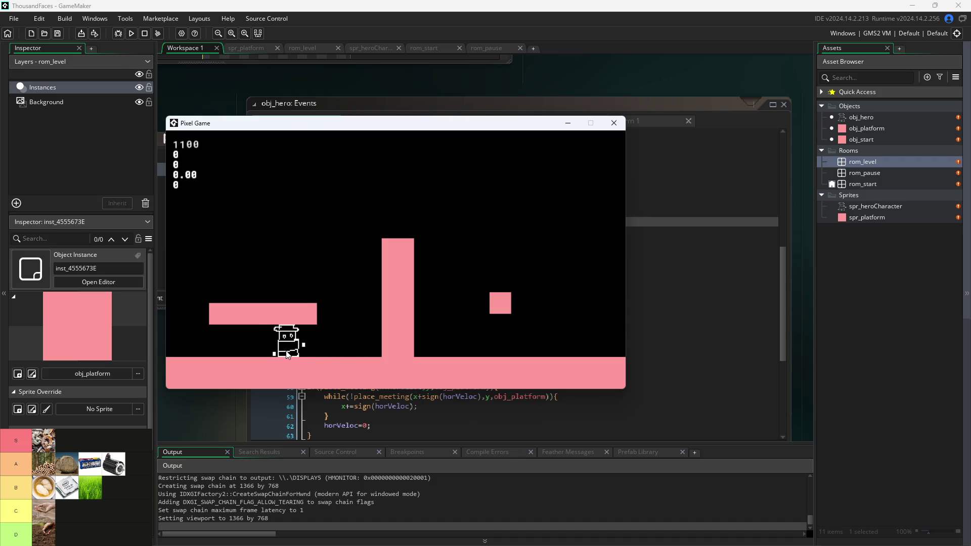
key(a)
key(d)
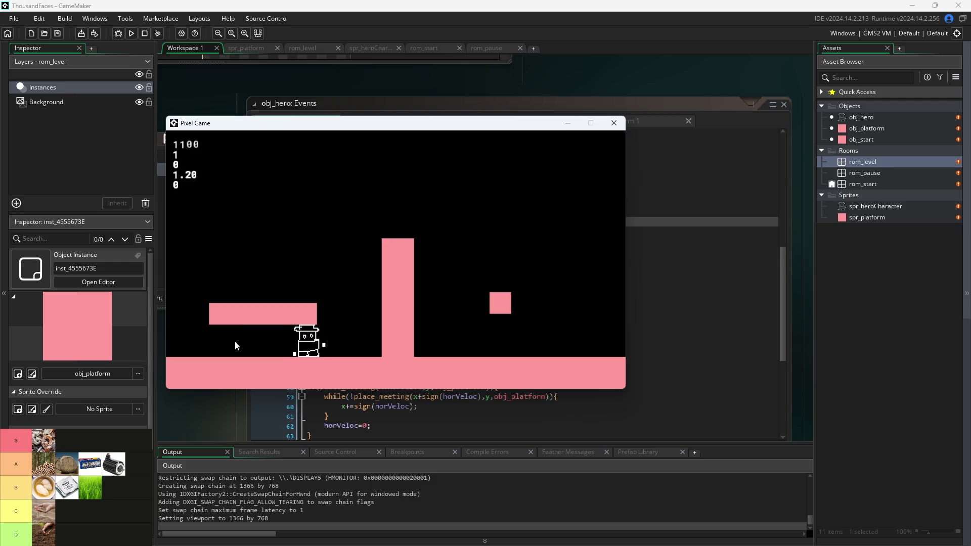
key(space)
key(a)
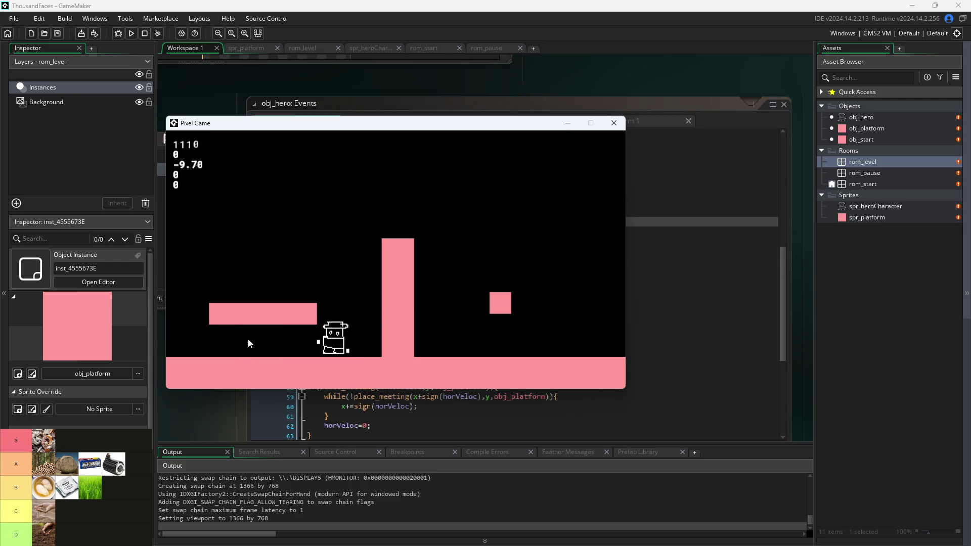
key(space)
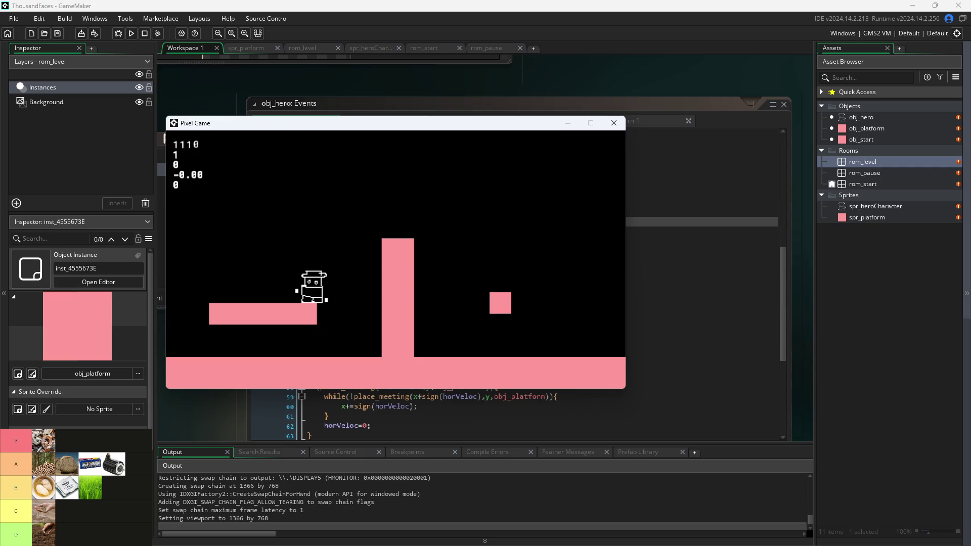
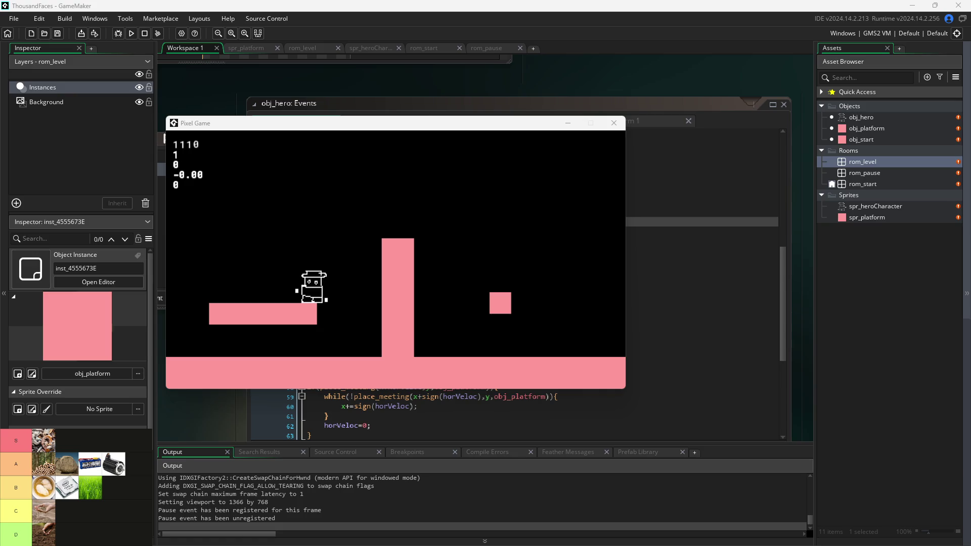
In the running Pixel Game, jump the hero onto the tall pillar, over to the small block, then back left.
click(507, 280)
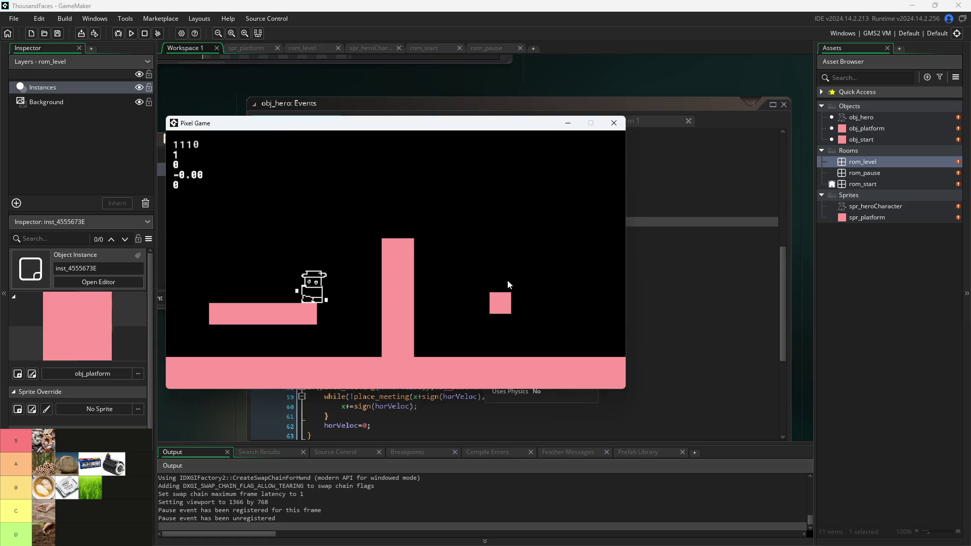
key(Up)
key(Right)
key(Up)
key(Right)
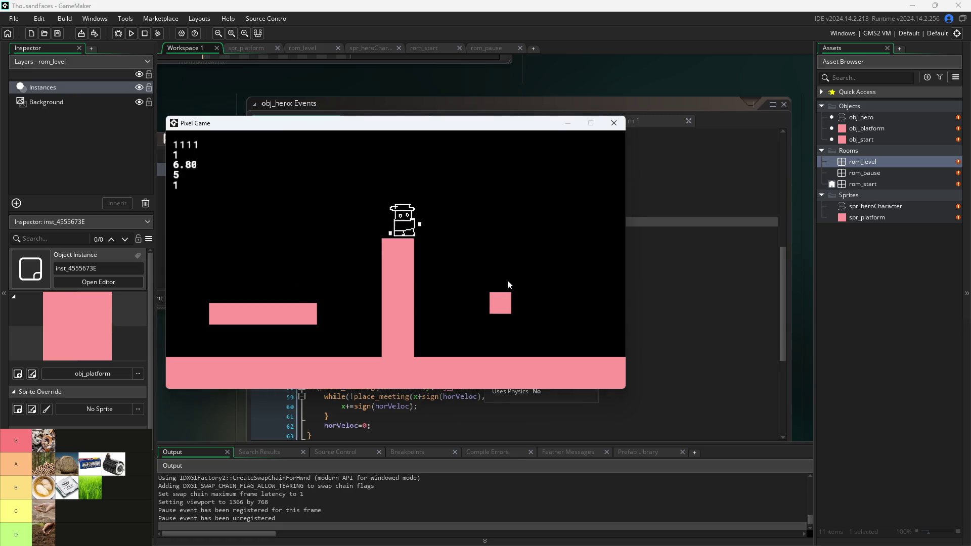
key(Up)
key(Left)
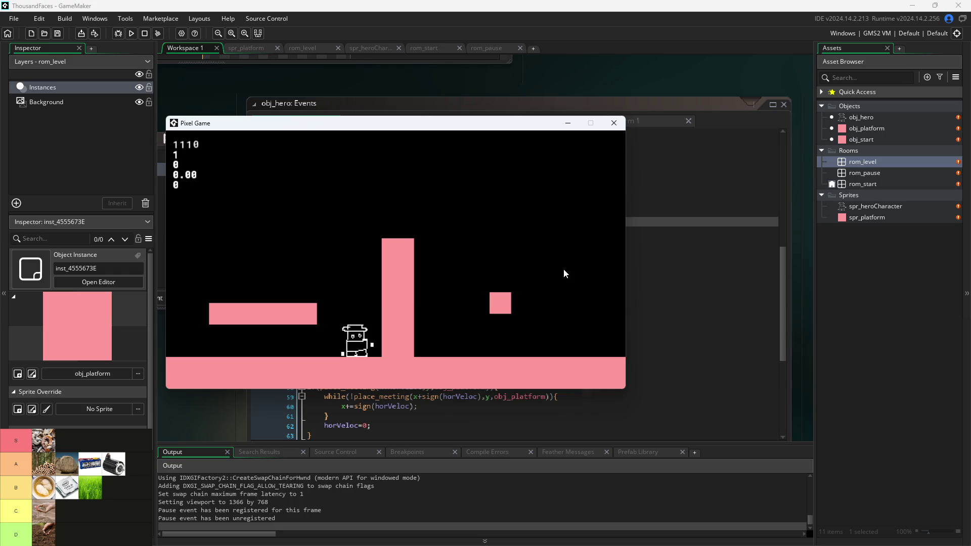
Jump the hero along the left platform and back toward the pillar top.
key(Up)
key(Left)
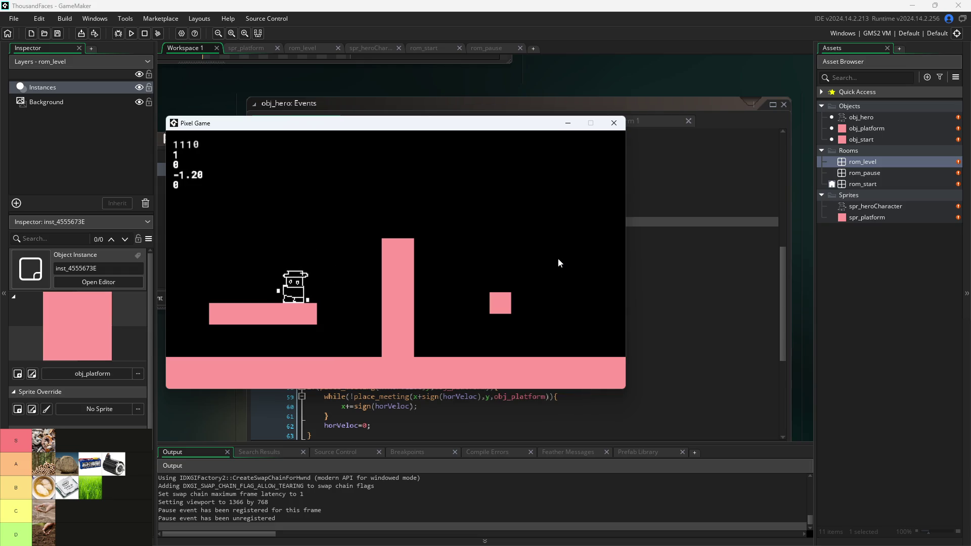
key(Right)
key(Up)
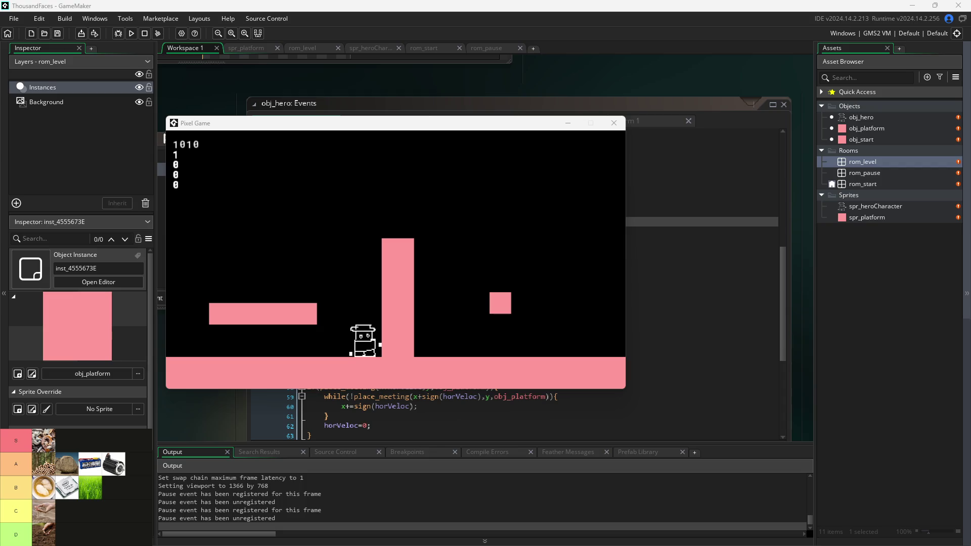
Run and jump the hero between the left platform, the pillar, the floor and the small block.
click(558, 265)
key(Left)
key(Up)
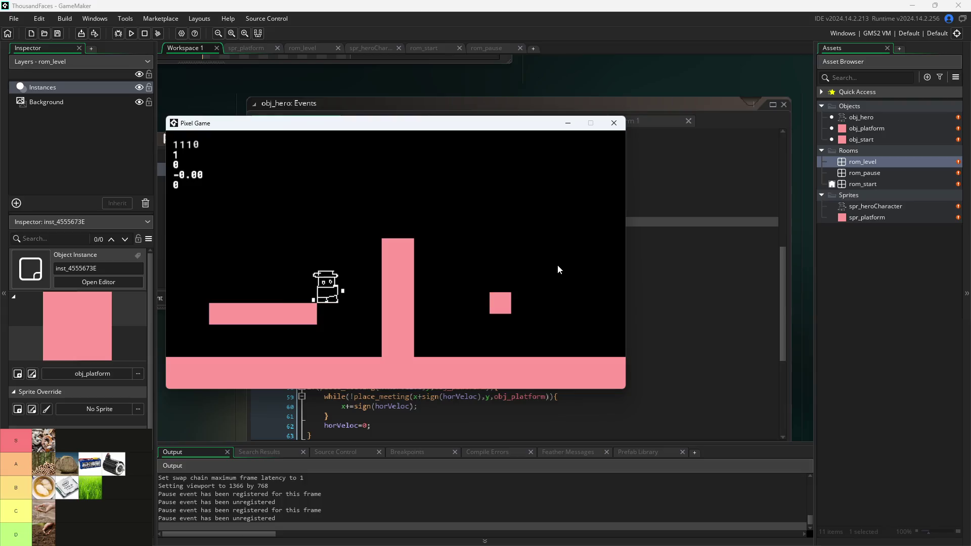
key(Right)
key(Up)
key(Right)
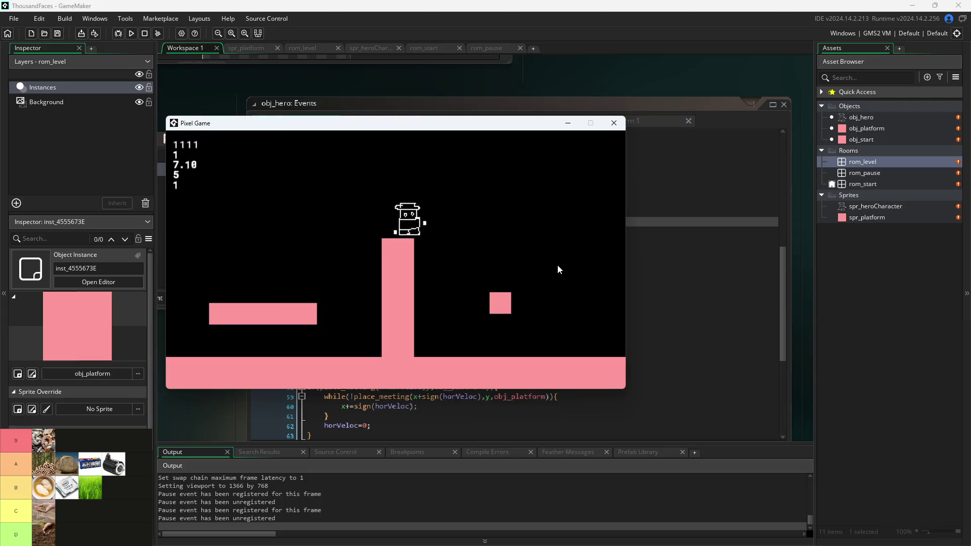
key(Up)
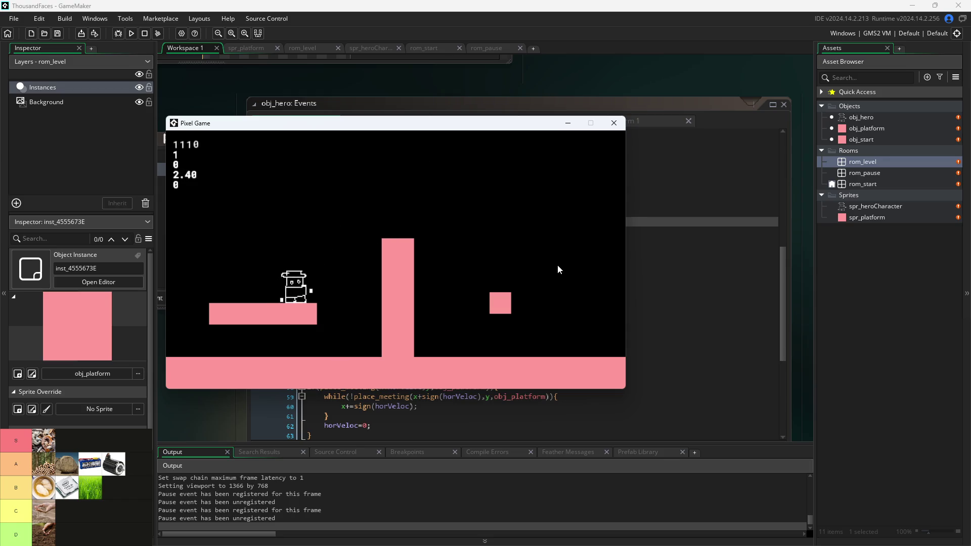
key(Right)
key(Up)
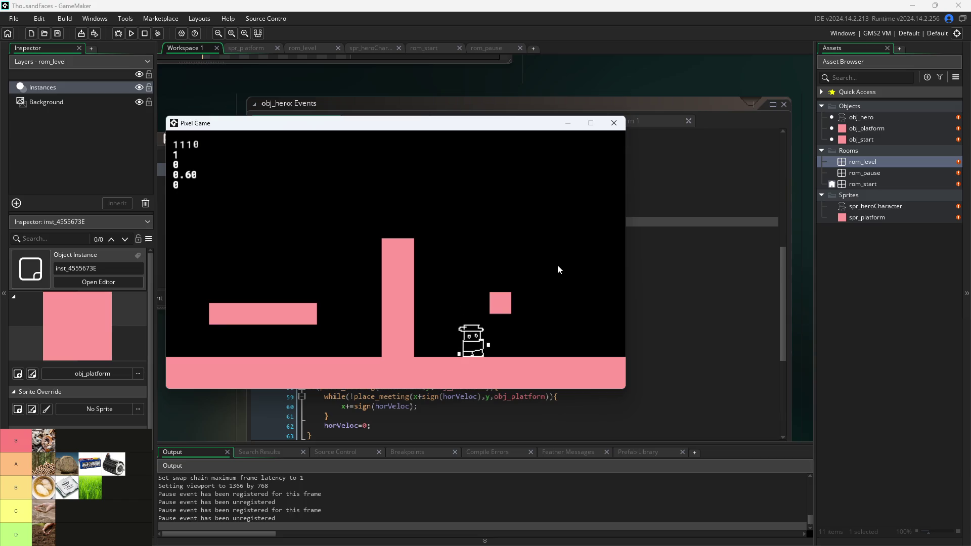
key(Left)
key(Up)
key(Right)
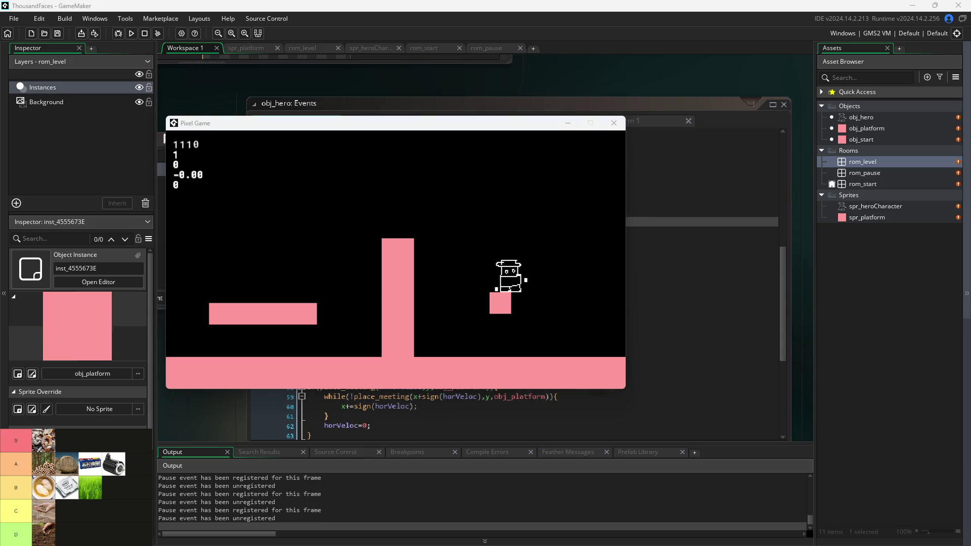
Jump with space from the left platform over the pillar onto the small block, reversing direction.
click(545, 287)
key(space)
key(Left)
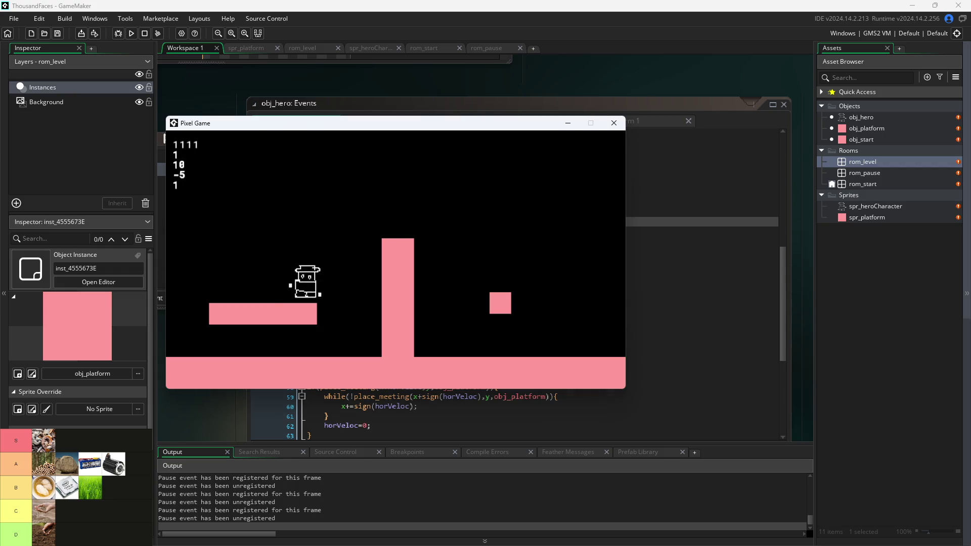
key(Right)
key(space)
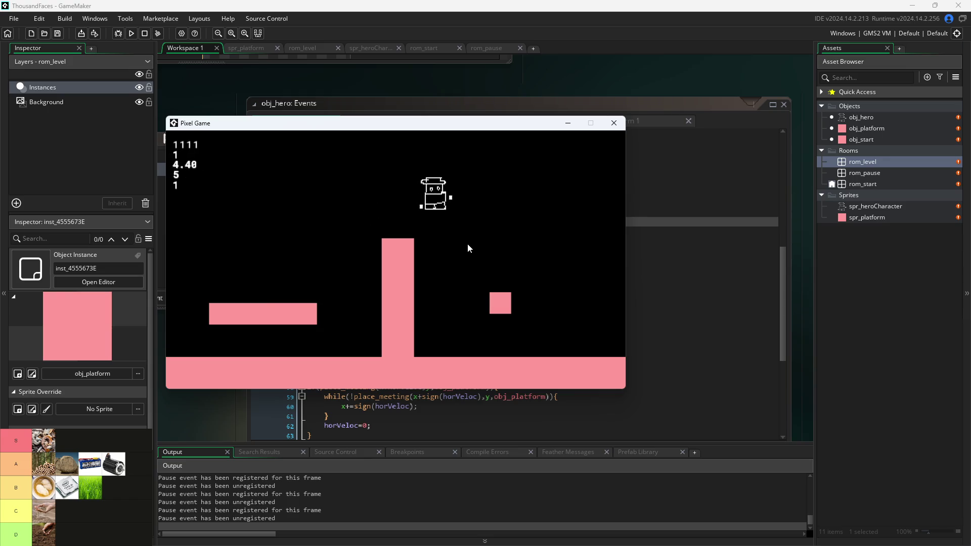
key(space)
key(Left)
key(Right)
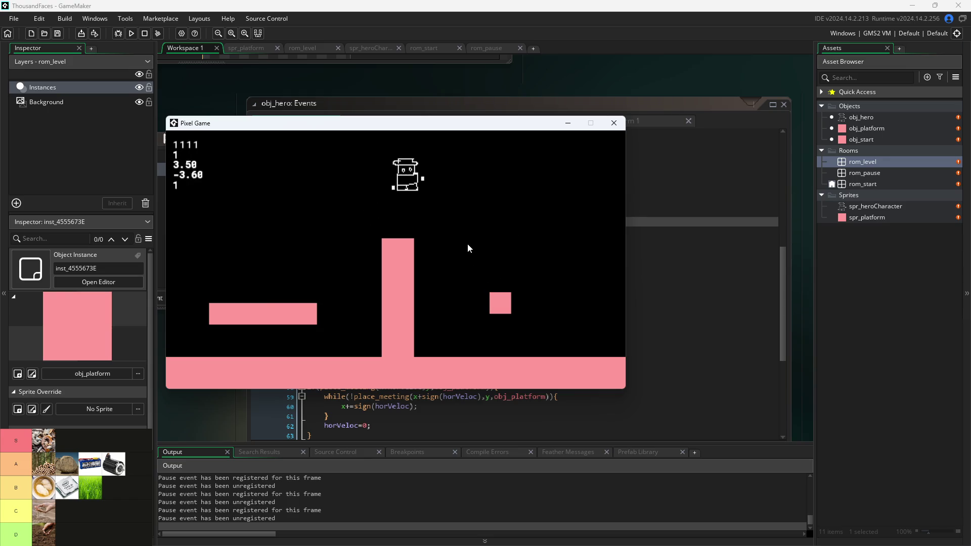
key(space)
key(Left)
key(space)
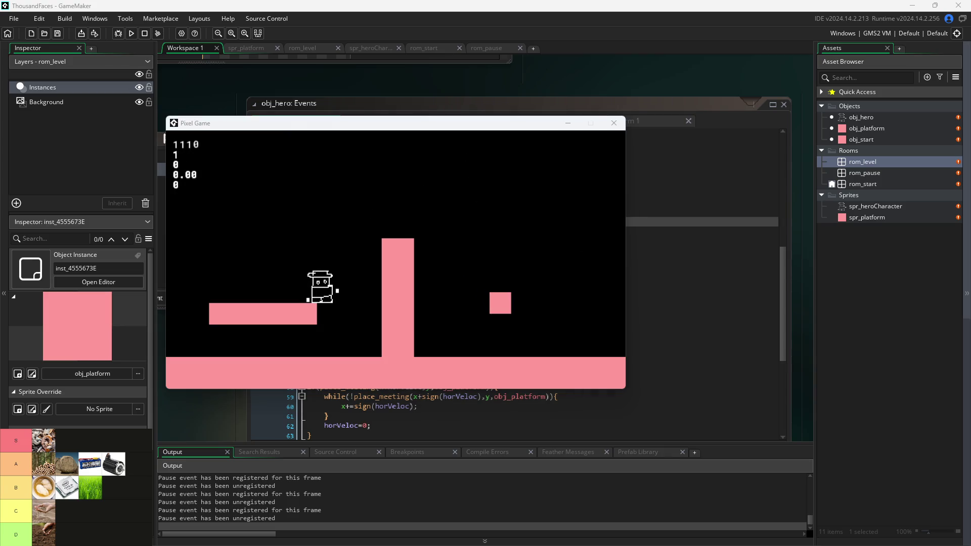
Hop the hero on and off the small block, testing direction changes mid-air.
key(Right)
key(space)
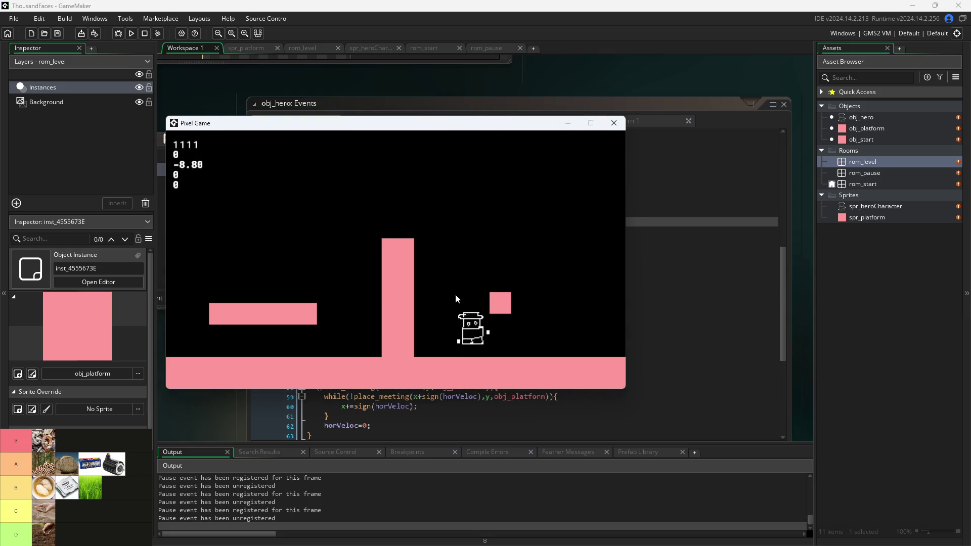
key(space)
key(space)
key(Right)
key(Left)
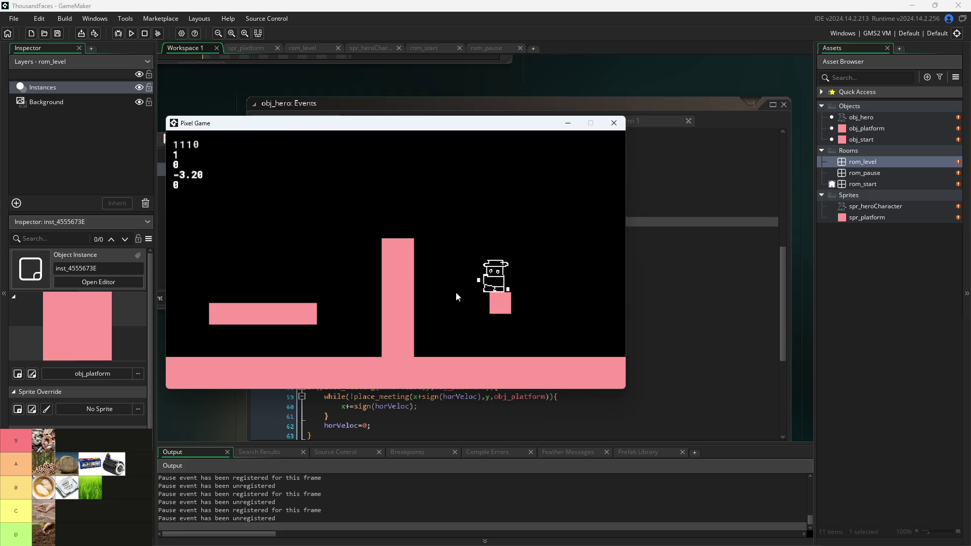
key(space)
key(Right)
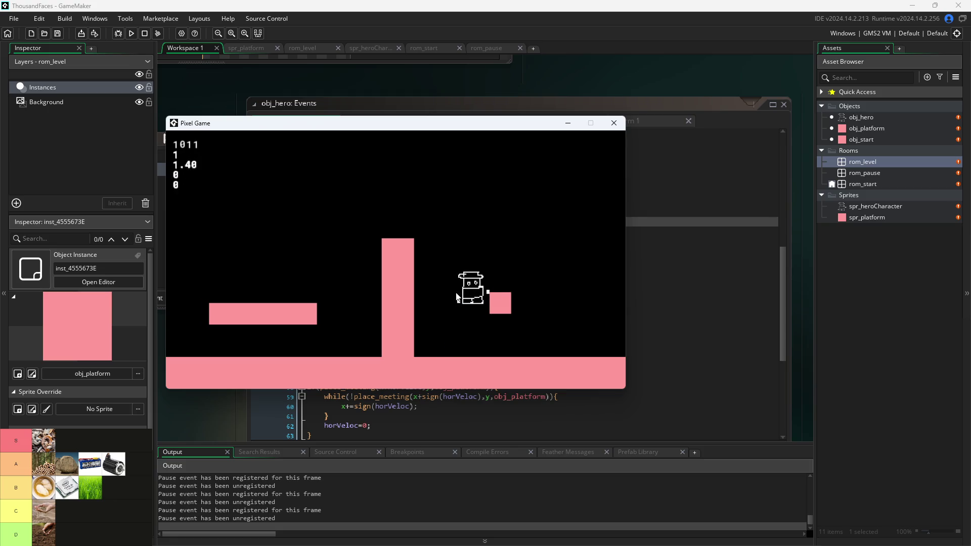
key(Left)
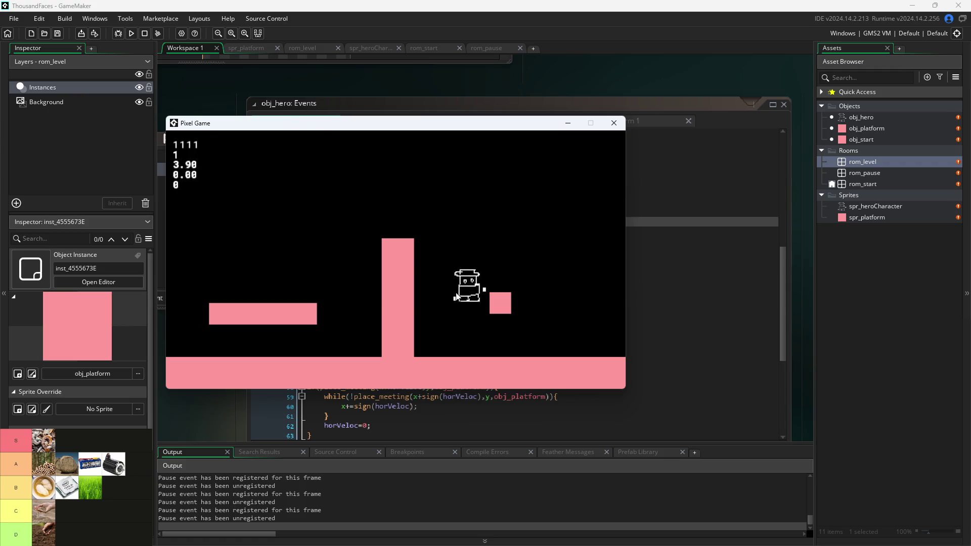
key(space)
key(Right)
key(Right)
key(space)
Run the hero left past the pillar, then jump back and land on the pillar top.
key(Left)
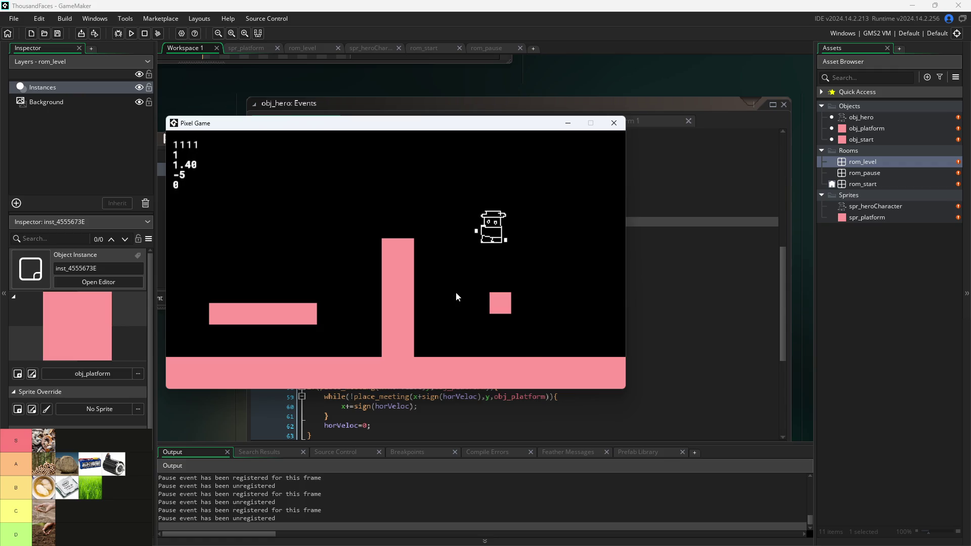
key(space)
key(Left)
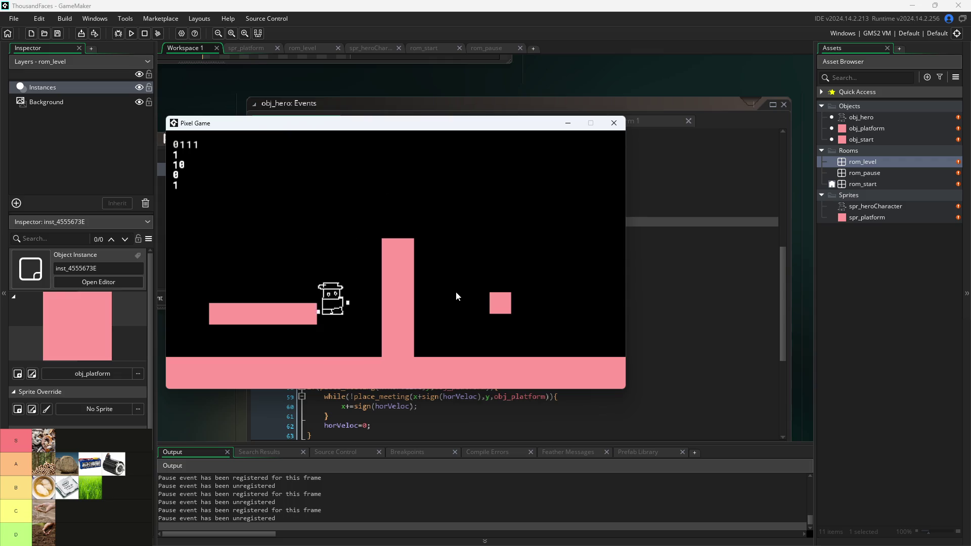
key(space)
key(Right)
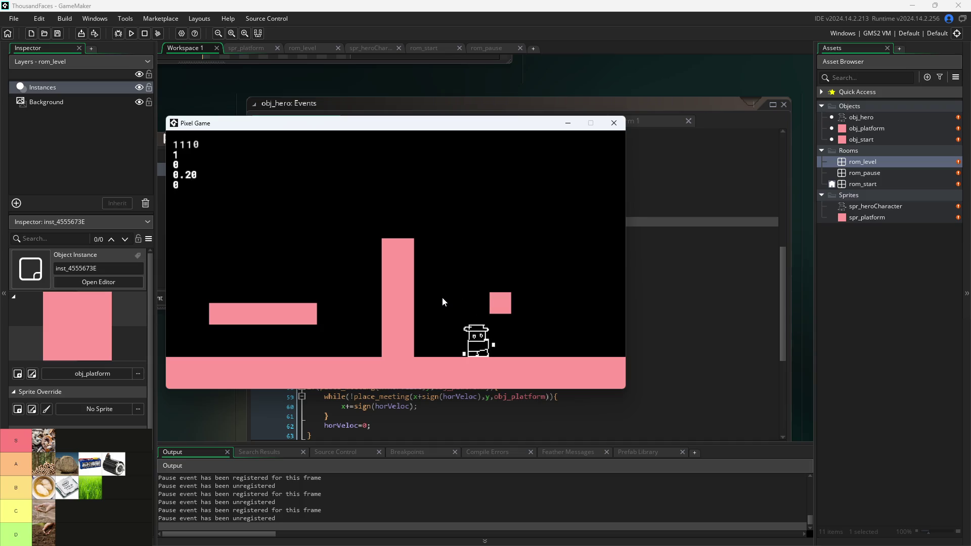
key(Left)
key(space)
key(Right)
key(Left)
key(space)
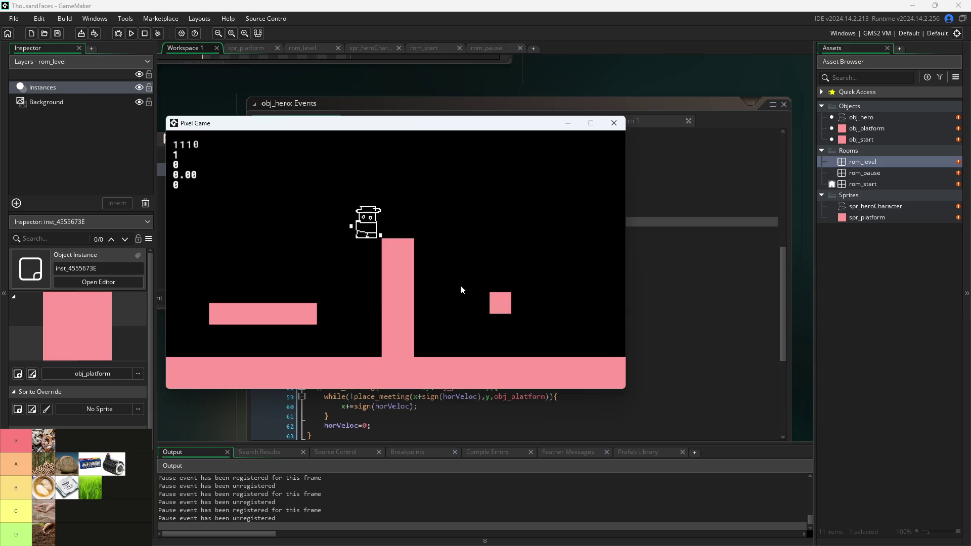
Jump the hero left to the level edge, then back onto the pillar top and small block.
key(space)
key(Left)
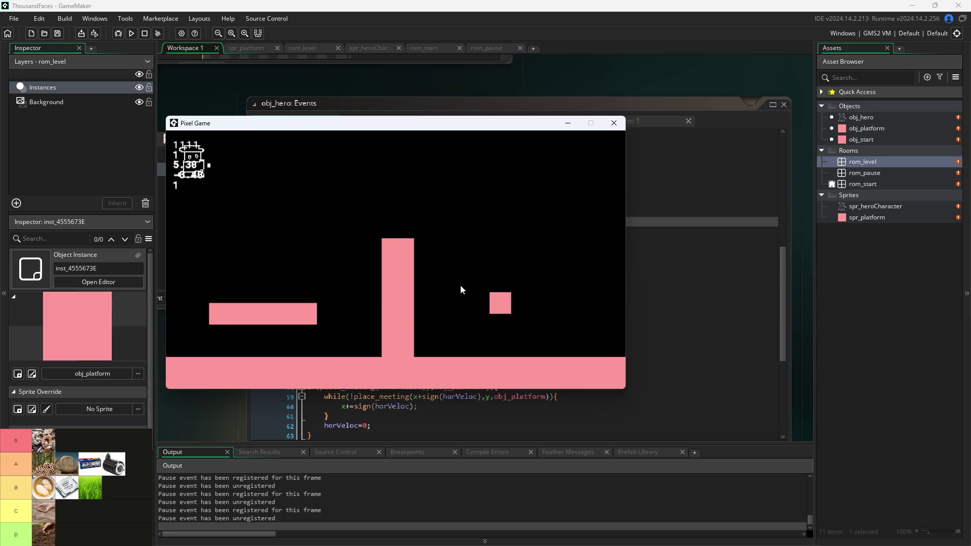
key(Right)
key(space)
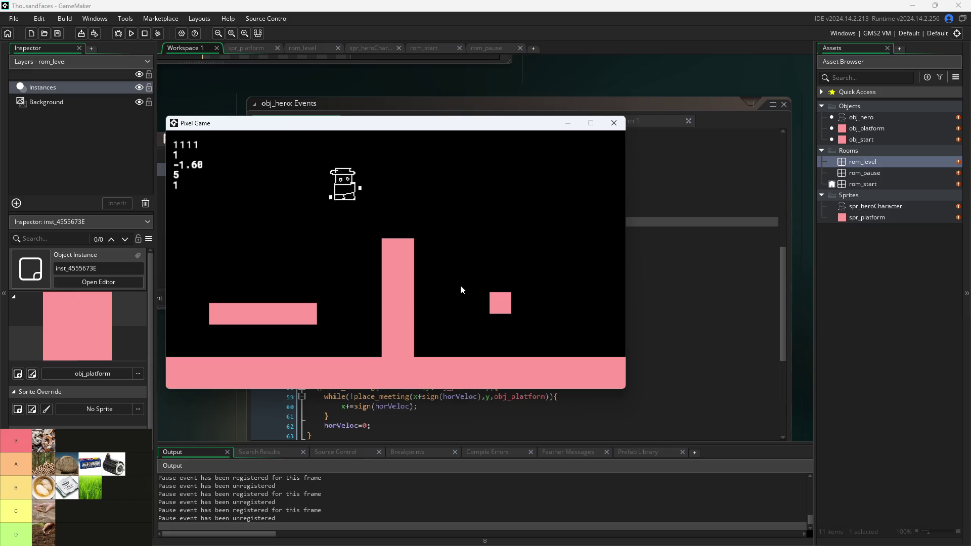
key(space)
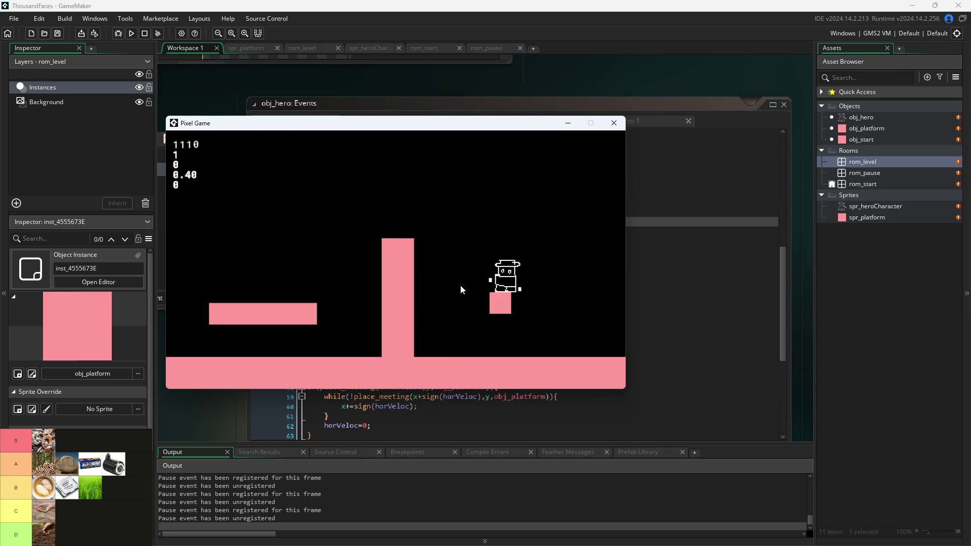
key(Left)
key(space)
key(space)
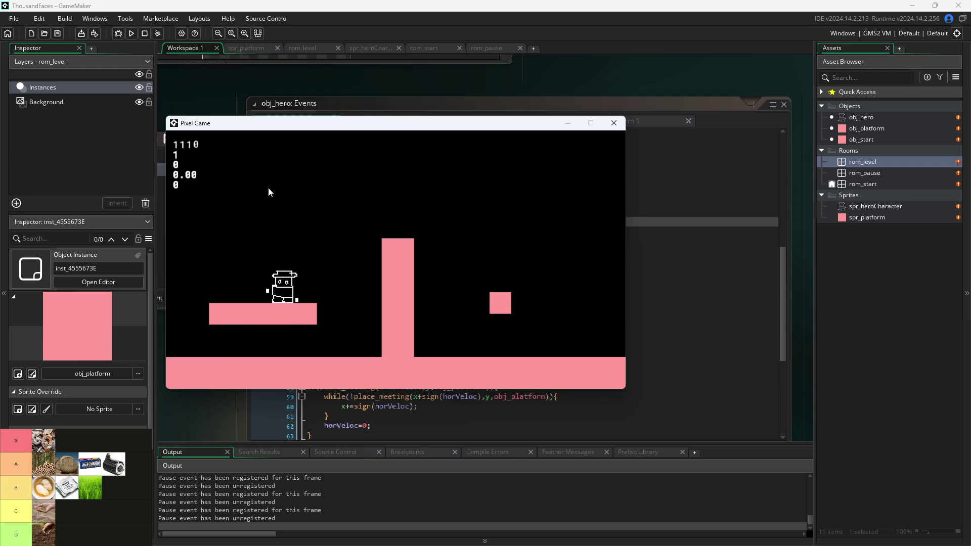
Jump the hero back and forth between the left platform and the pillar.
key(space)
key(Right)
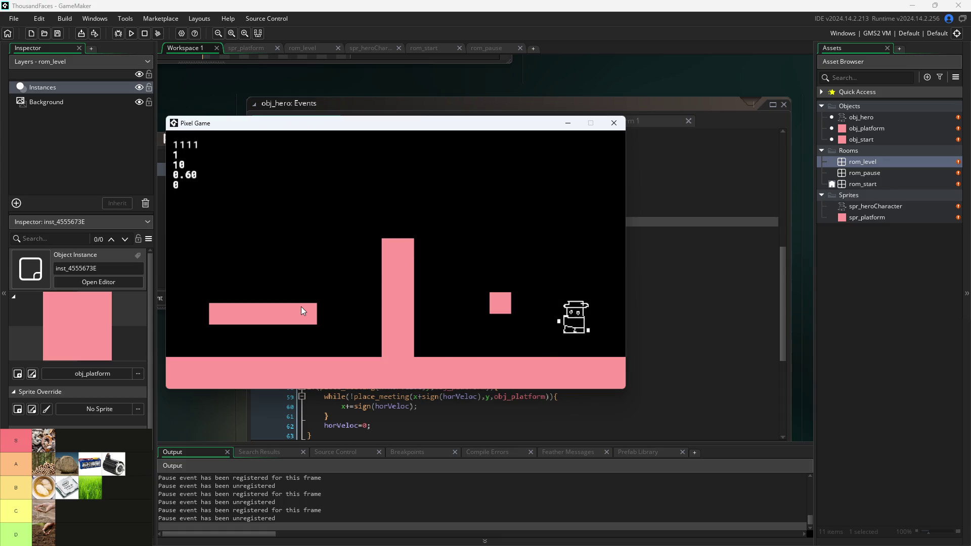
key(space)
key(Left)
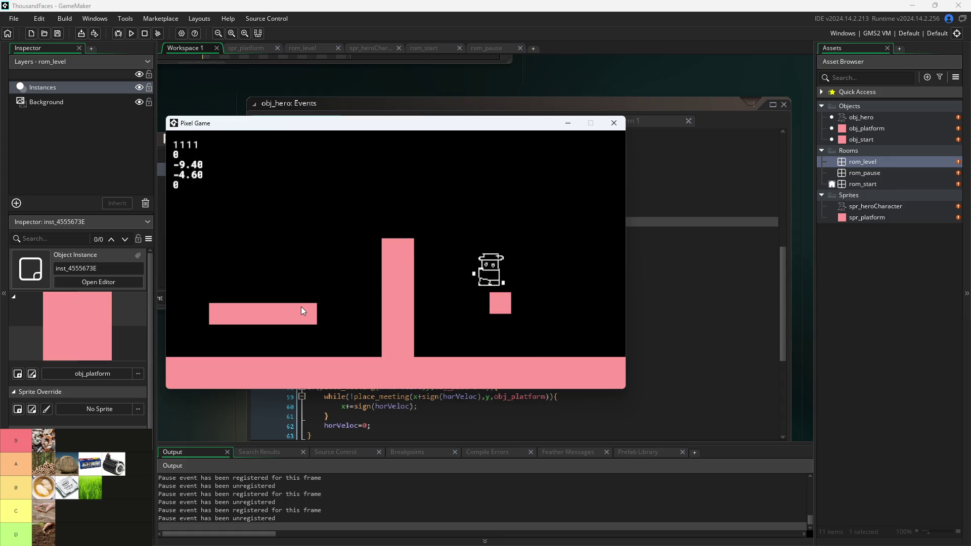
key(space)
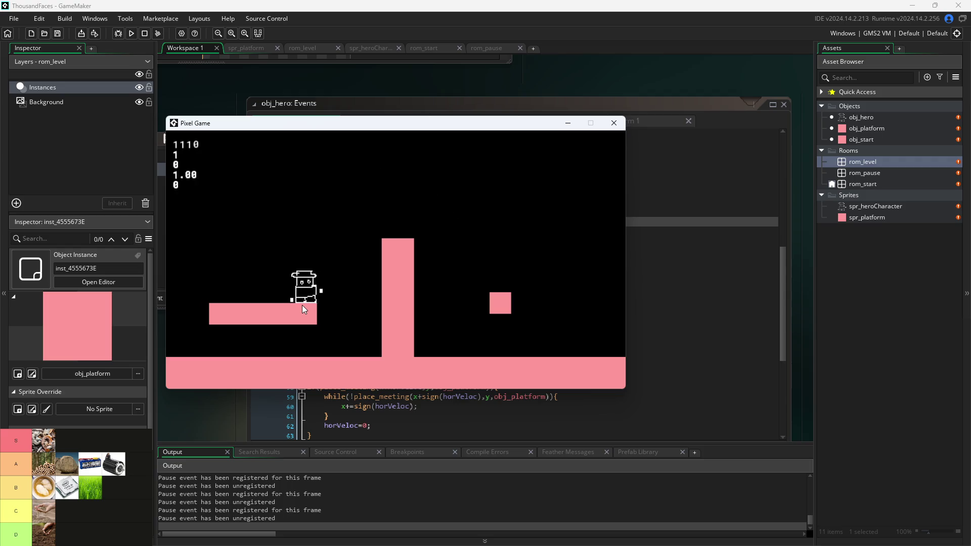
key(space)
key(Right)
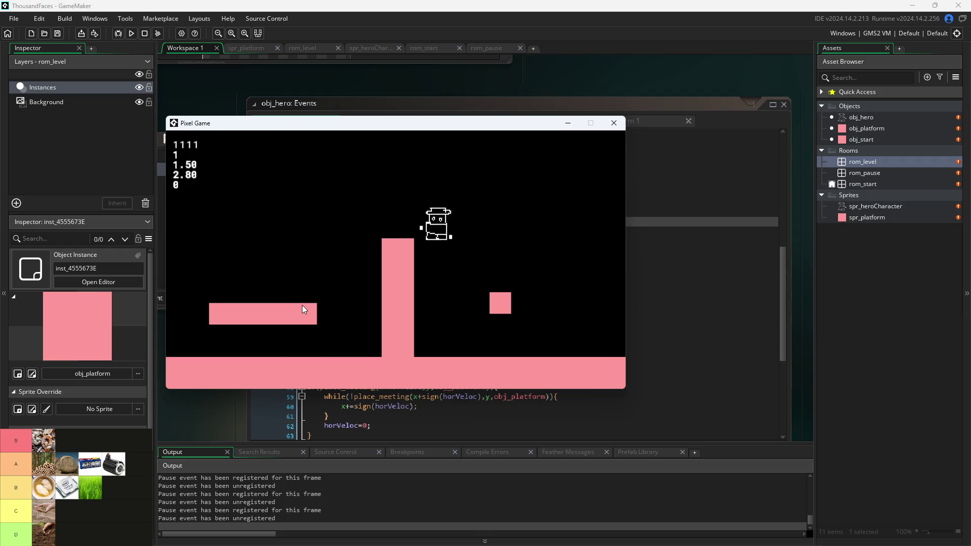
key(space)
key(Left)
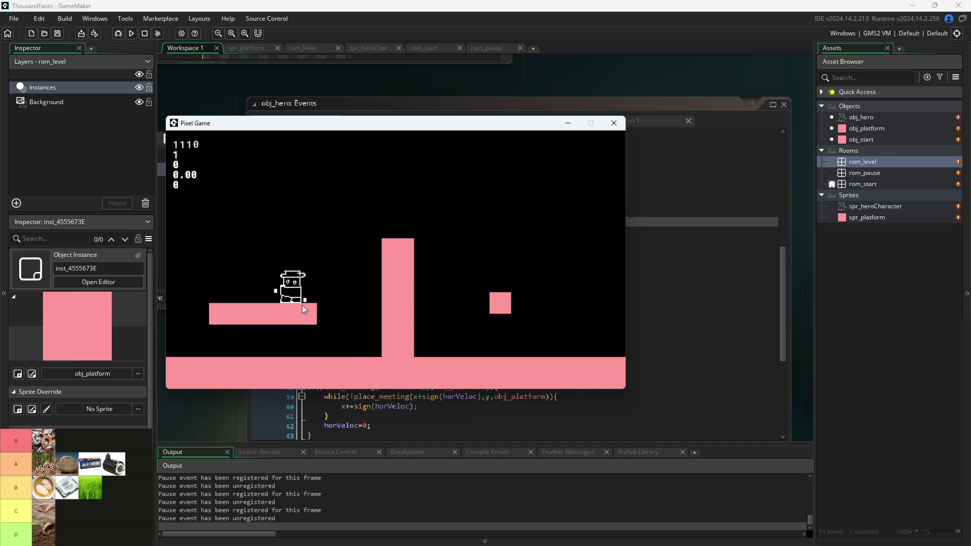
Move the hero onto the tall pillar, to the small block, back, then walk off the pillar.
key(space)
key(Right)
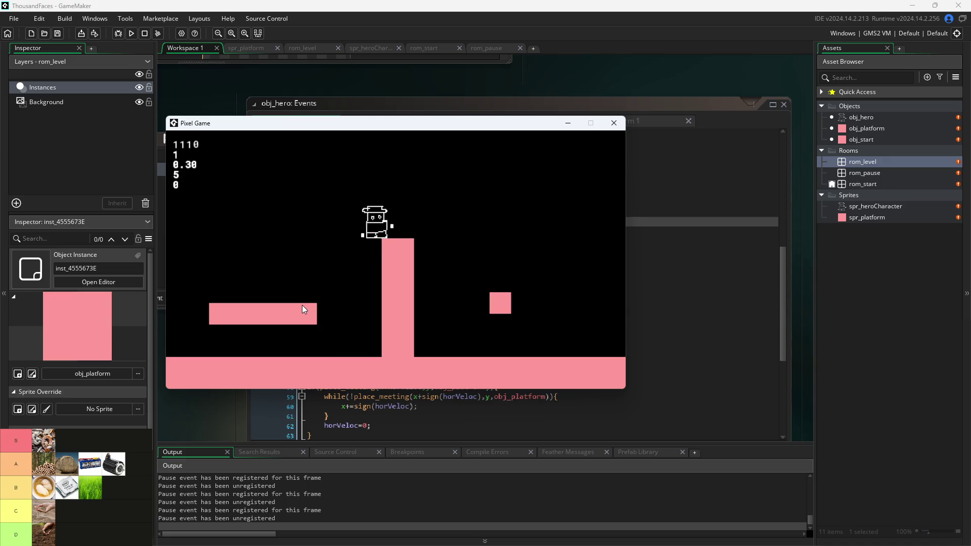
key(space)
key(Right)
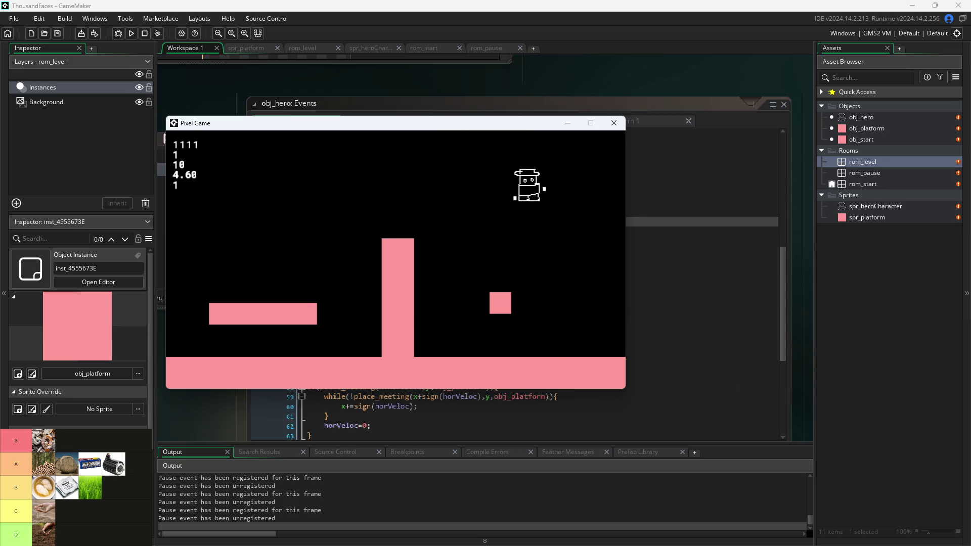
key(Left)
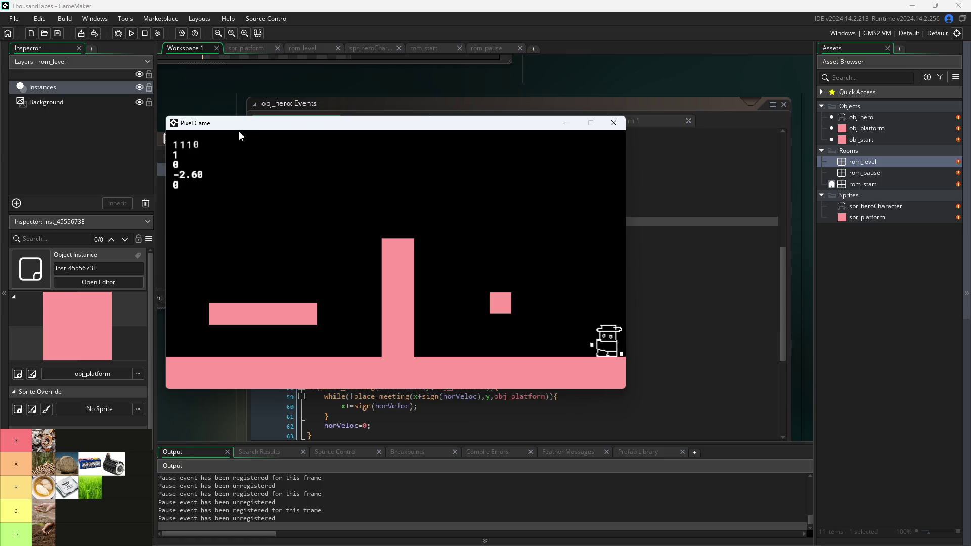
key(space)
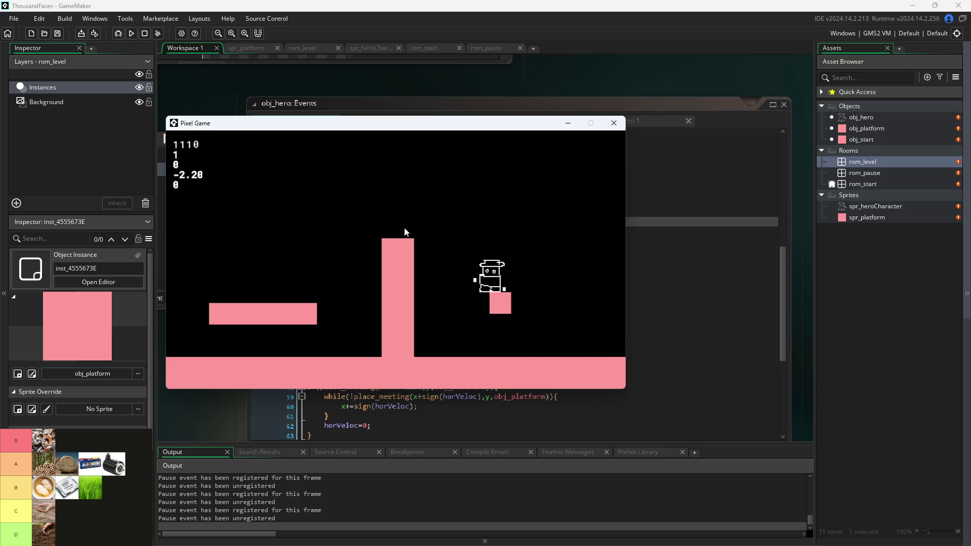
key(space)
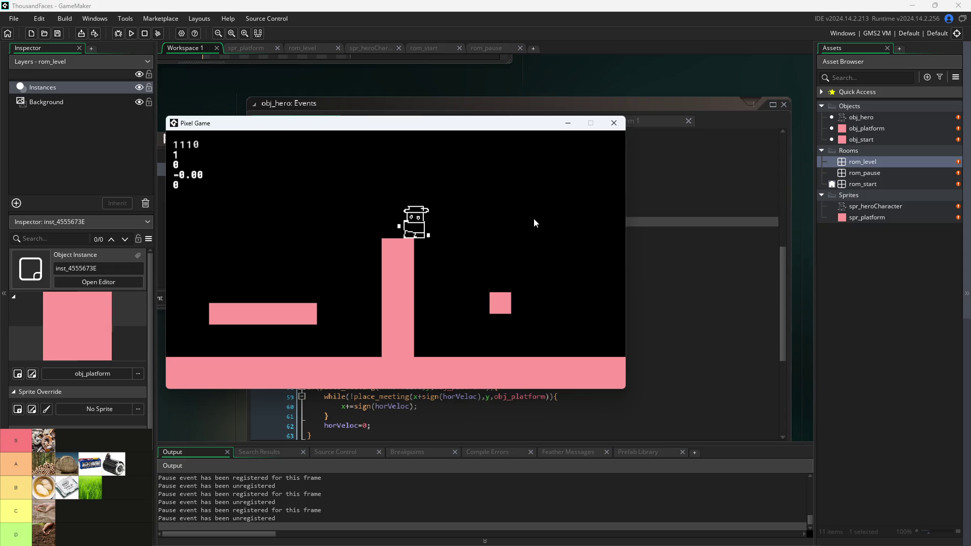
key(Right)
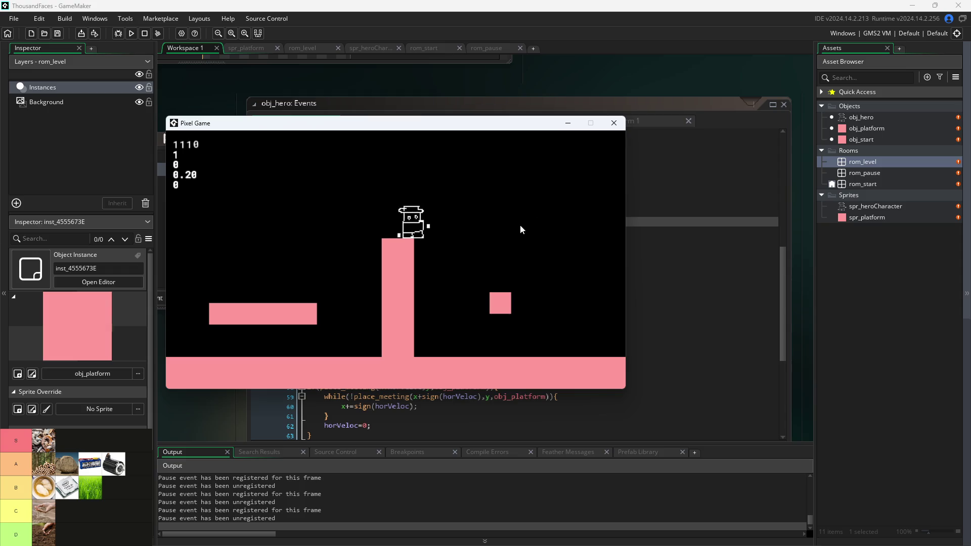
key(Left)
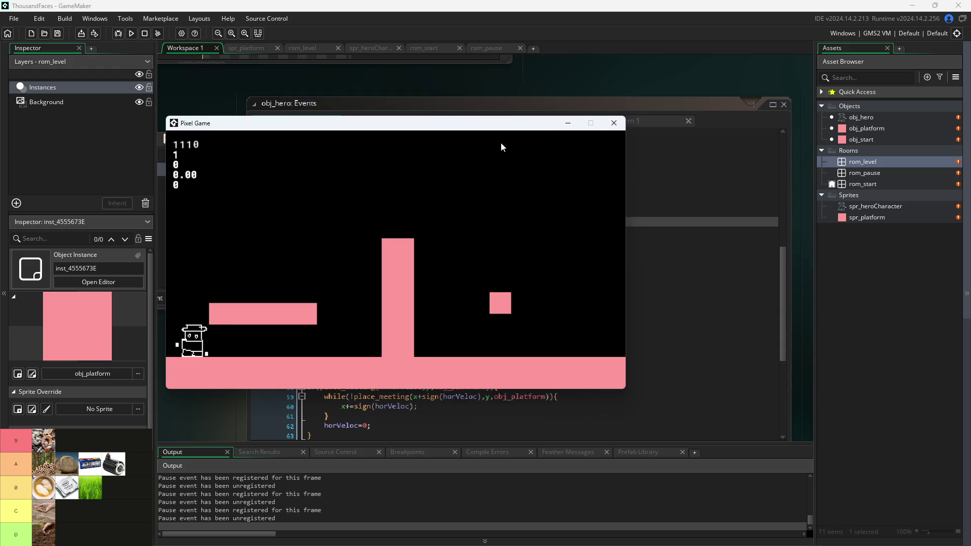
Jump the hero from the ground and left platform, landing on the small block.
key(space)
key(space)
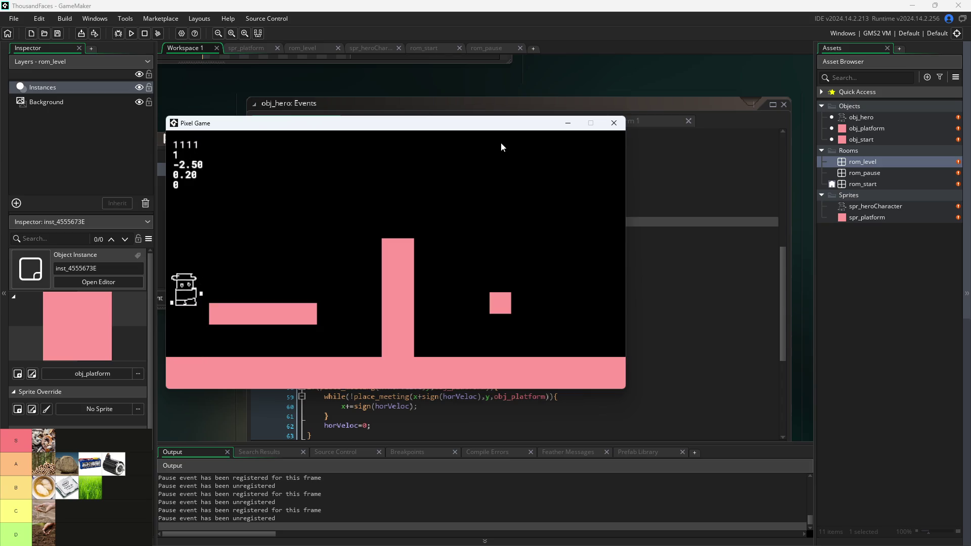
key(space)
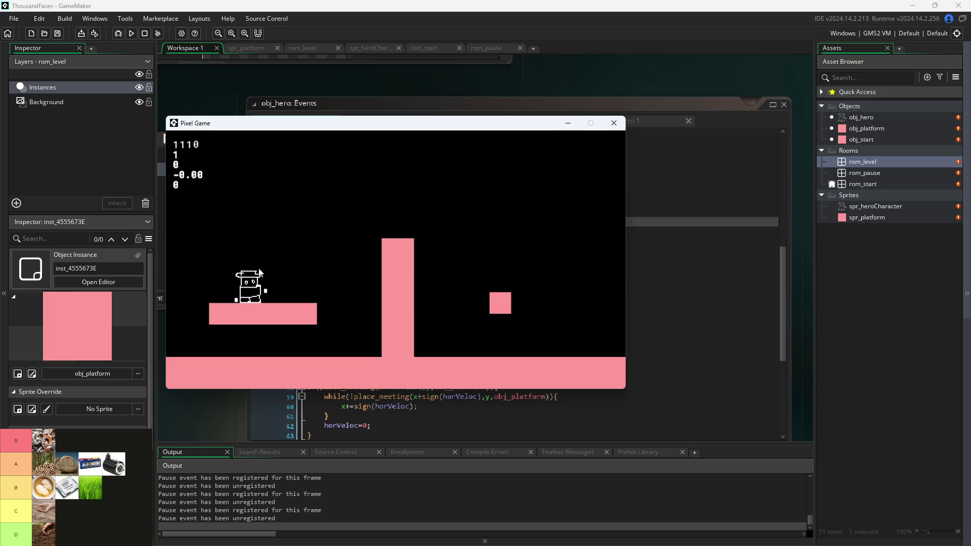
key(Right)
key(space)
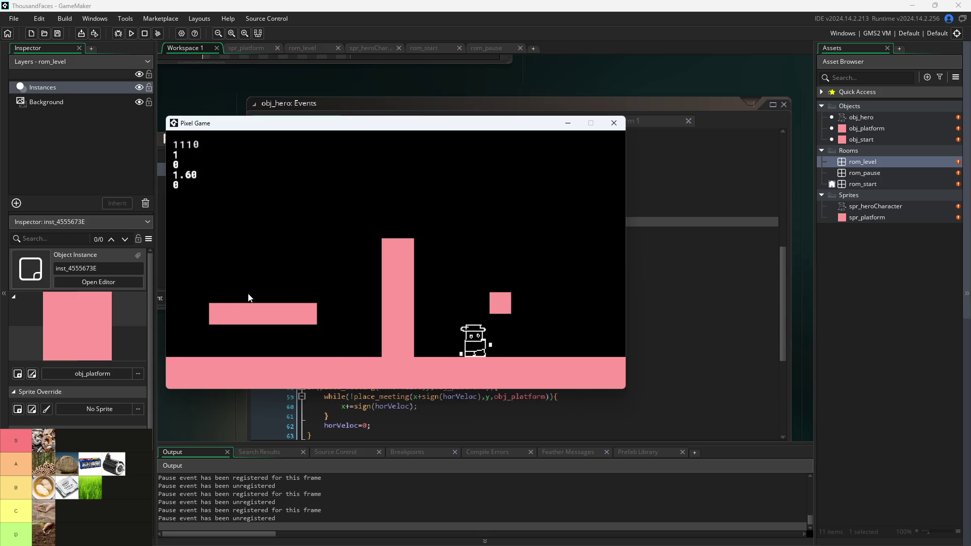
key(space)
key(Right)
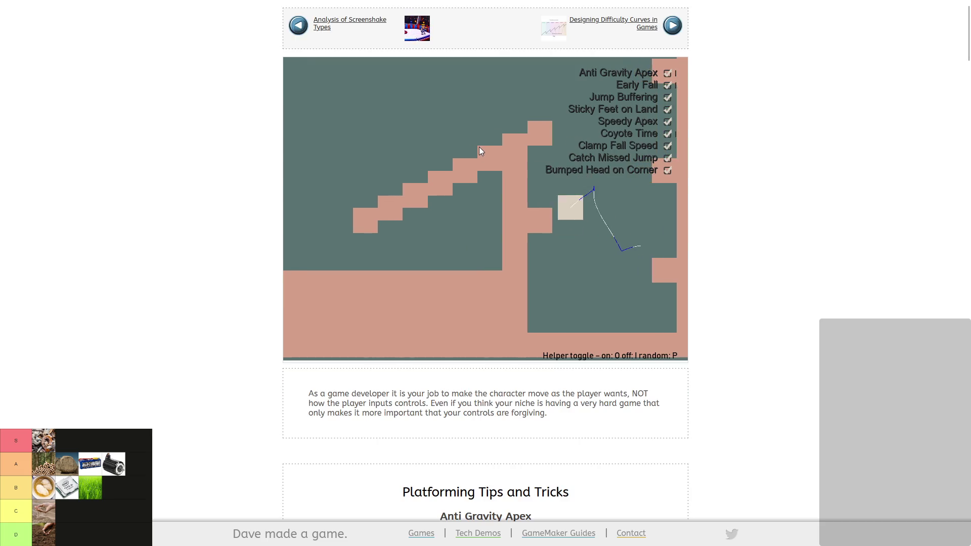
Drop the demo character into the pit, hop around inside, and jump back out.
key(Left)
key(space)
key(Right)
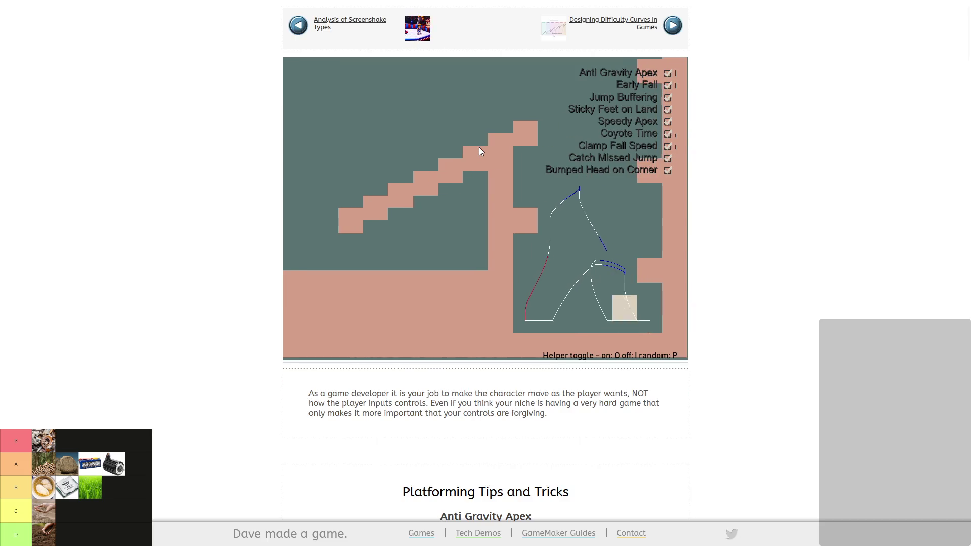
key(Left)
key(space)
key(Right)
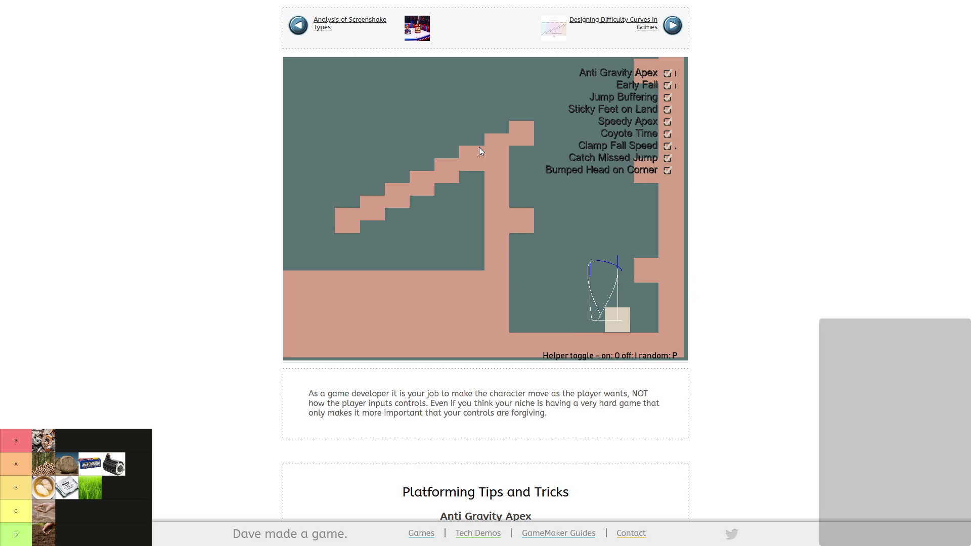
key(space)
key(space)
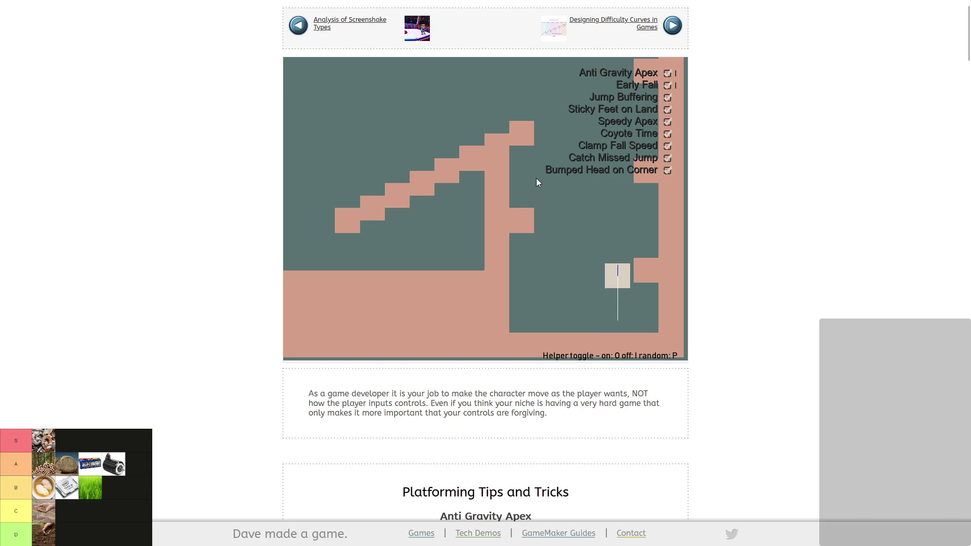
key(space)
key(Left)
key(Right)
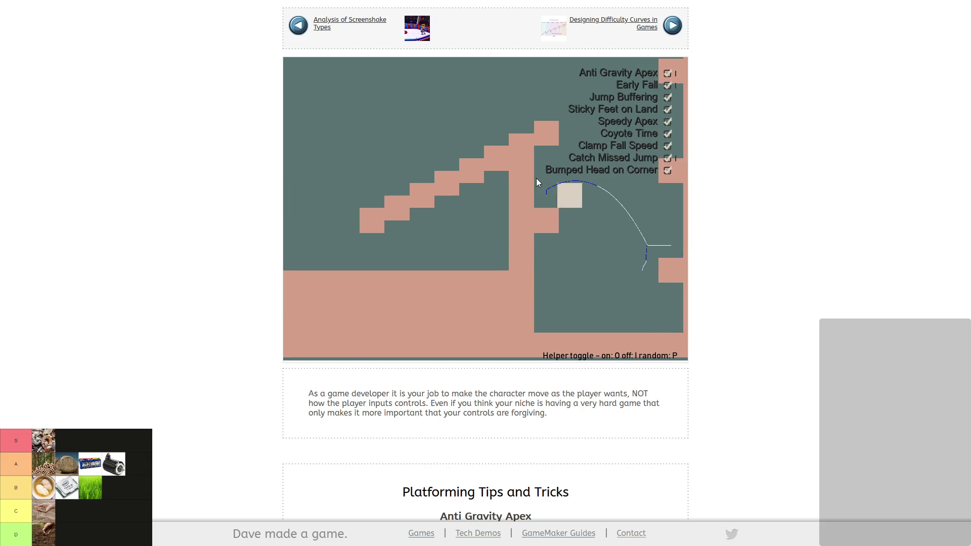
Run and jump the character across the level onto the higher block.
key(Left)
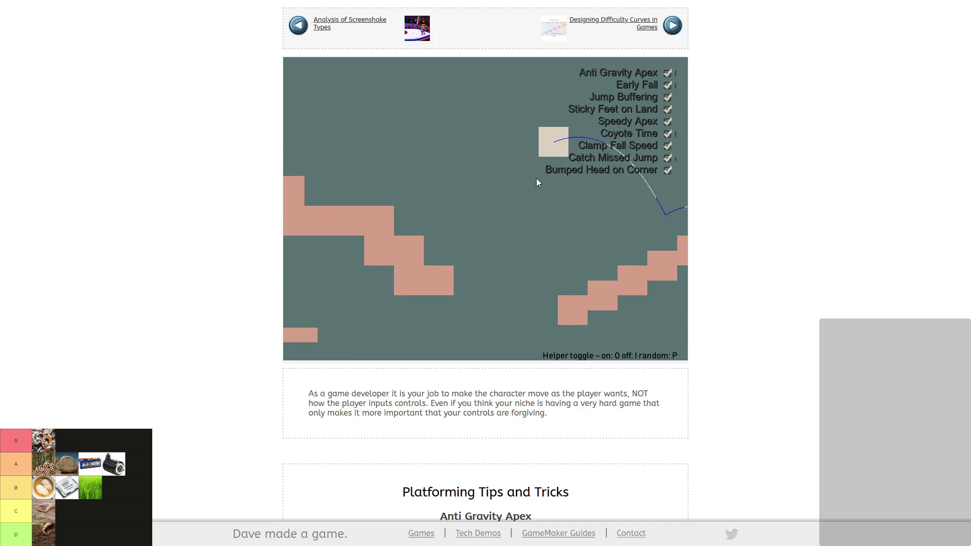
key(Left)
key(space)
key(Right)
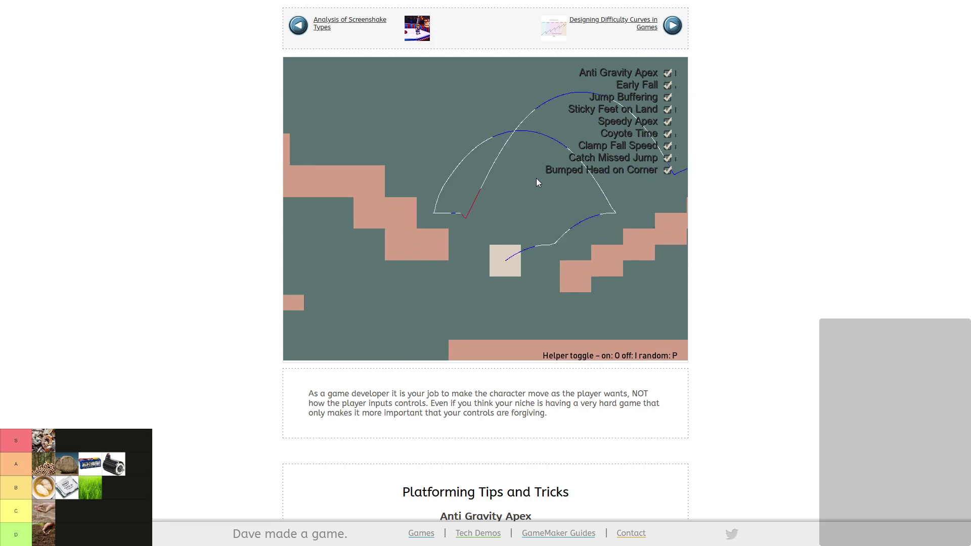
key(Right)
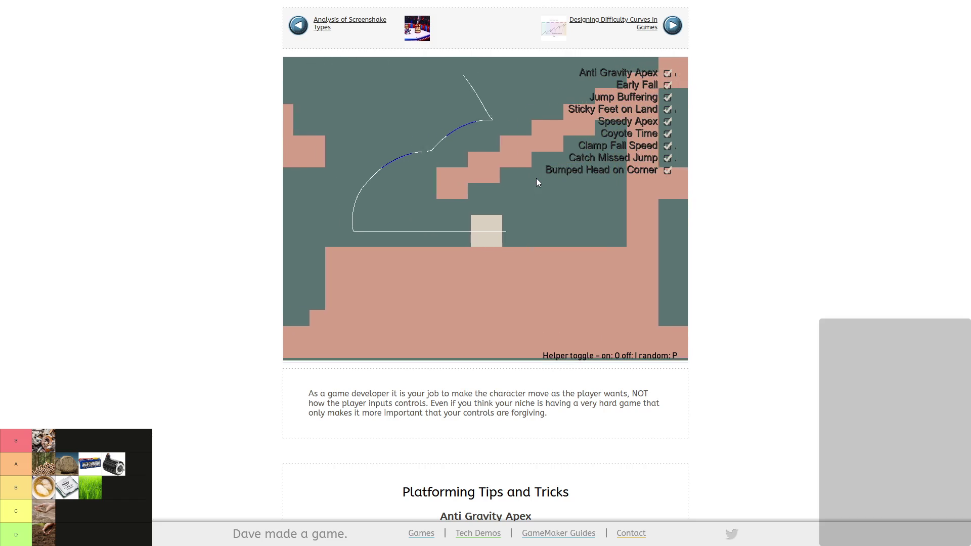
key(Left)
key(space)
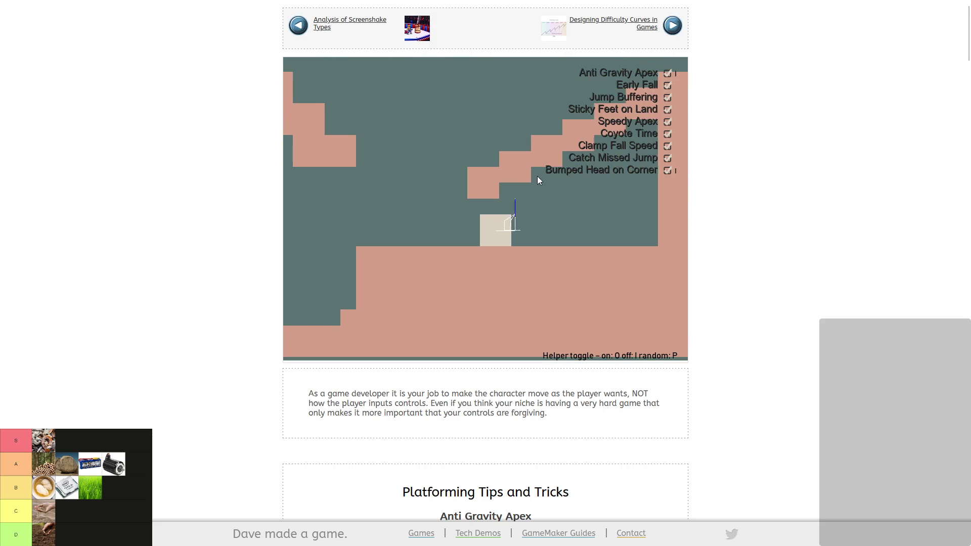
key(Right)
key(space)
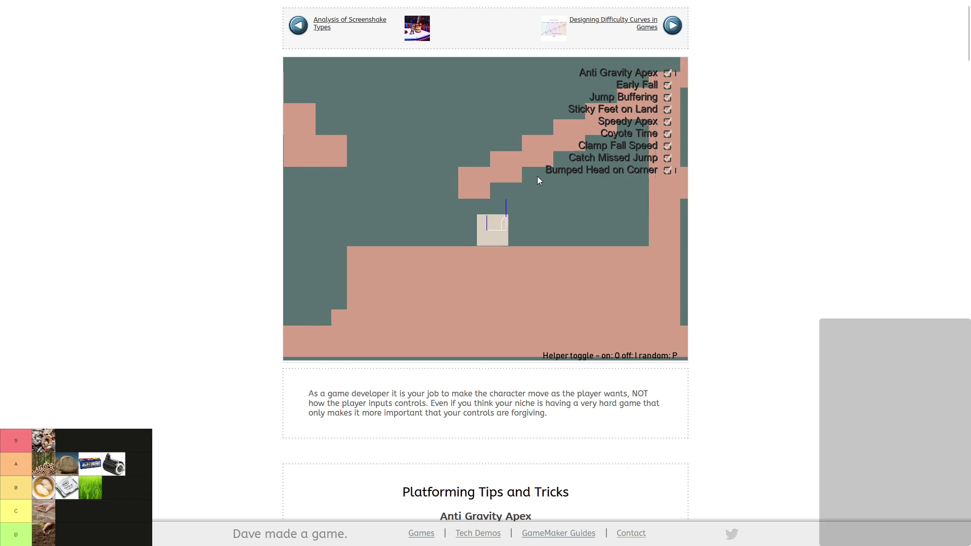
key(Left)
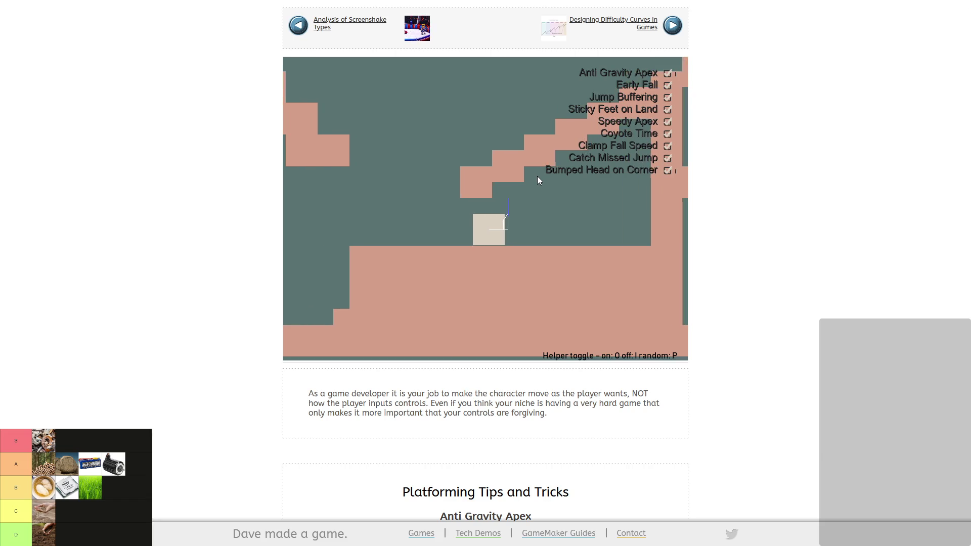
key(Right)
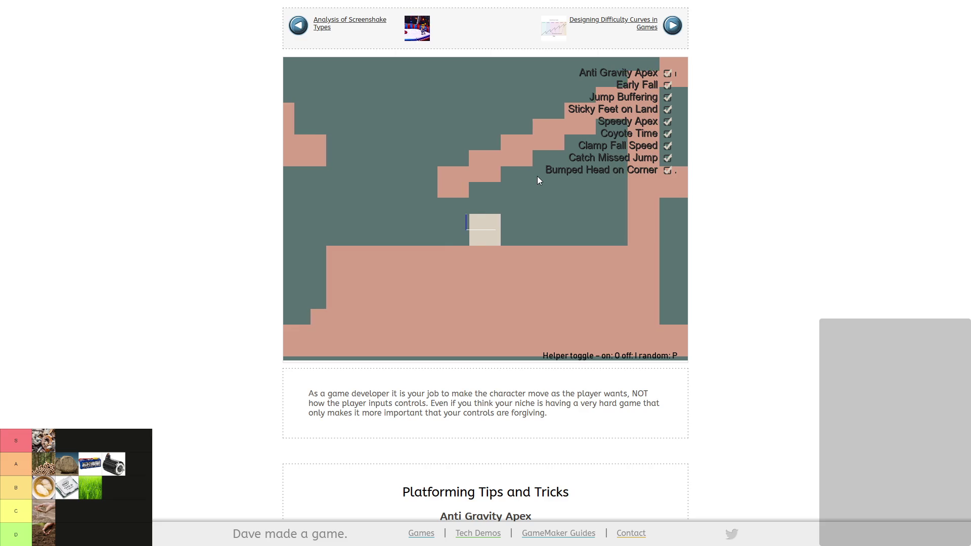
key(space)
key(space)
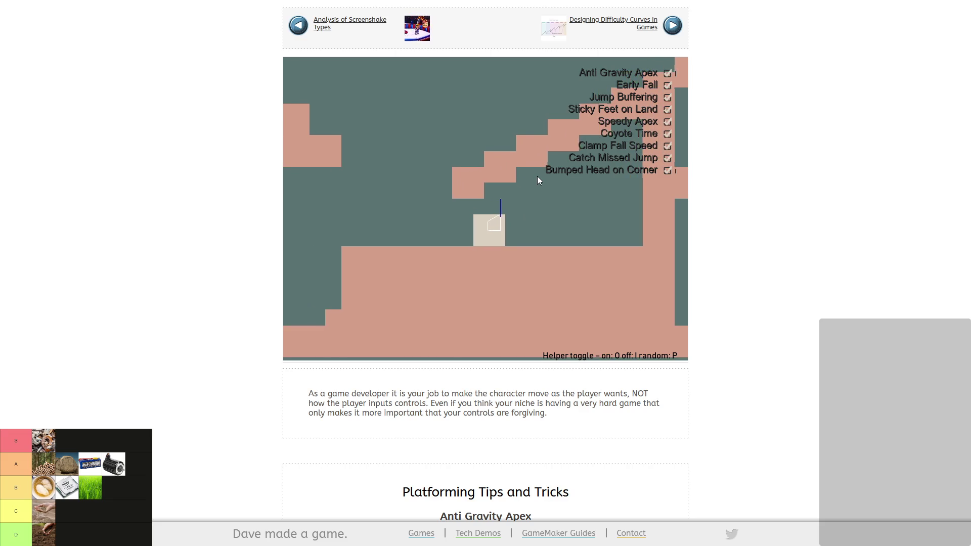
Switch all jump helpers off with I and play the level without them.
key(i)
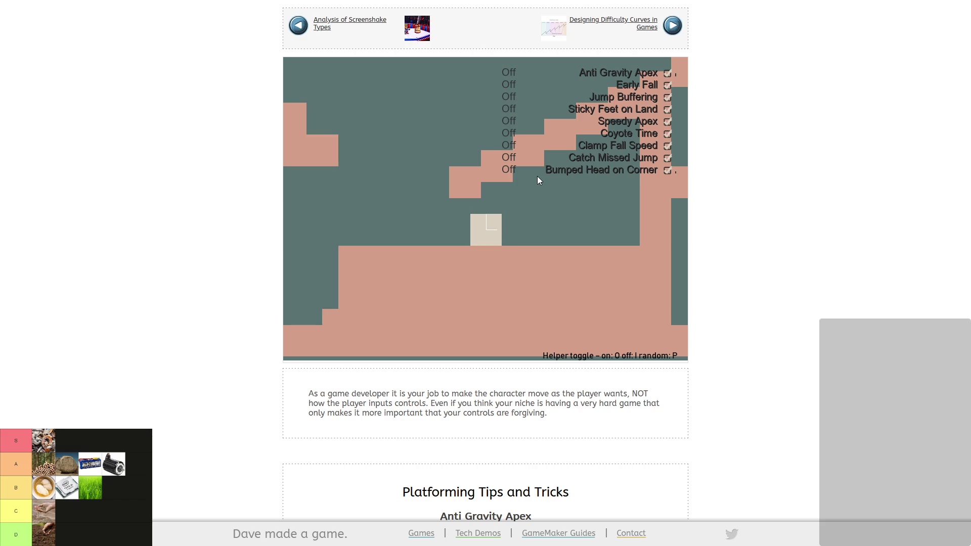
key(space)
key(space)
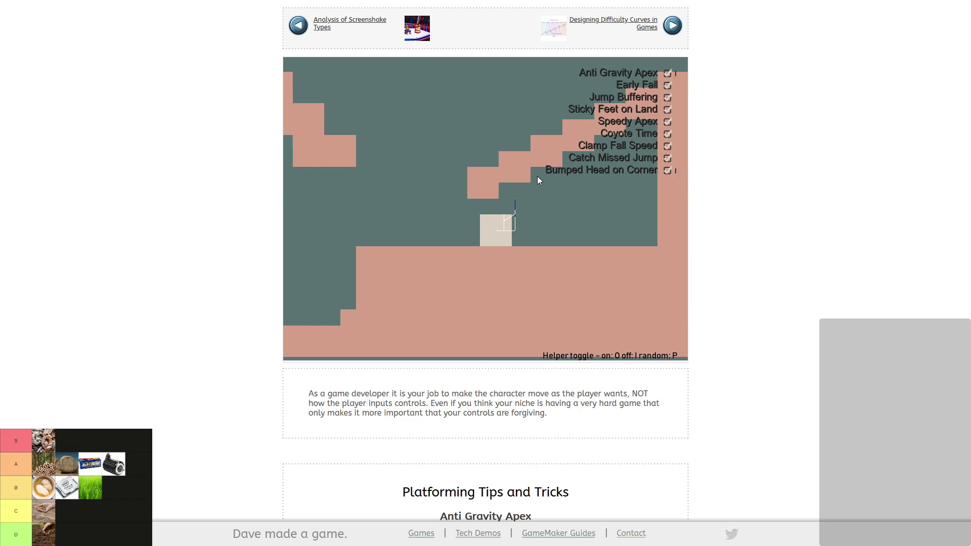
key(Left)
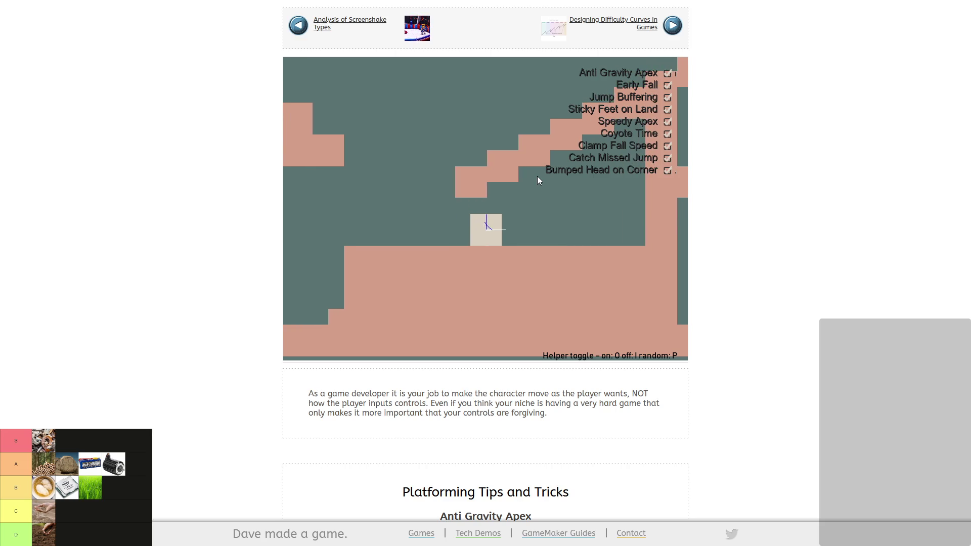
key(Left)
key(space)
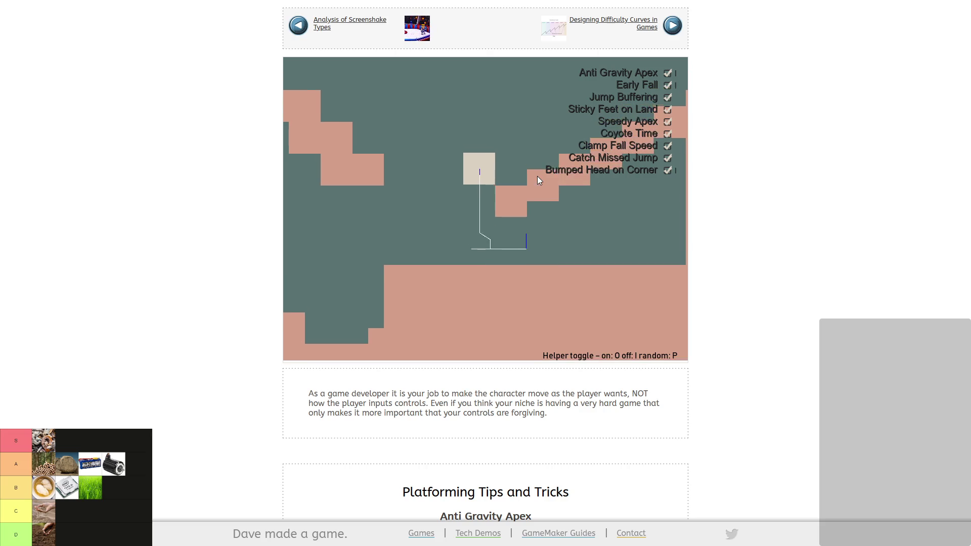
key(Left)
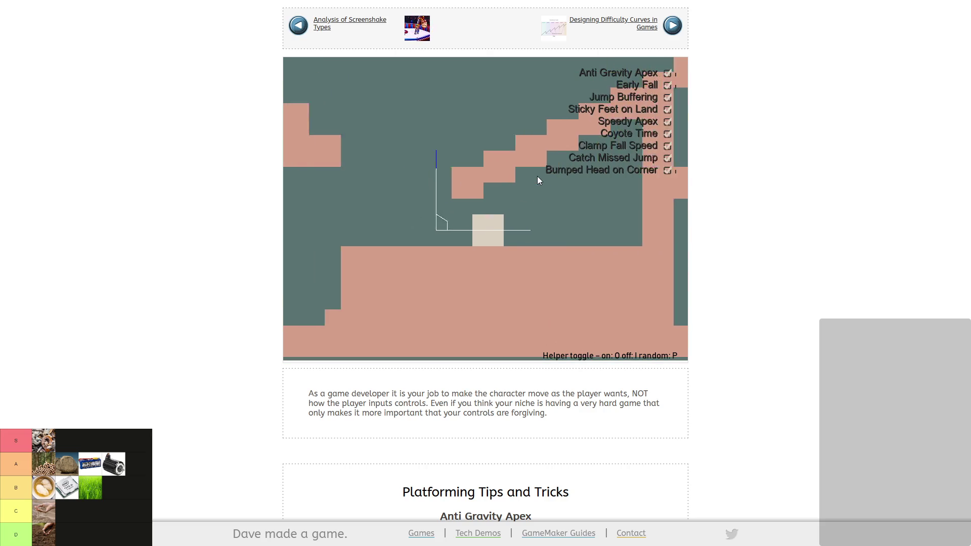
key(Right)
key(space)
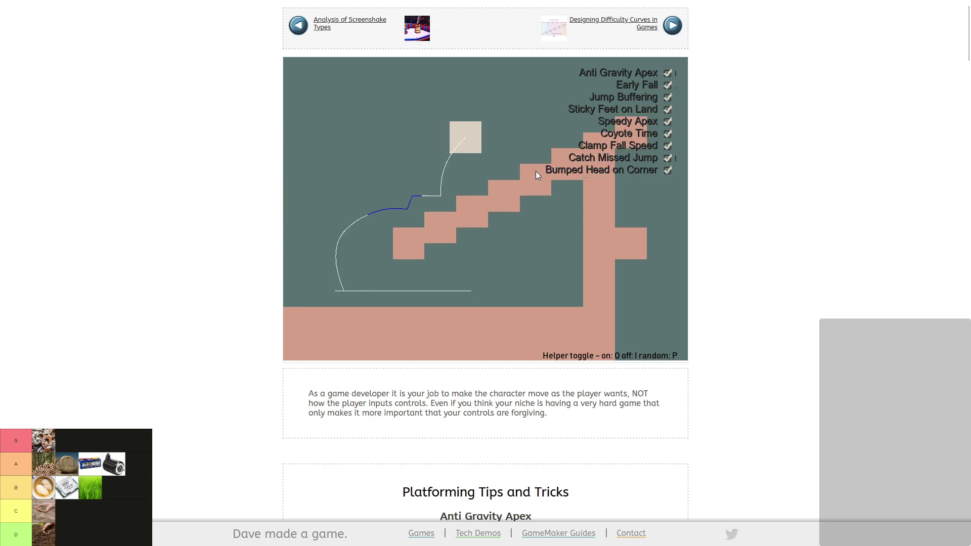
key(Left)
key(space)
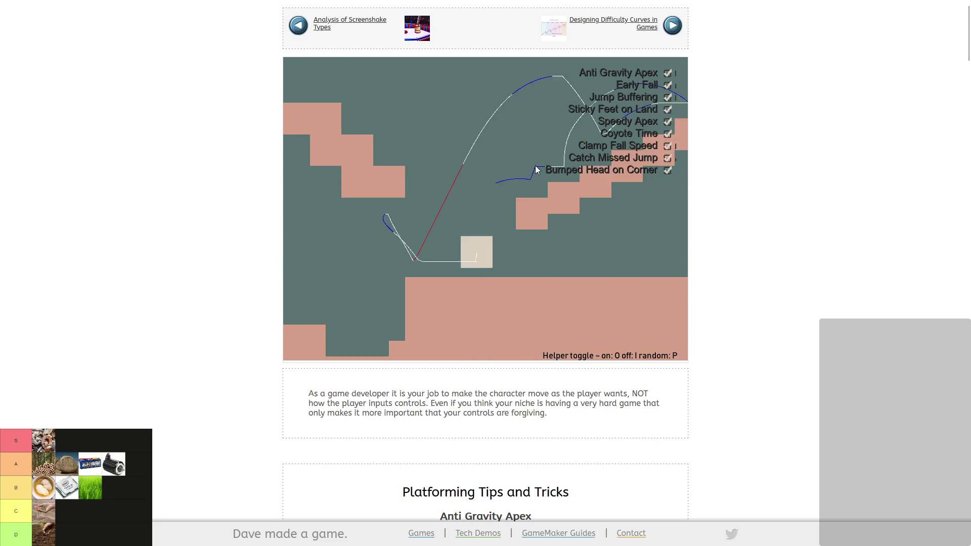
Randomize the jump helpers with P, then turn them all back on with O.
key(p)
key(o)
key(Left)
key(space)
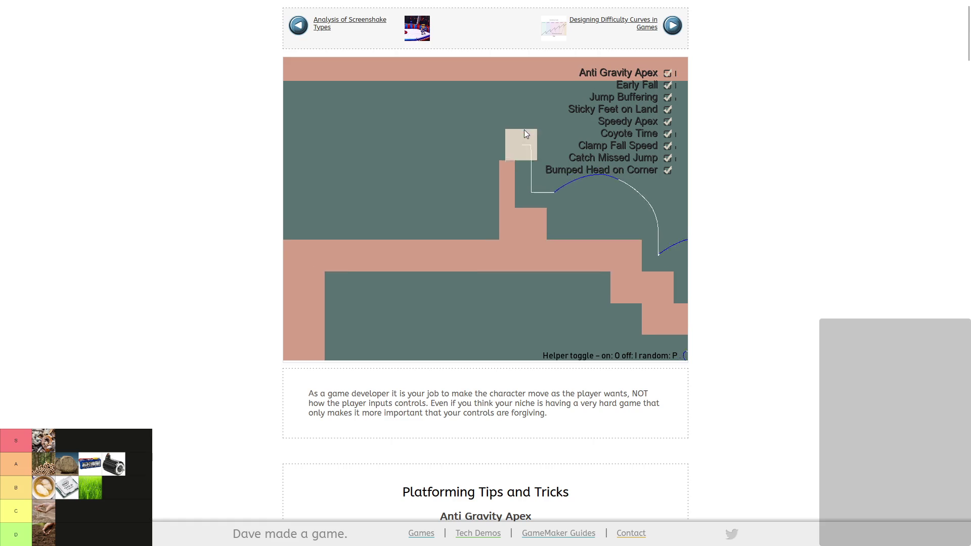
Jump the hero rightward up the stairs with the helpers enabled.
key(space)
key(Right)
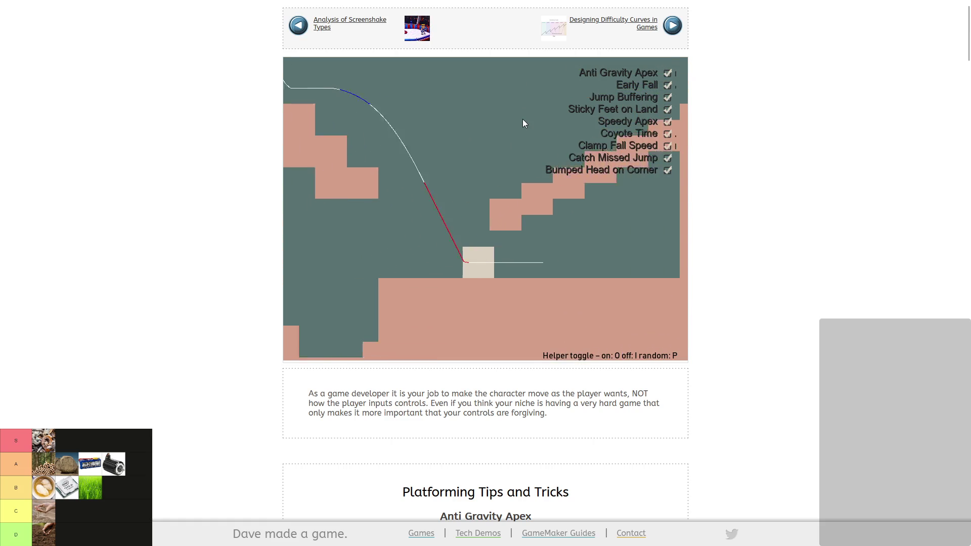
key(Left)
key(space)
key(Right)
key(space)
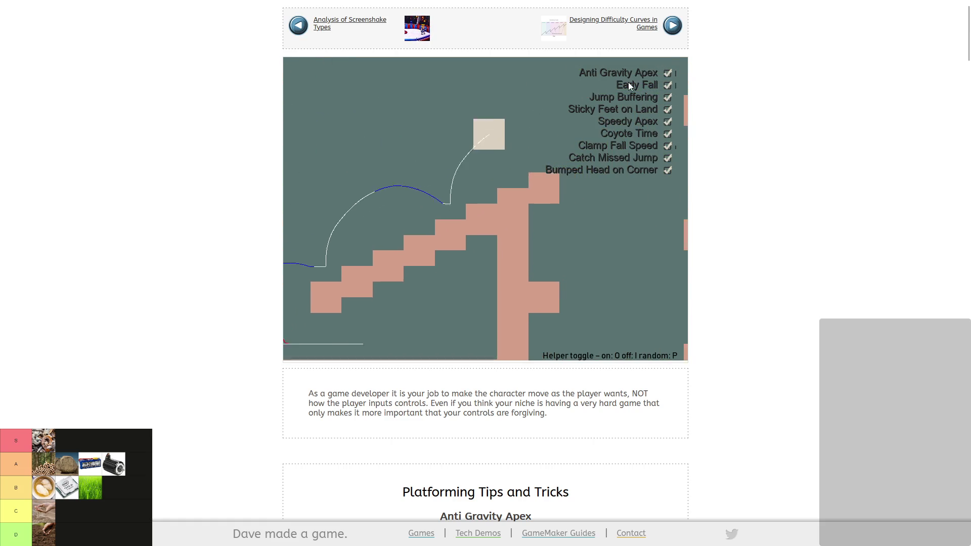
Drop down, then run and jump back up the stairs onto the higher block.
key(Left)
key(space)
key(Right)
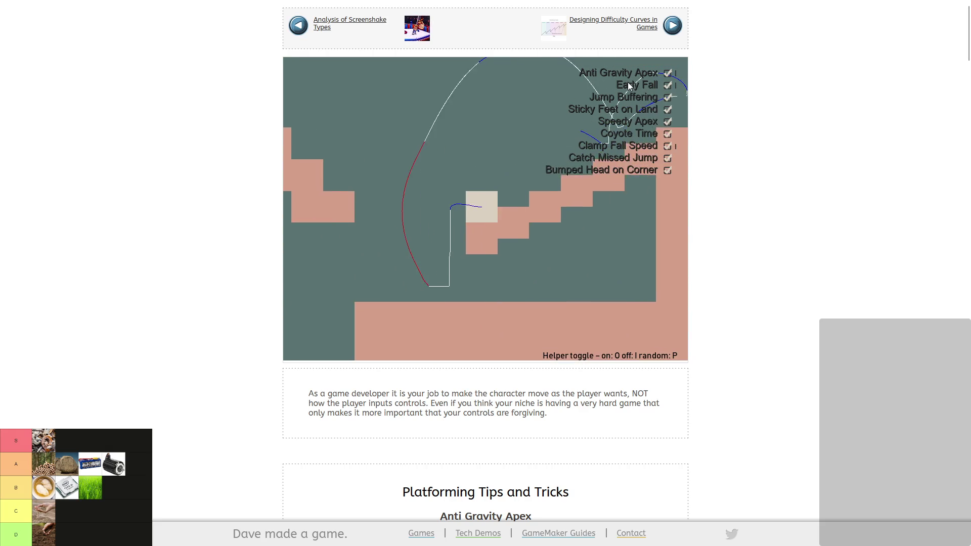
key(space)
key(space)
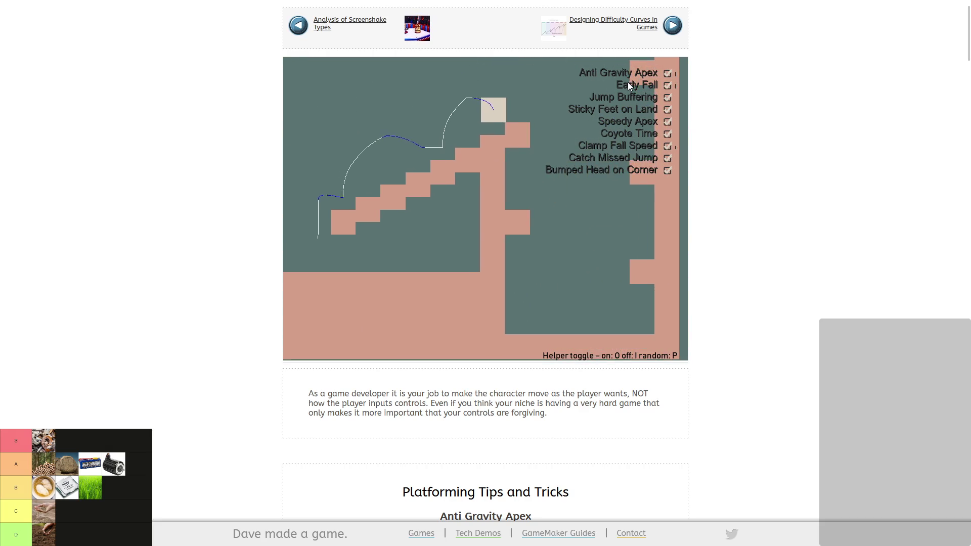
key(Left)
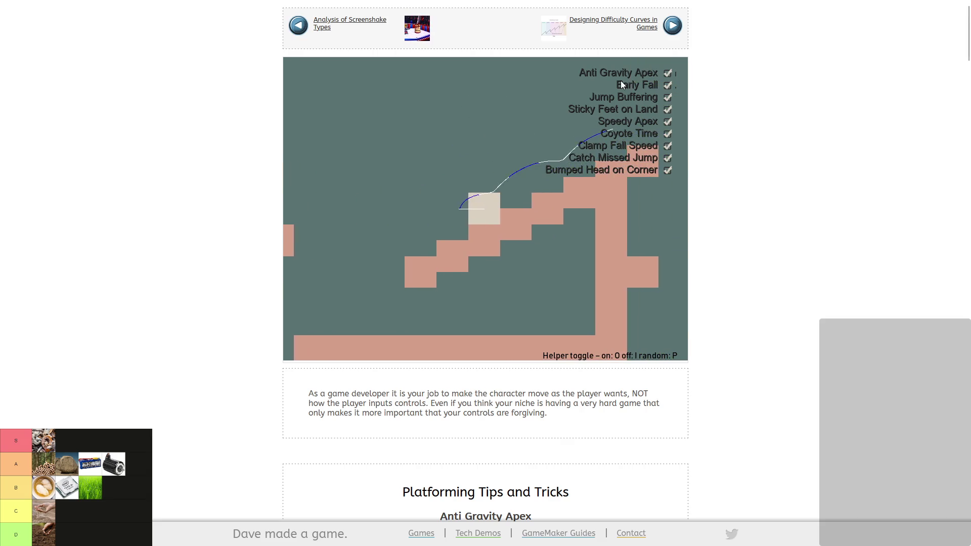
key(Right)
key(space)
key(space)
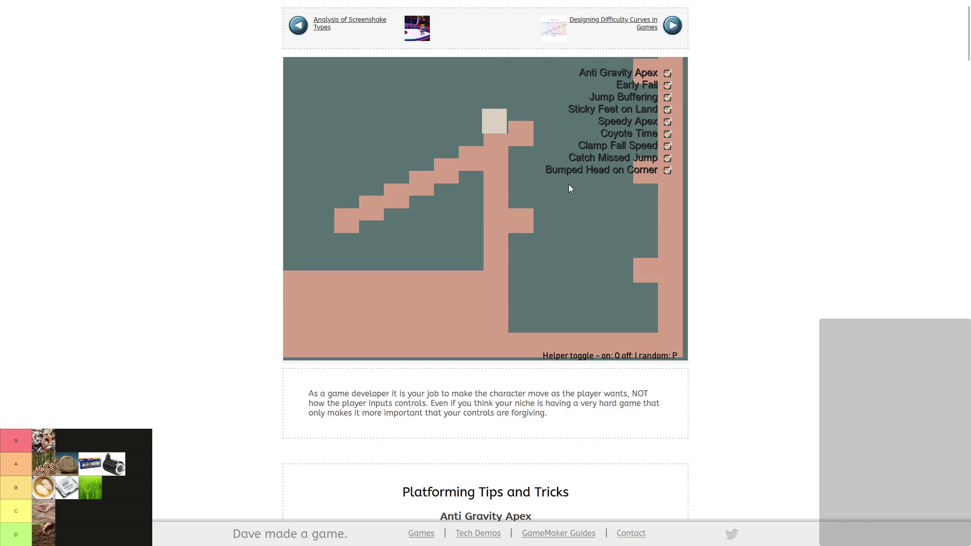
key(Right)
Jump the hero back and forth along the demo level's ledges.
key(space)
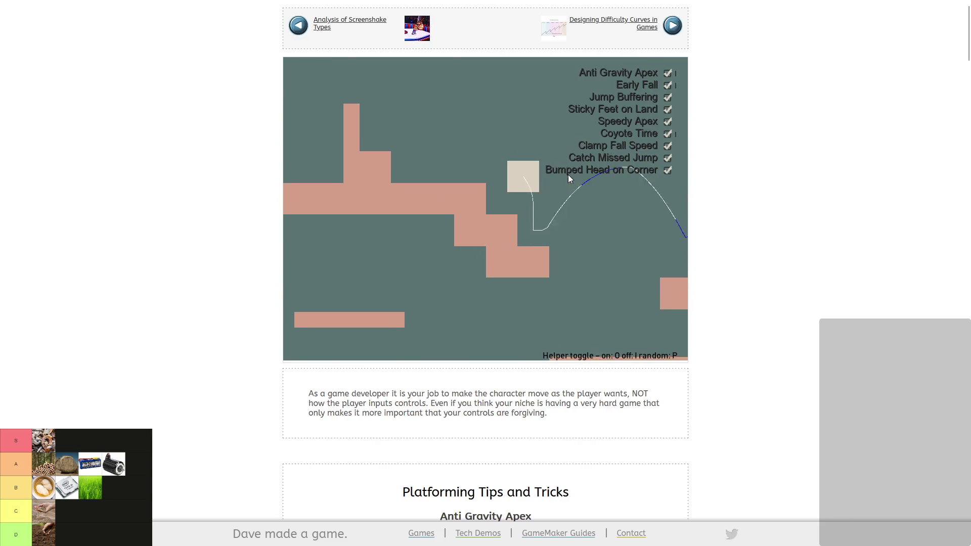
key(Left)
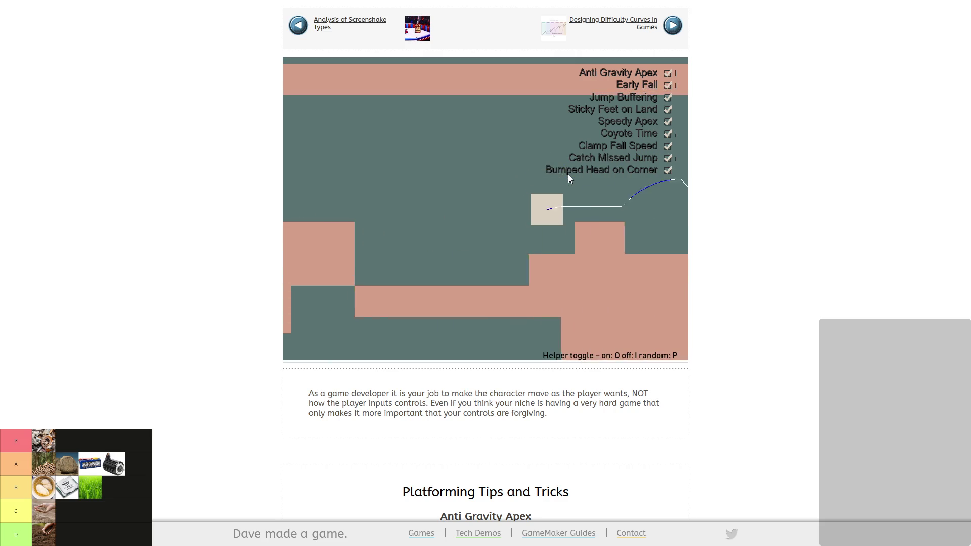
key(space)
key(space)
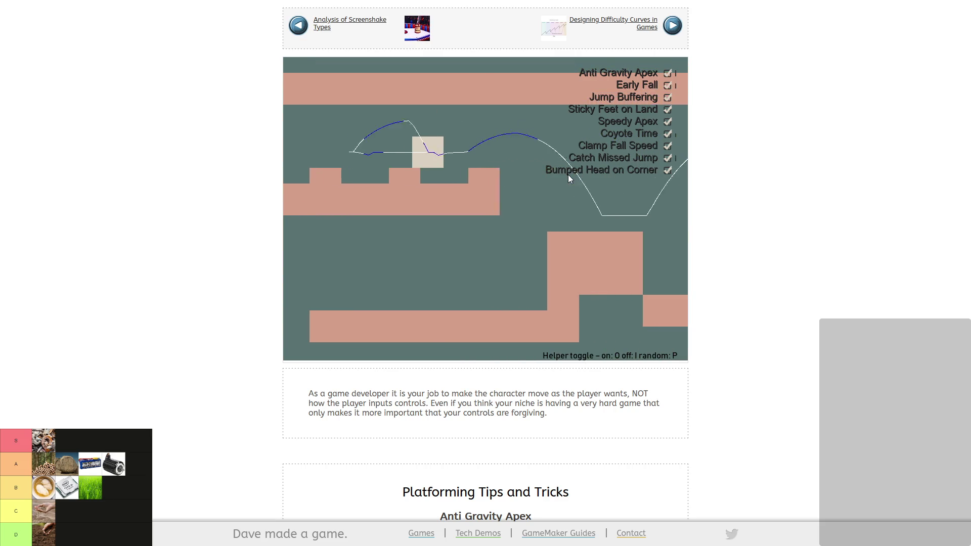
key(Left)
key(space)
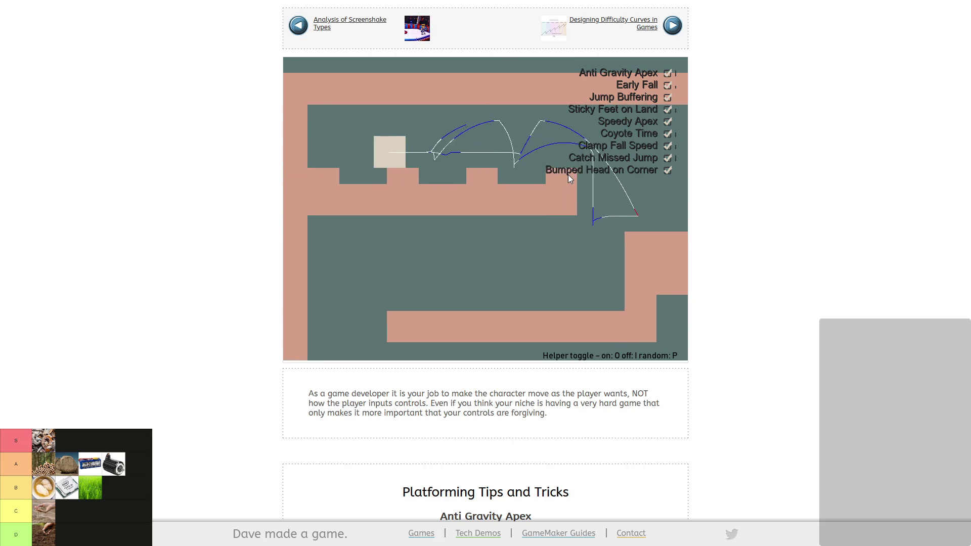
key(Right)
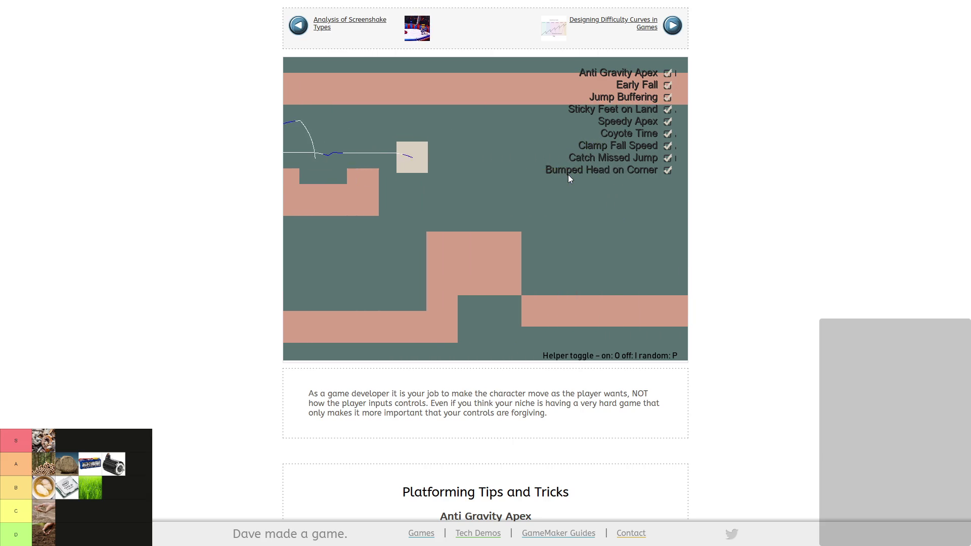
key(Left)
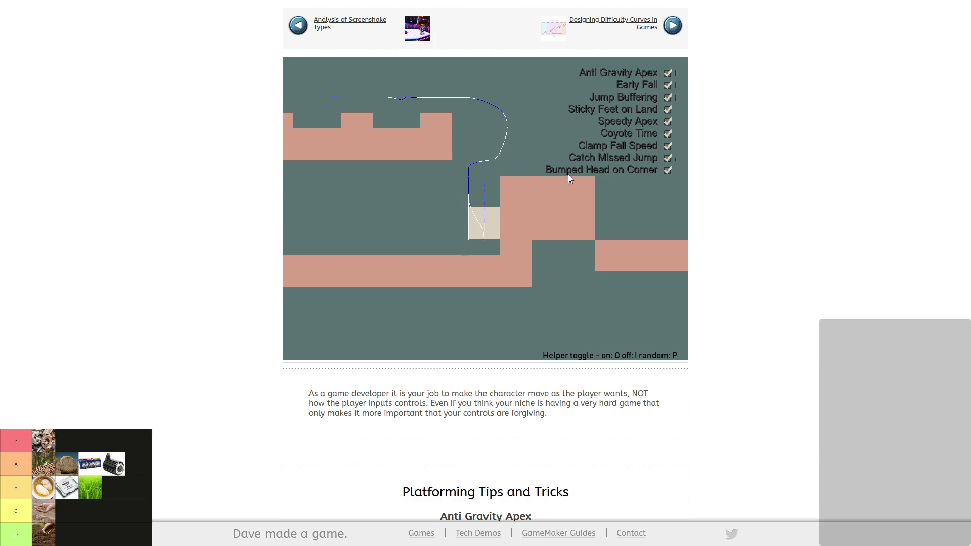
Jump the hero out of the pit and long-jump onward across the next ledges.
key(space)
key(Right)
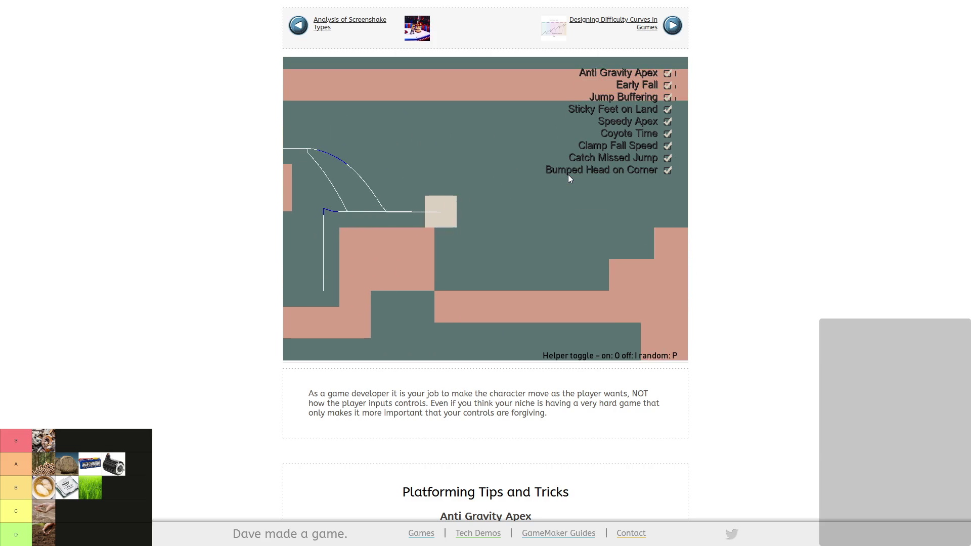
key(space)
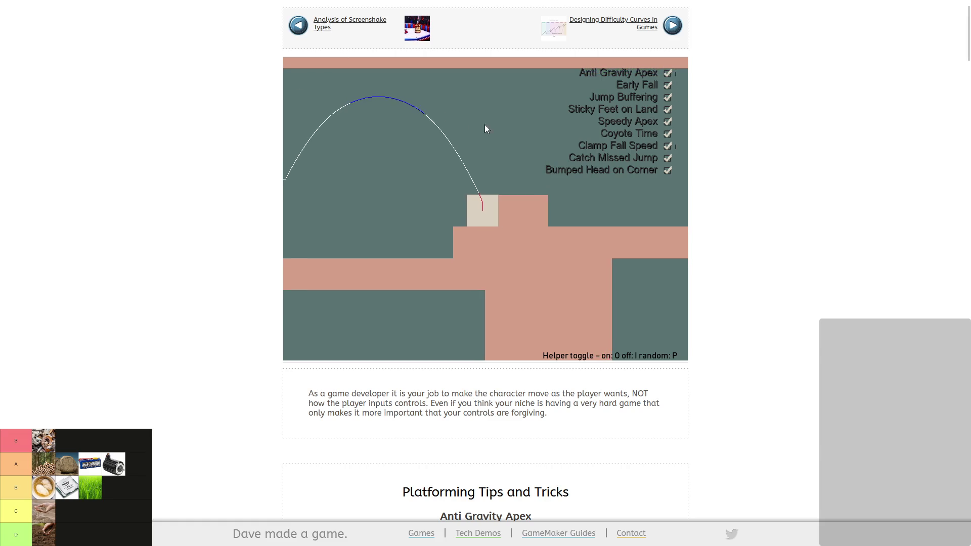
key(space)
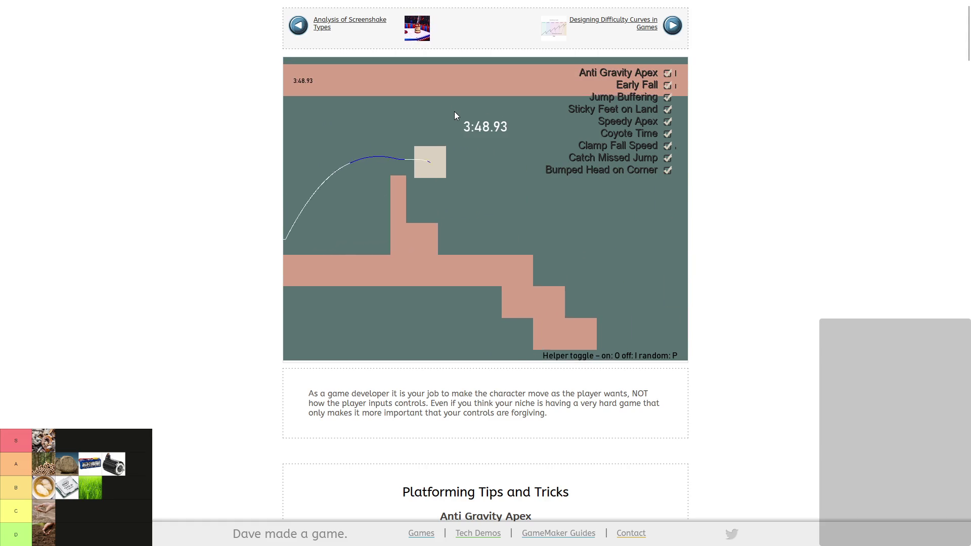
key(space)
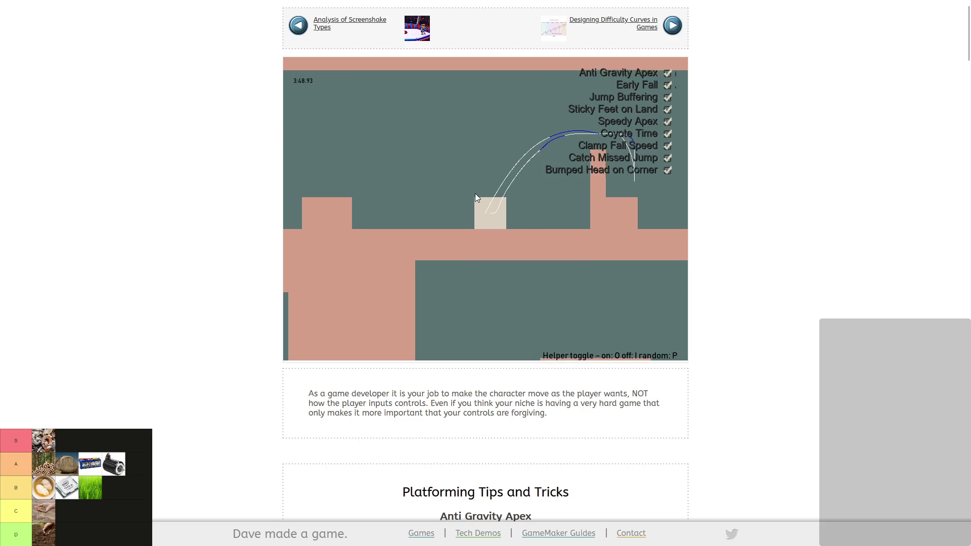
key(space)
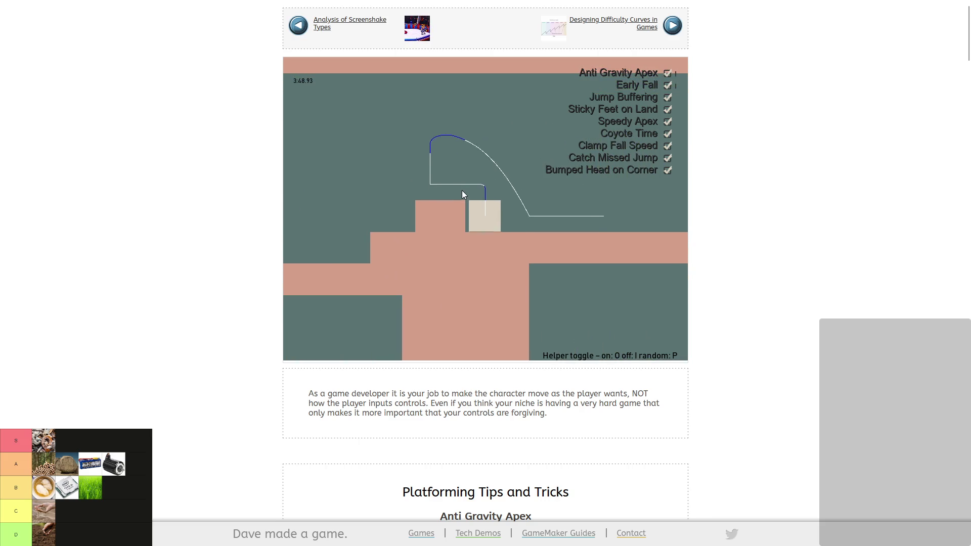
Toggle the jump helpers with I, keep jumping, then autoscroll toward the tips write-ups.
key(i)
key(space)
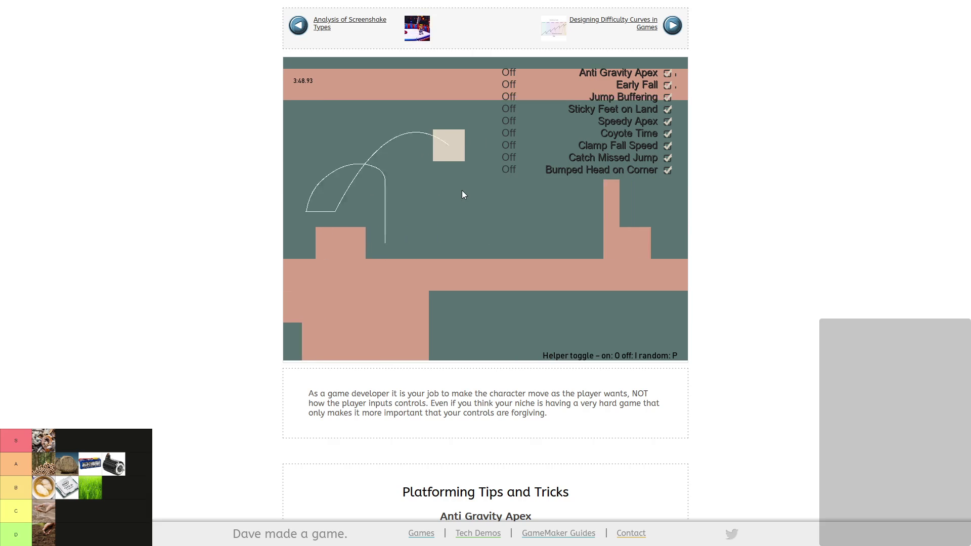
key(space)
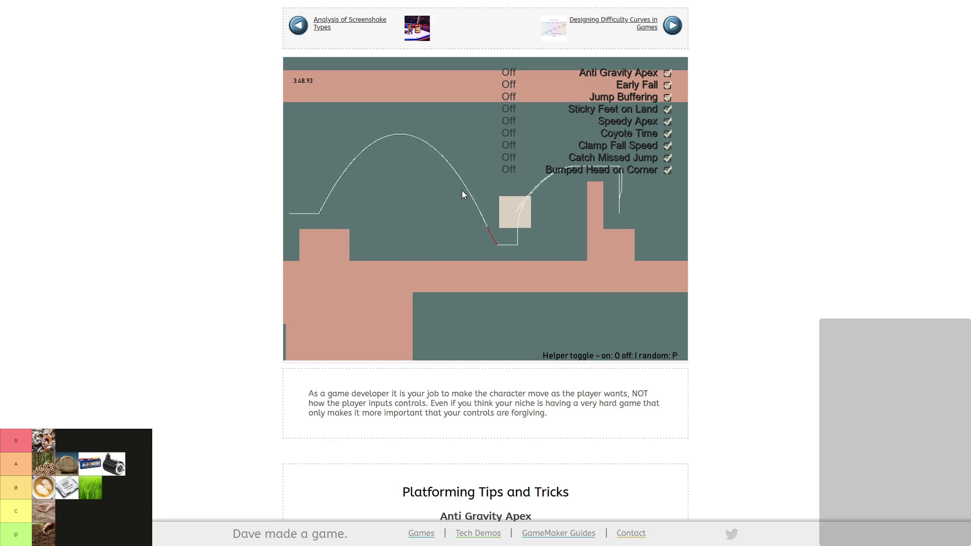
key(space)
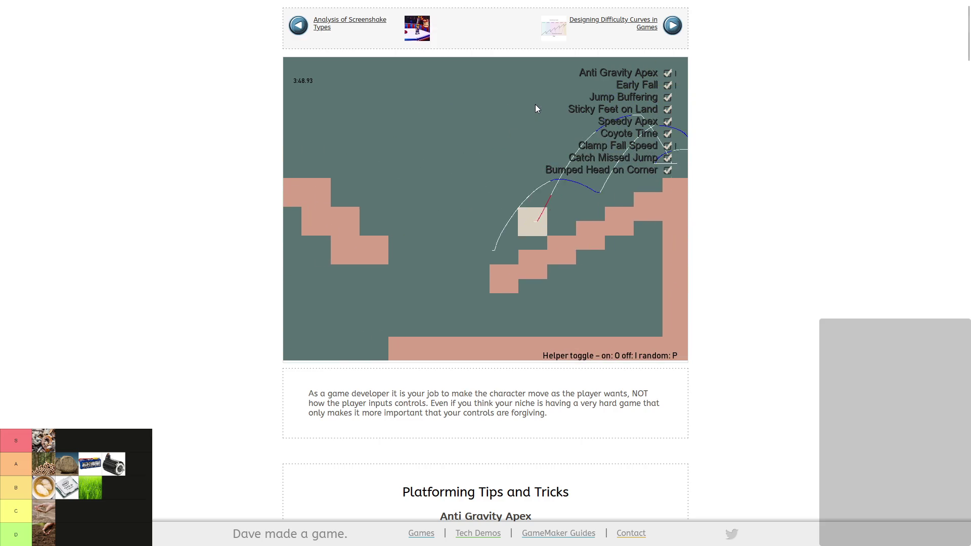
mouse_move(738, 27)
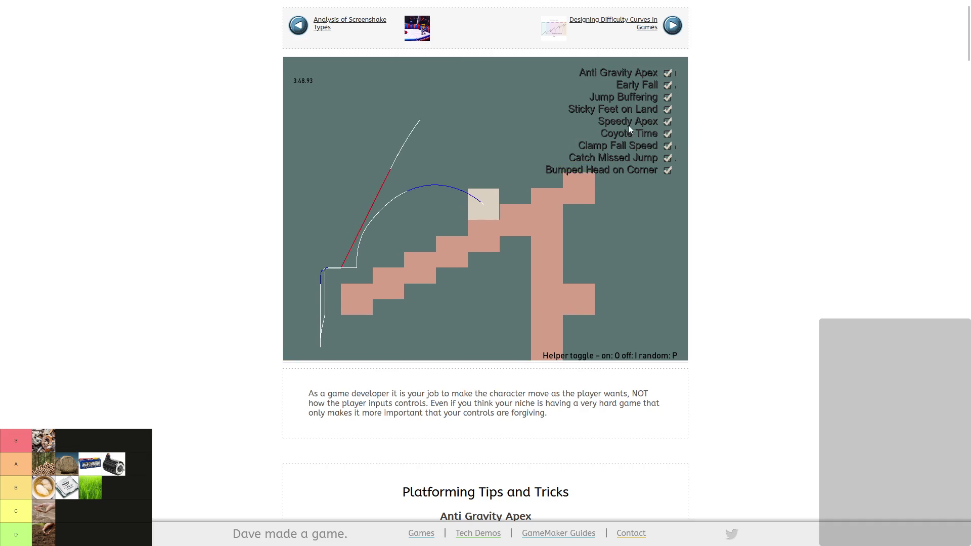
middle_click(750, 265)
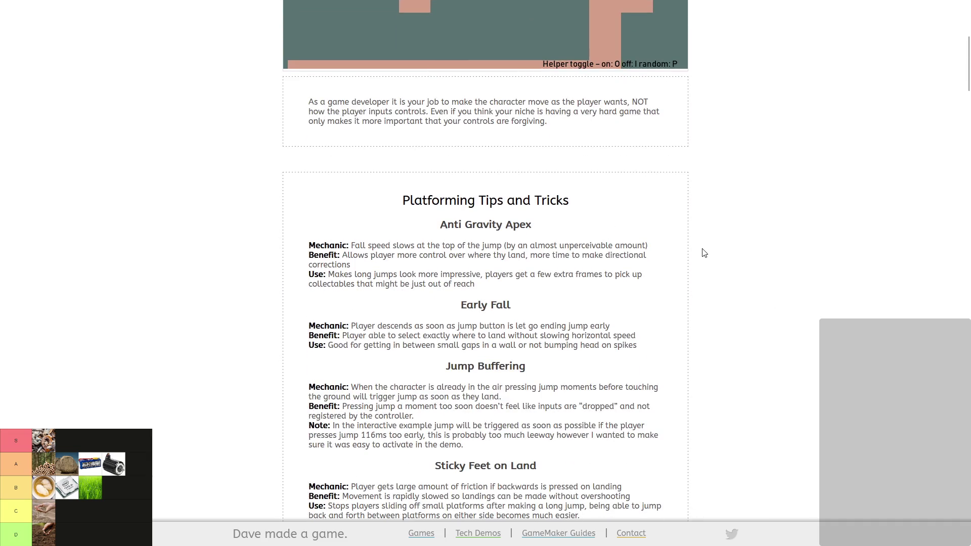
Autoscroll past Sticky Feet, Speed Apex and Coyote Time to Clamp Falling Speed, then minimize the browser.
middle_click(702, 249)
middle_click(641, 286)
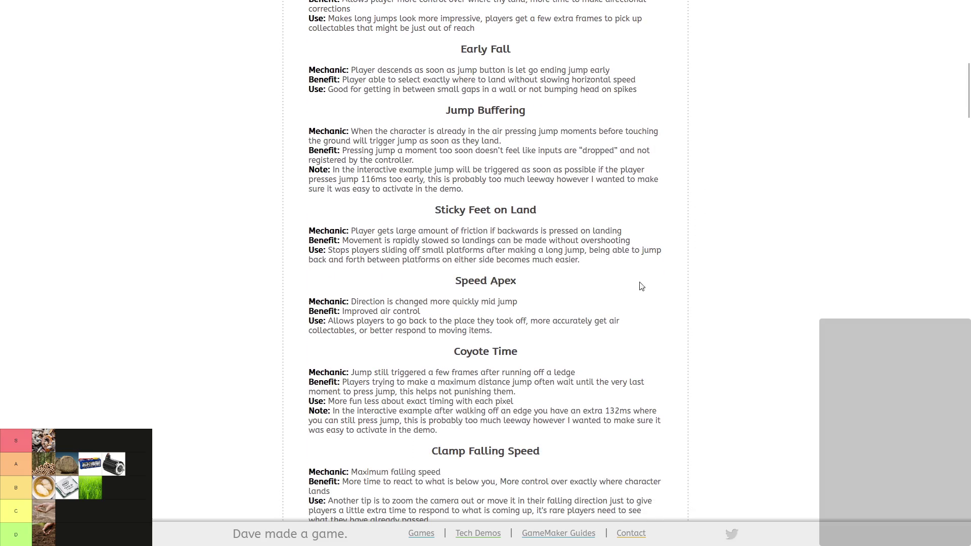
scroll(476, 300, down, 1)
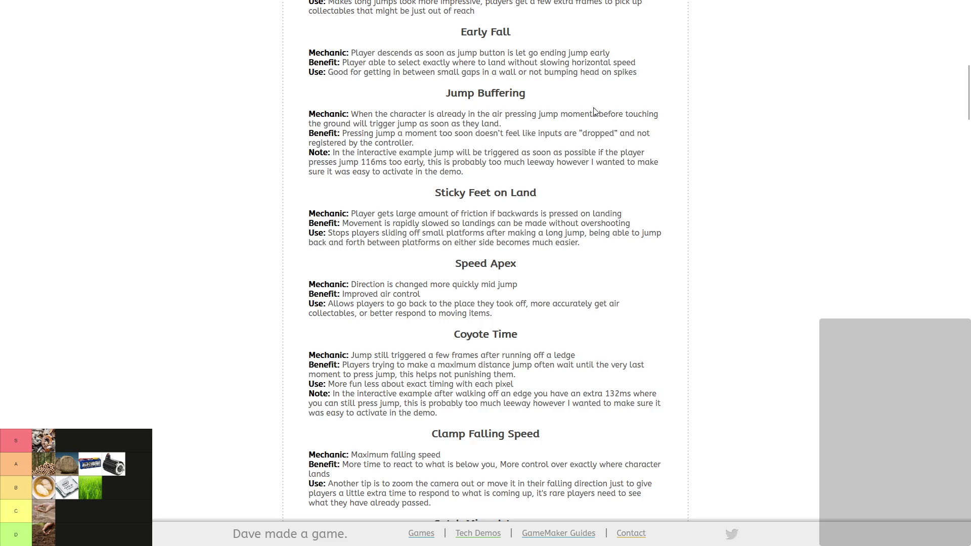
mouse_move(751, 4)
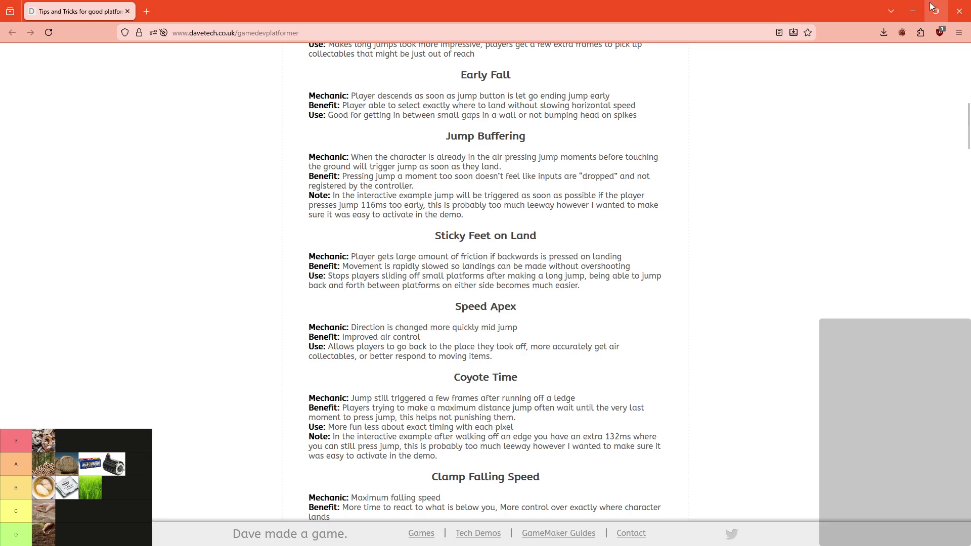
click(913, 11)
Run the hero right and left, then hop onto and off the small block.
key(Right)
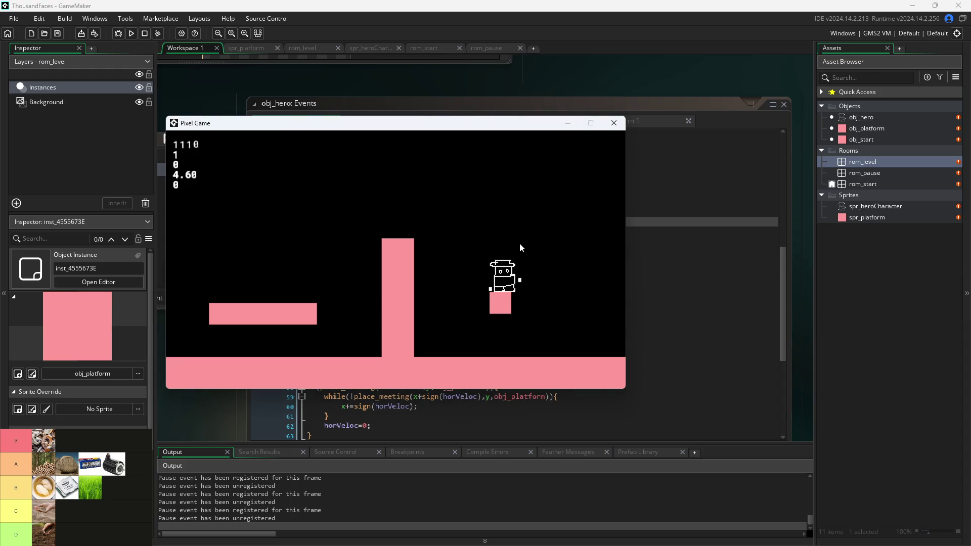
key(Left)
key(Right)
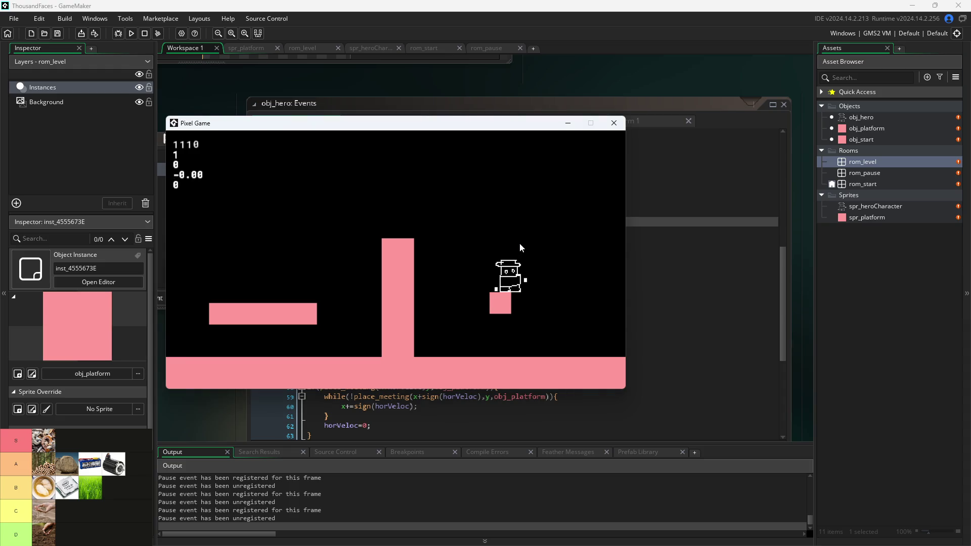
key(Up)
key(Left)
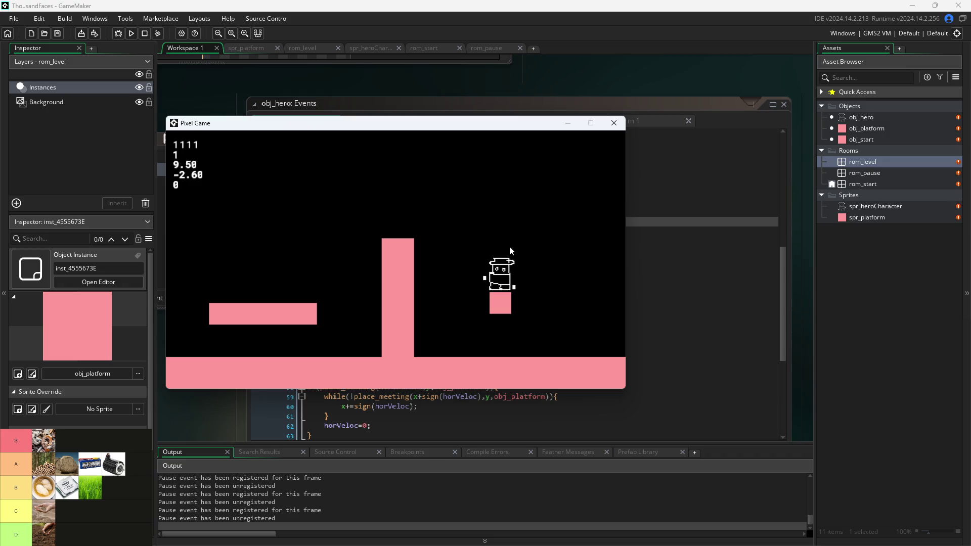
key(Up)
key(Right)
key(Left)
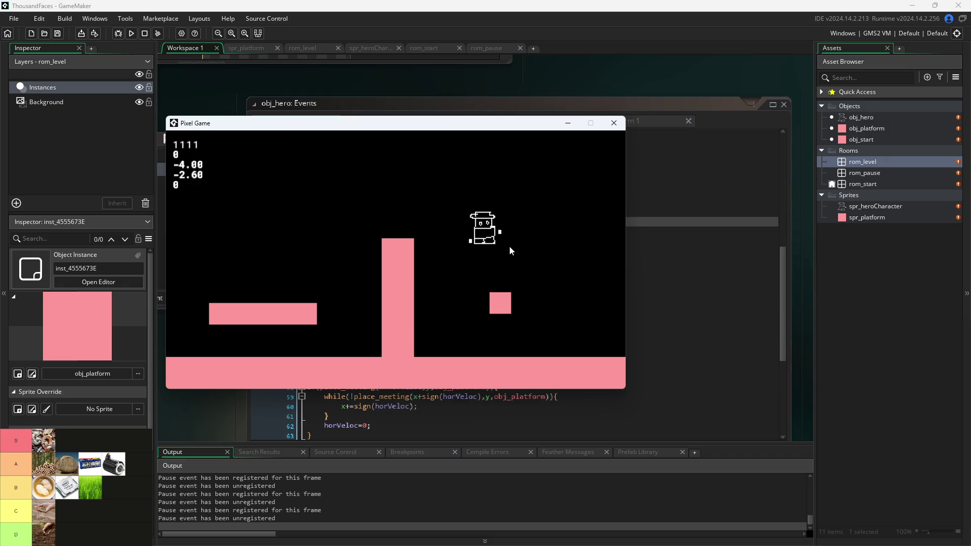
key(Up)
Jump the hero off the block to the right and back left onto it.
key(Right)
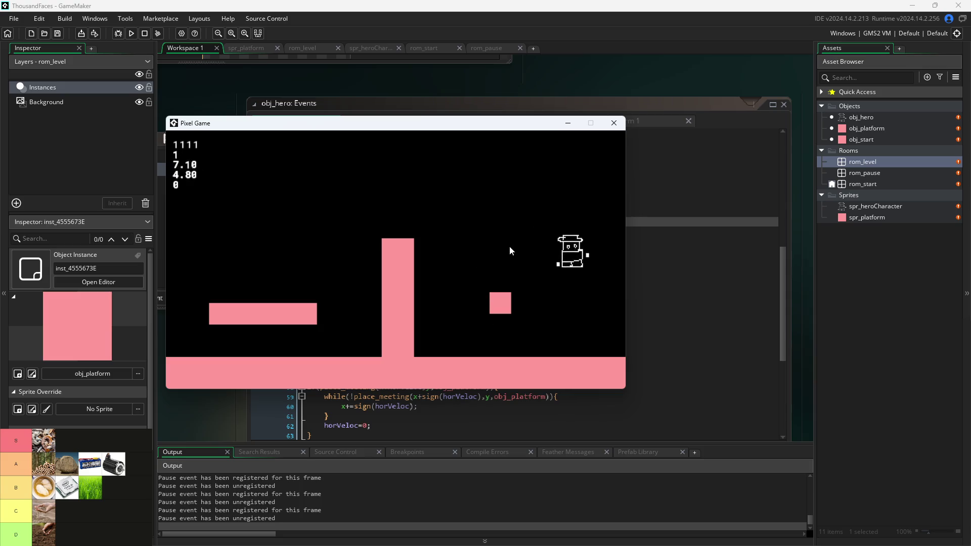
key(Up)
key(Left)
key(Up)
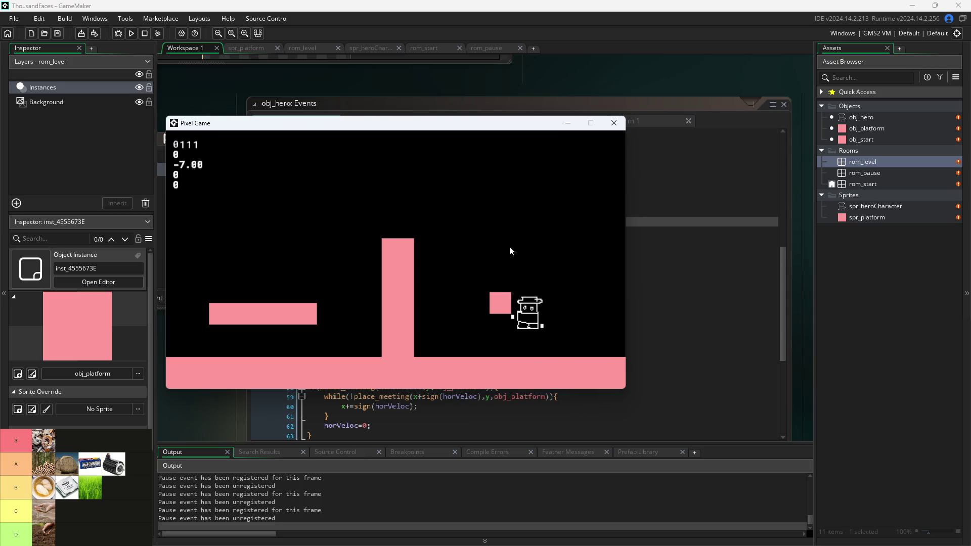
key(Left)
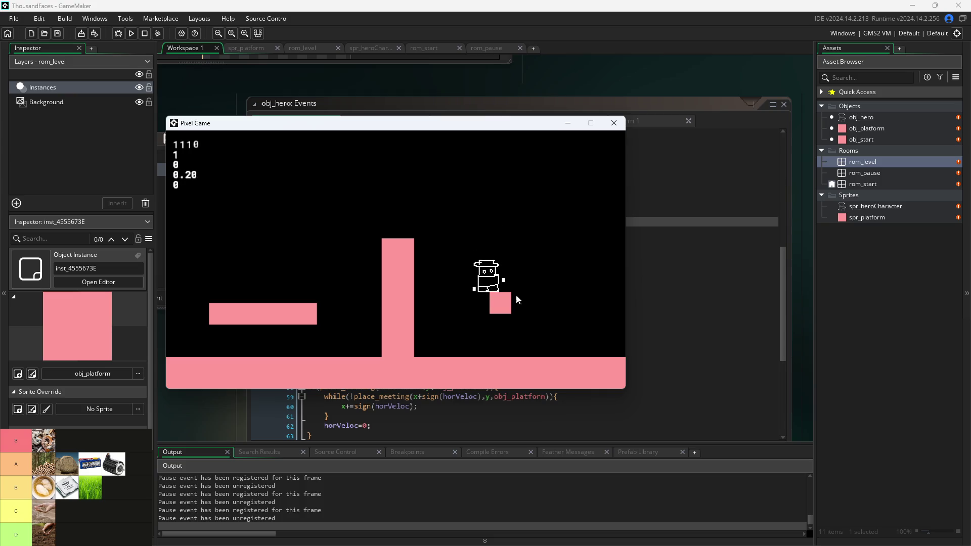
key(Up)
key(Right)
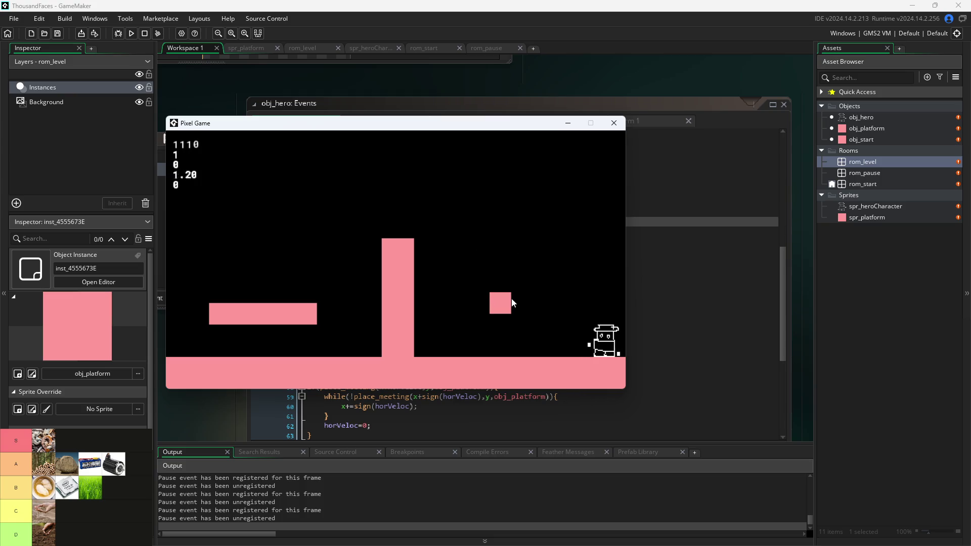
key(Up)
key(Left)
Hop between the block and floor once more, then close the Pixel Game window.
key(Up)
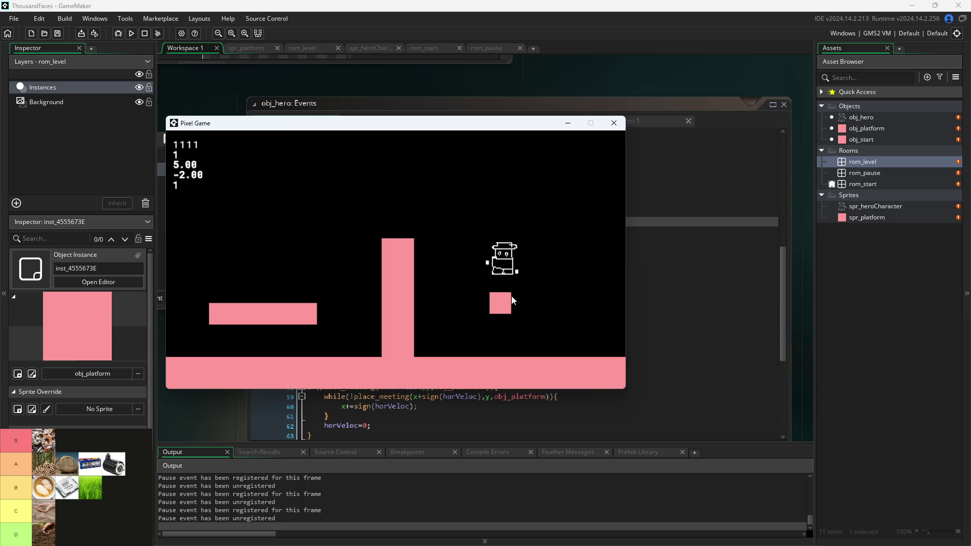
key(Up)
key(Right)
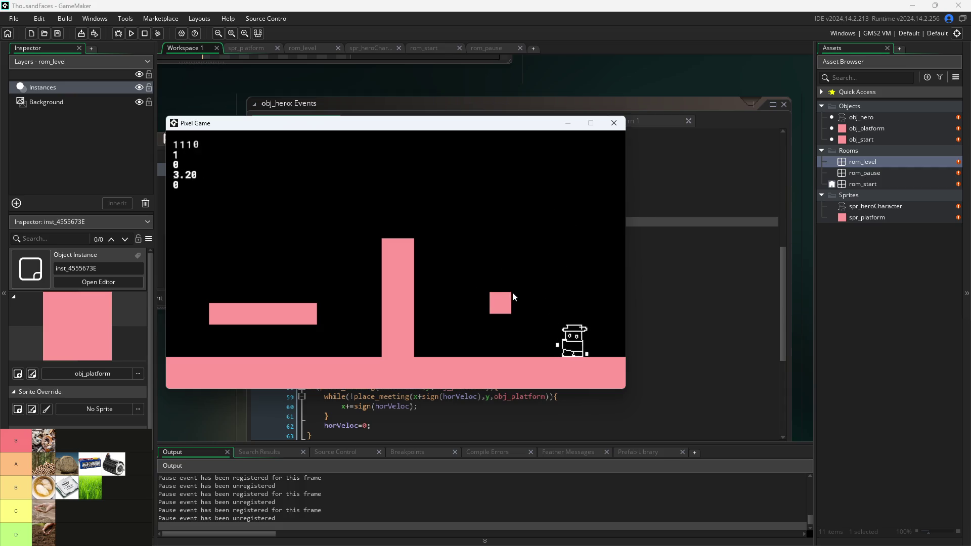
key(Up)
key(Left)
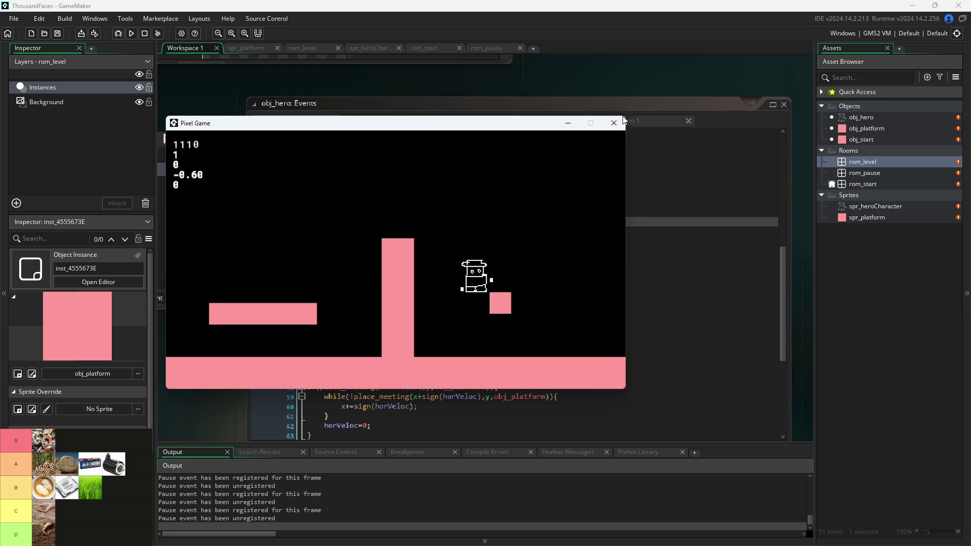
click(621, 122)
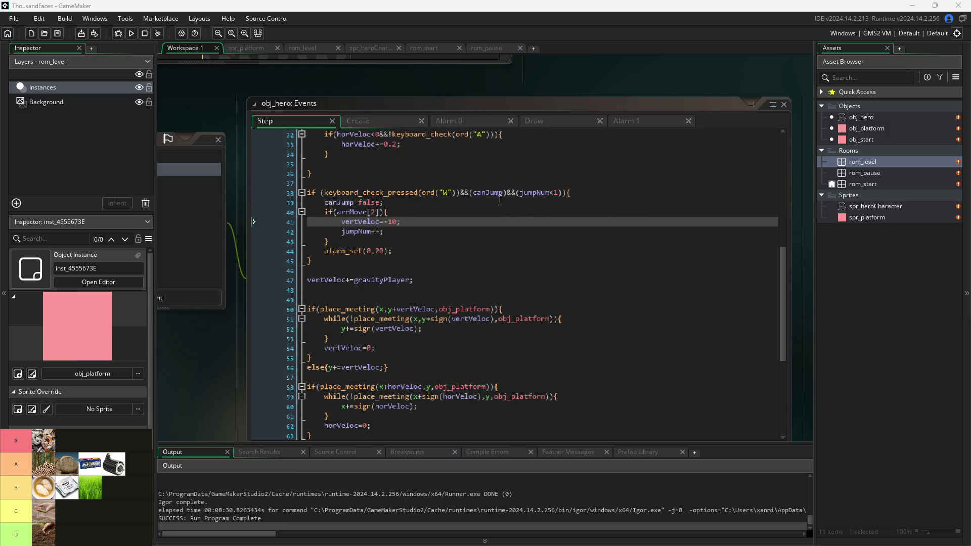
Delete the 'if(!arrMove[3]){' line 28 and its closing brace in obj_hero's Step event, then rerun.
scroll(499, 199, up, 5)
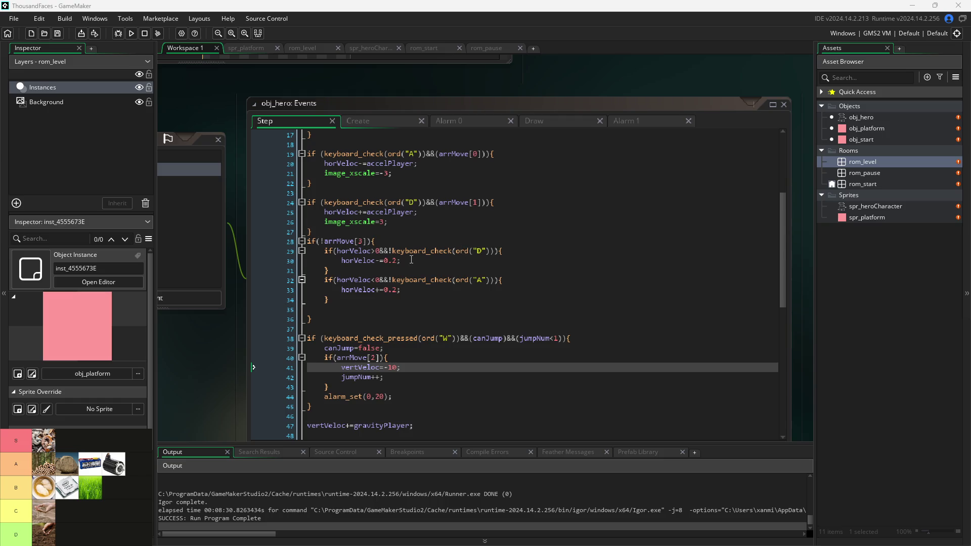
scroll(411, 260, down, 1)
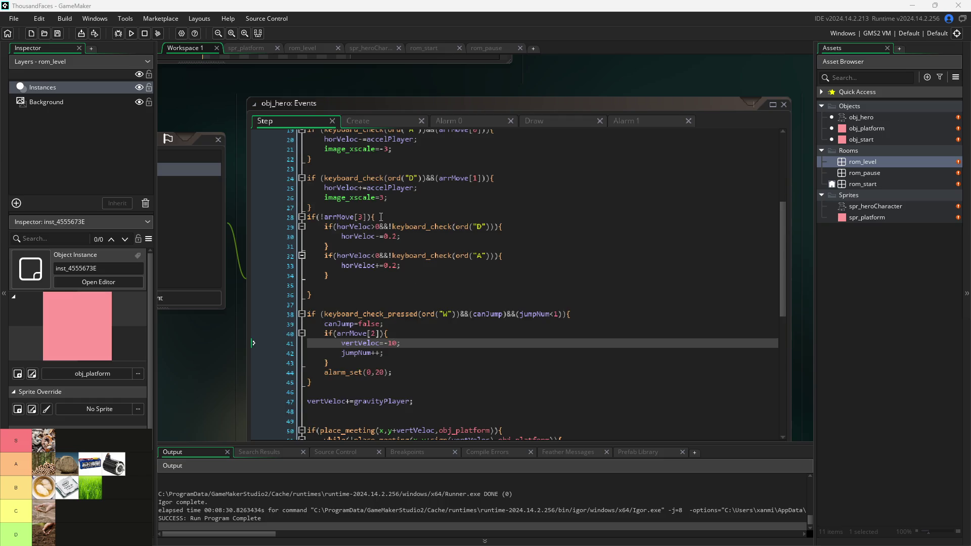
click(386, 216)
click(271, 216)
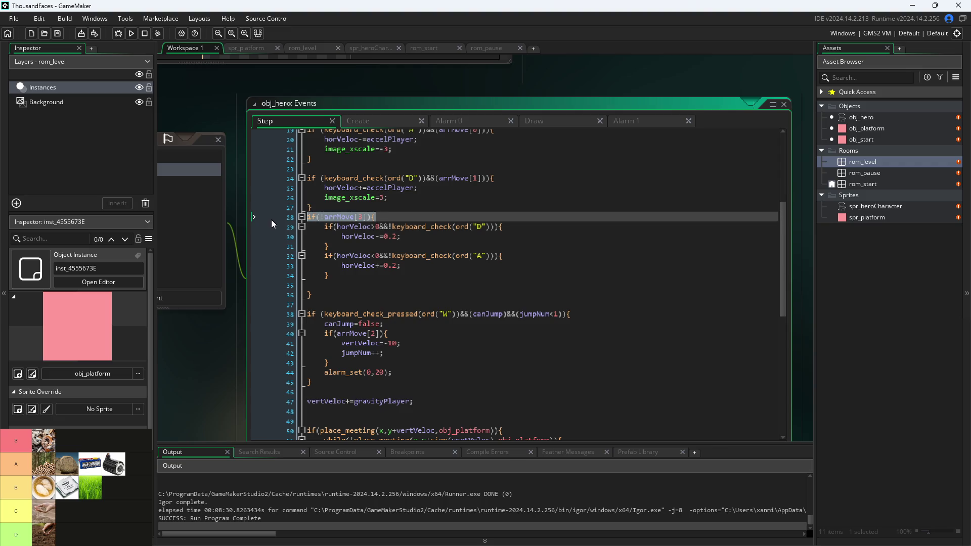
key(BackSpace)
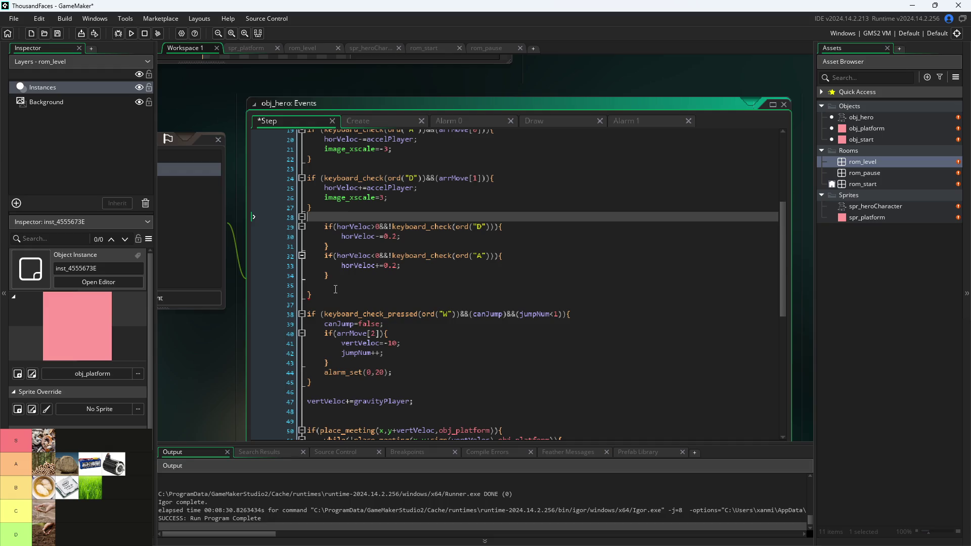
click(336, 292)
key(BackSpace)
key(BackSpace)
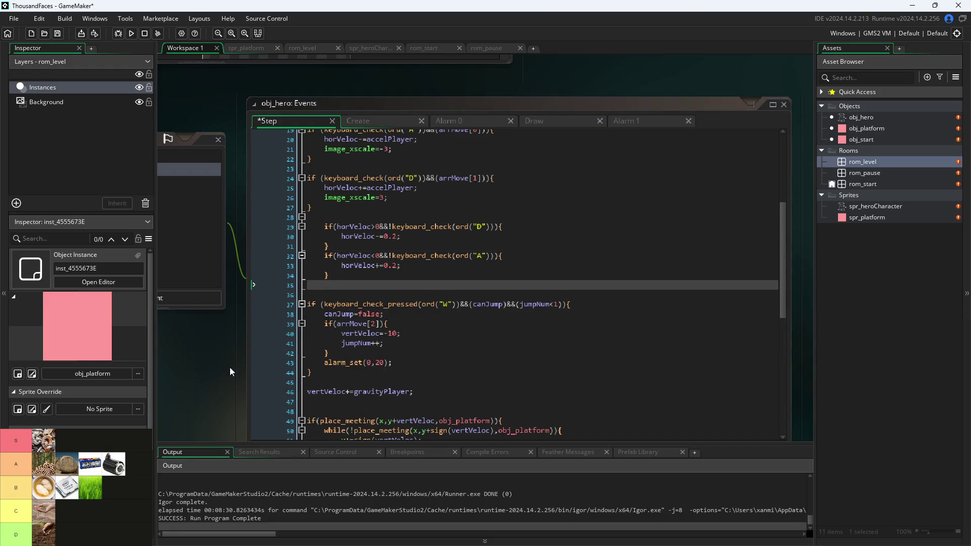
click(130, 32)
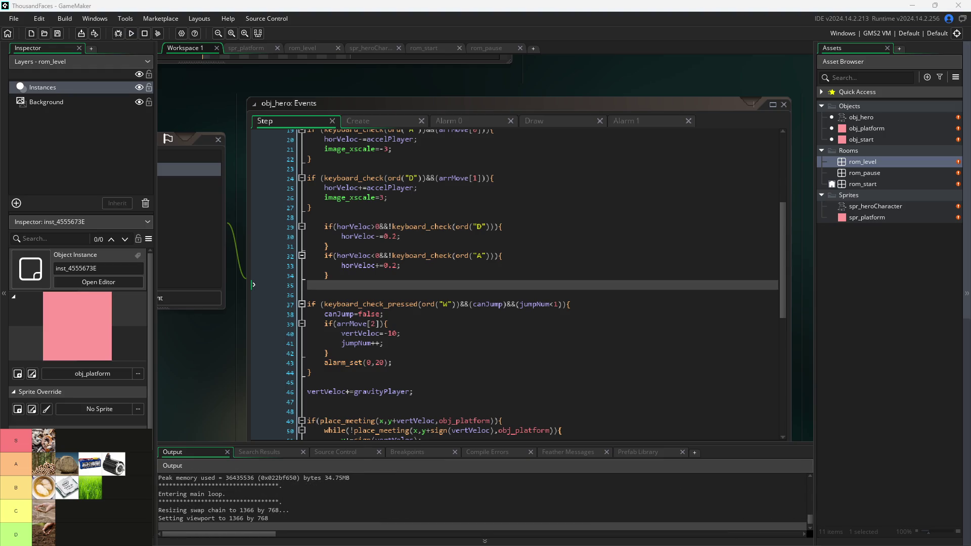
Nudge the hero left and right and jump up and right from the pillar.
key(a)
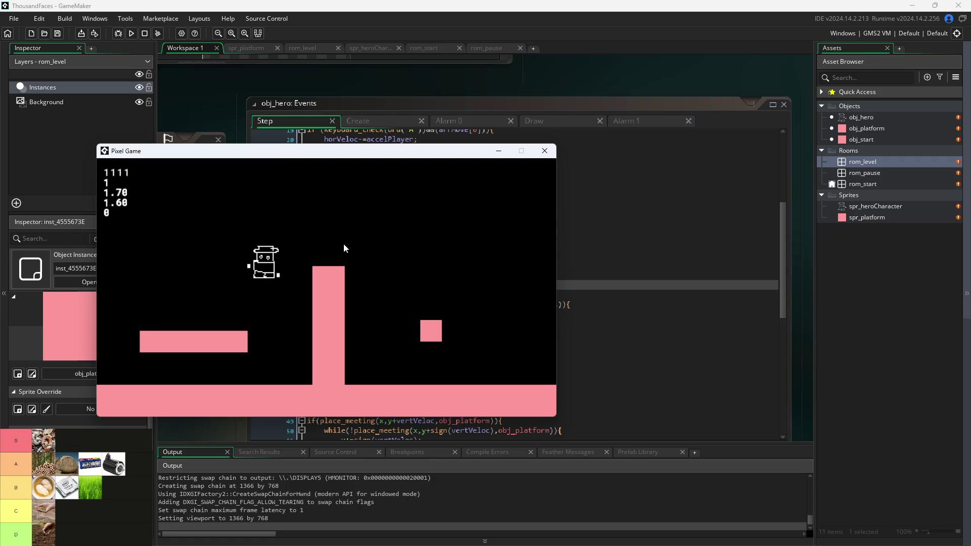
key(d)
key(space)
key(space)
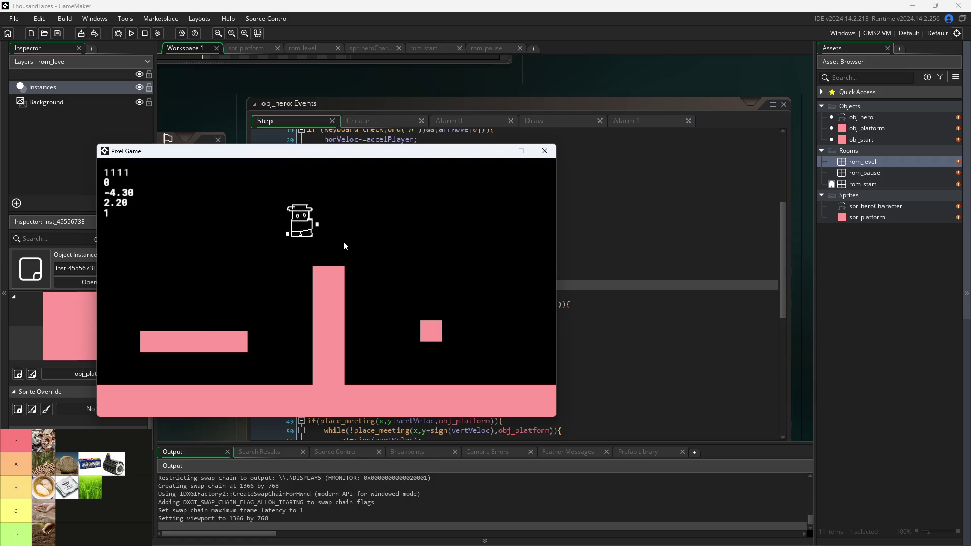
key(space)
key(a)
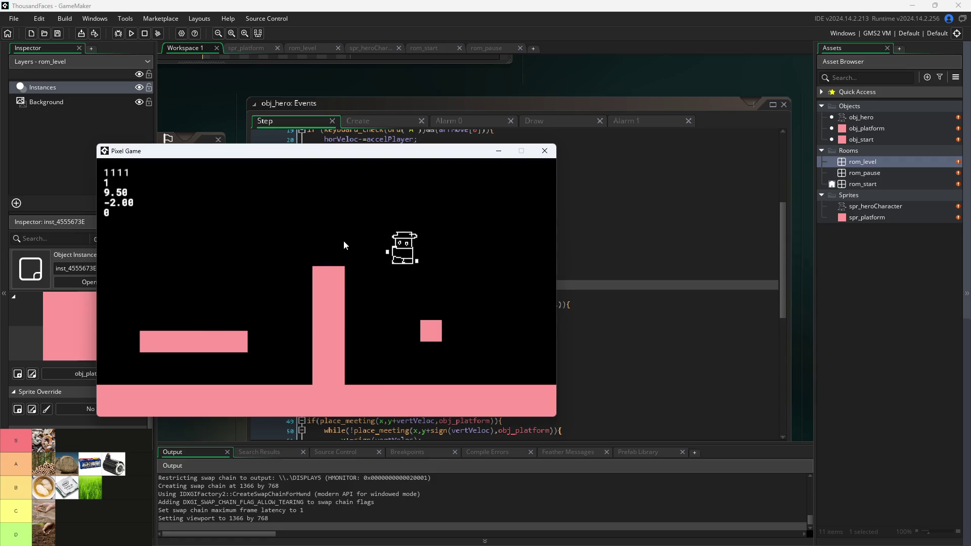
key(d)
key(space)
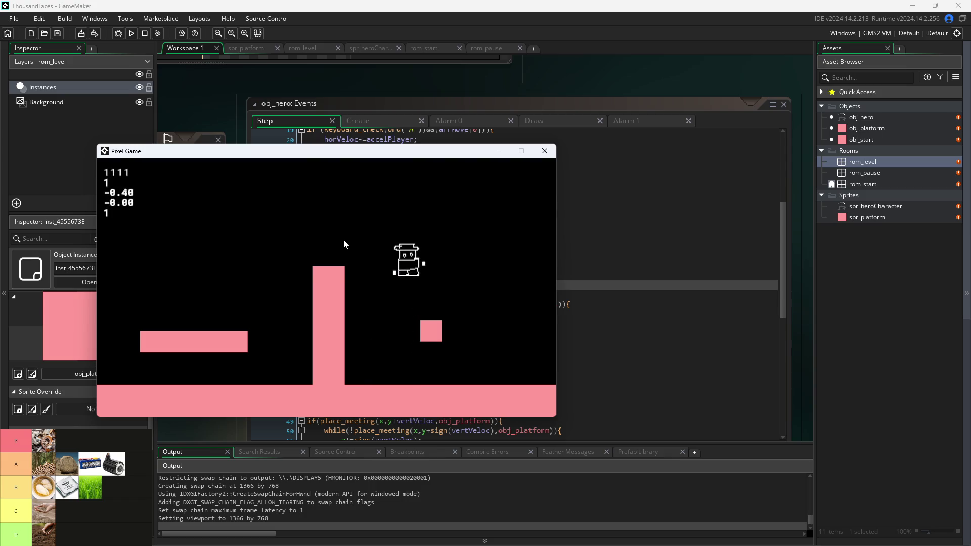
key(space)
Land the hero on the small platform, jump right, then jump back up-left onto it.
key(a)
key(d)
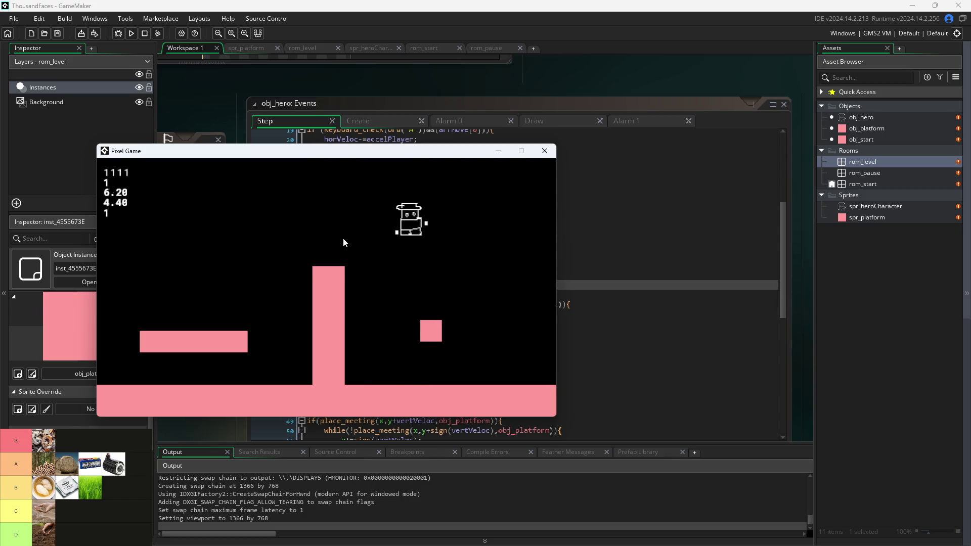
key(a)
key(space)
key(d)
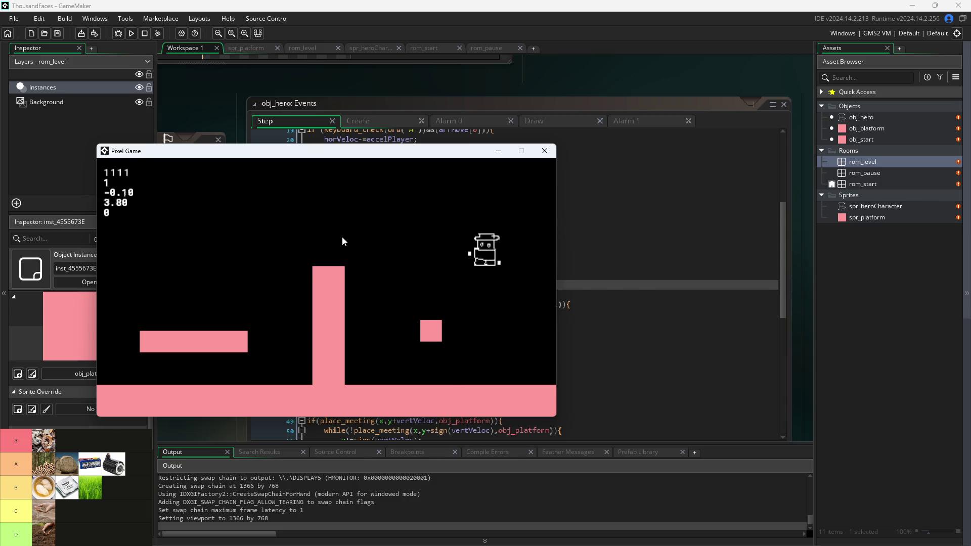
key(a)
key(space)
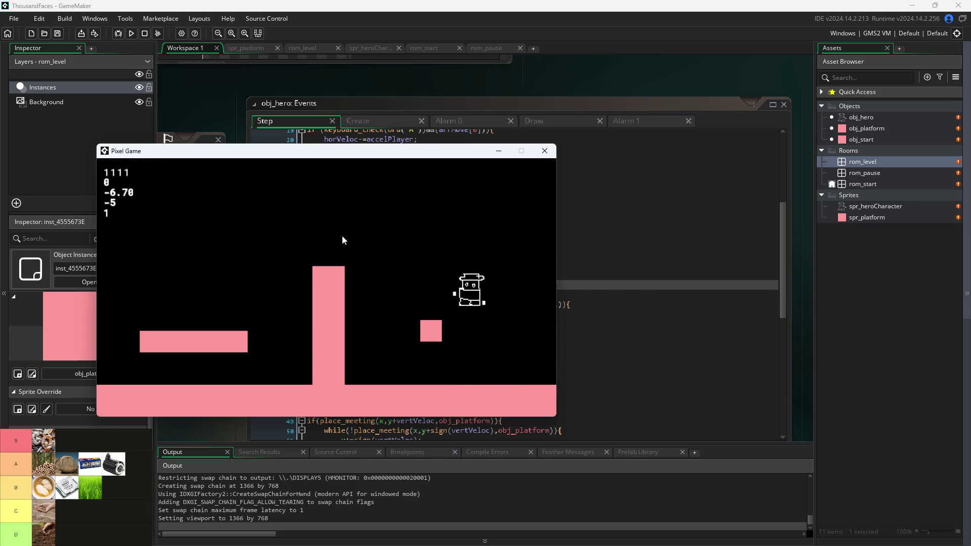
key(d)
key(space)
Move the hero left with up-left jumps, then move right and jump.
key(d)
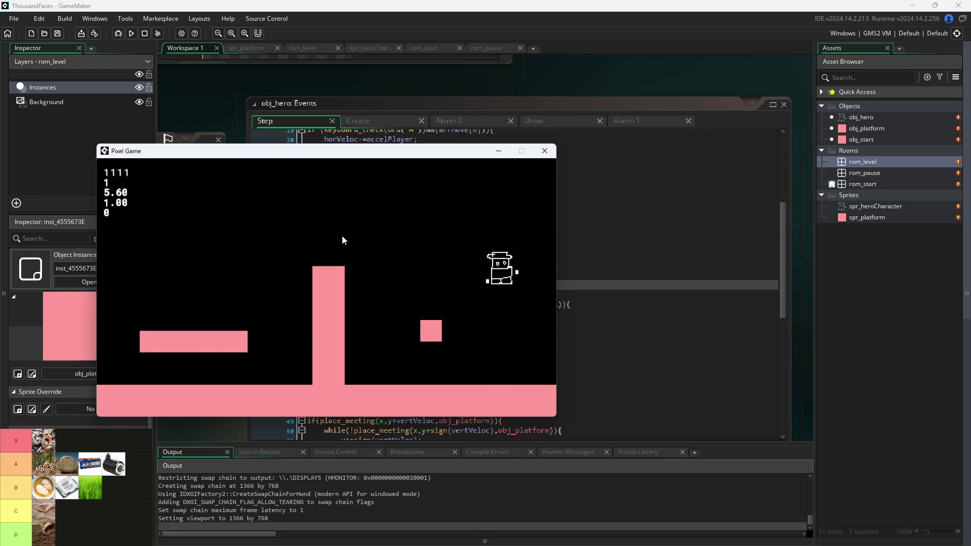
key(a)
key(space)
key(space)
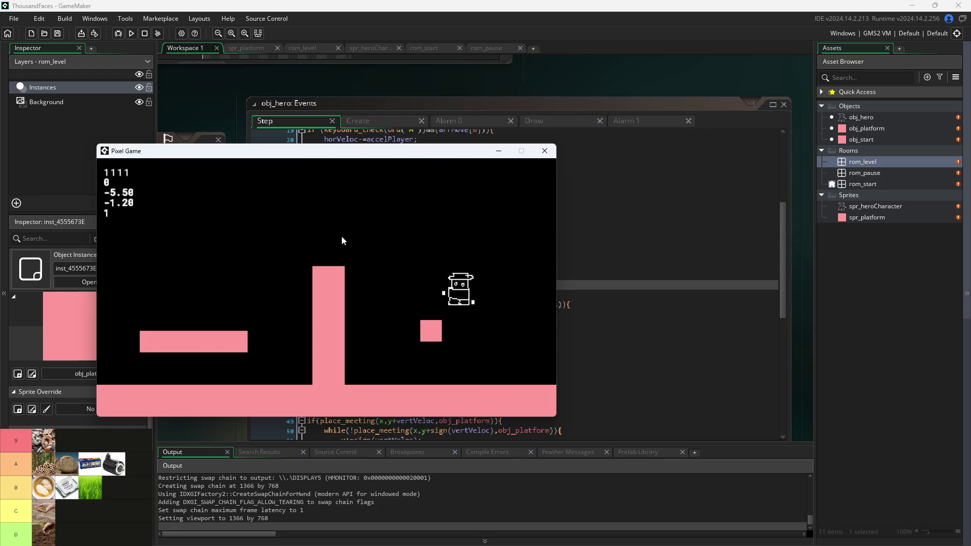
key(a)
key(space)
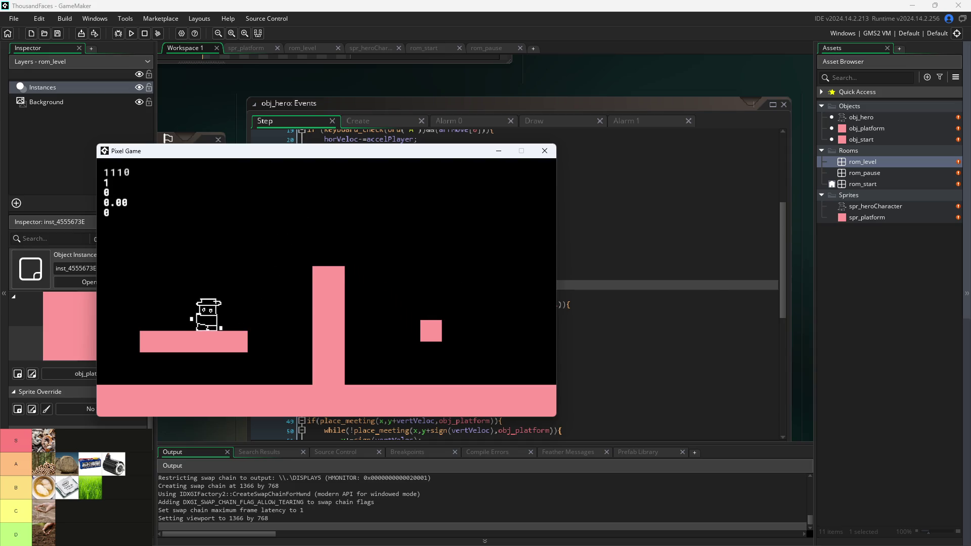
key(d)
key(space)
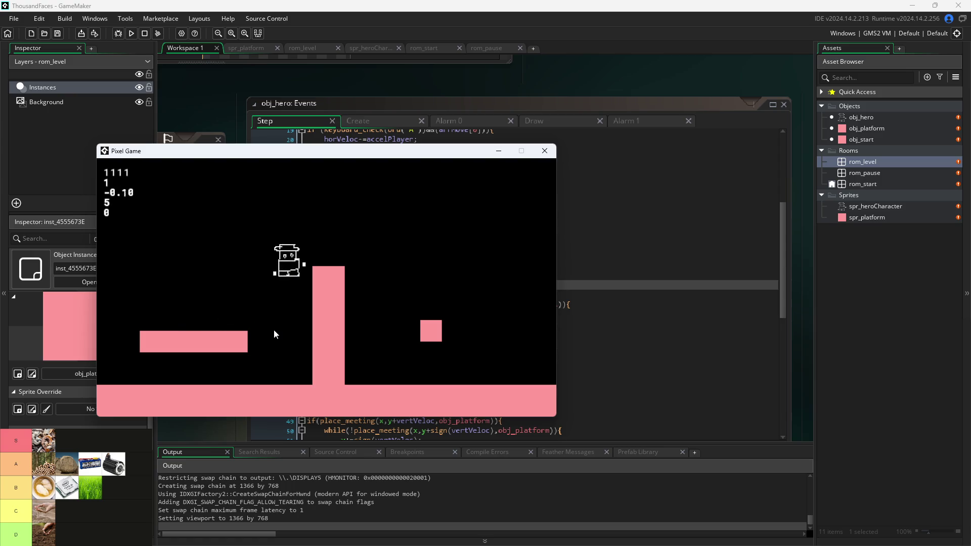
Jump between the pillar and small platform, over the pillar, and back up-left.
key(d)
key(space)
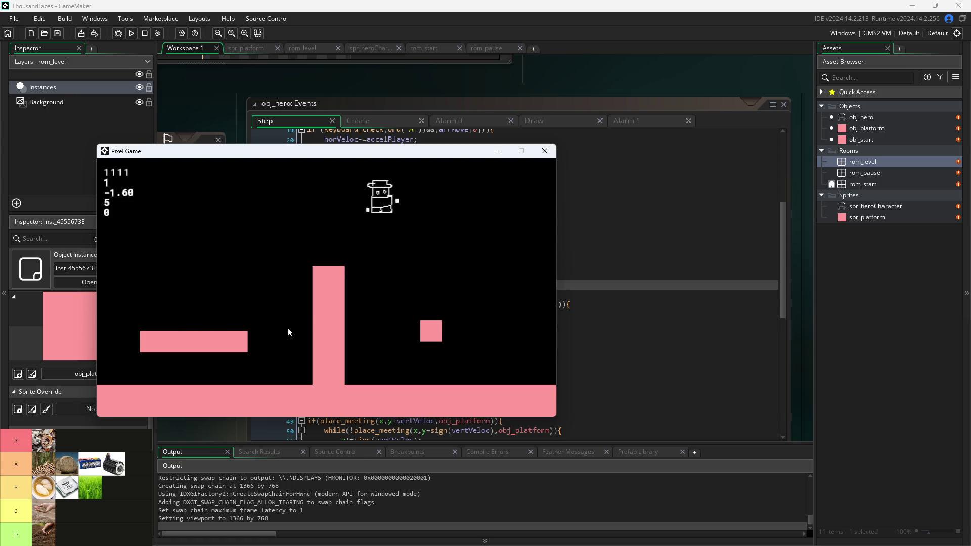
key(a)
key(space)
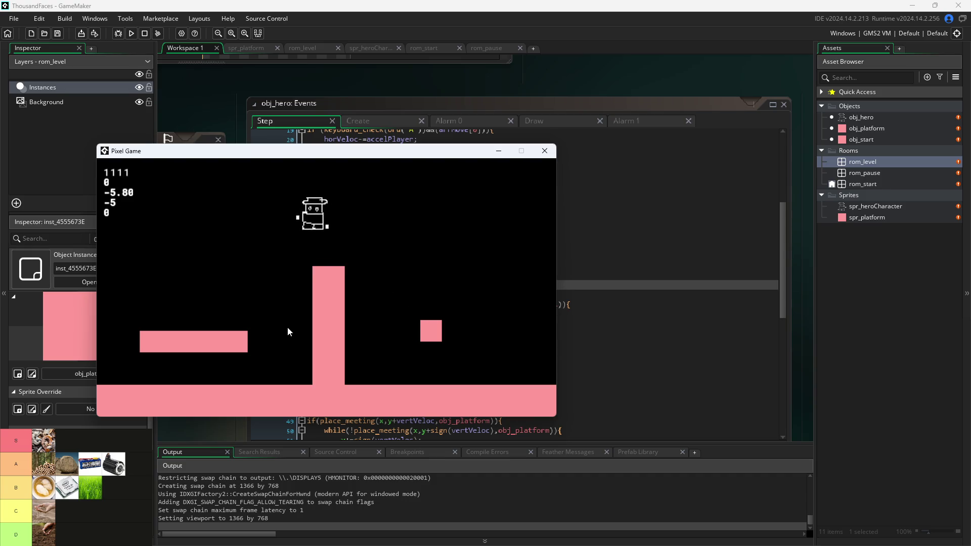
key(d)
key(space)
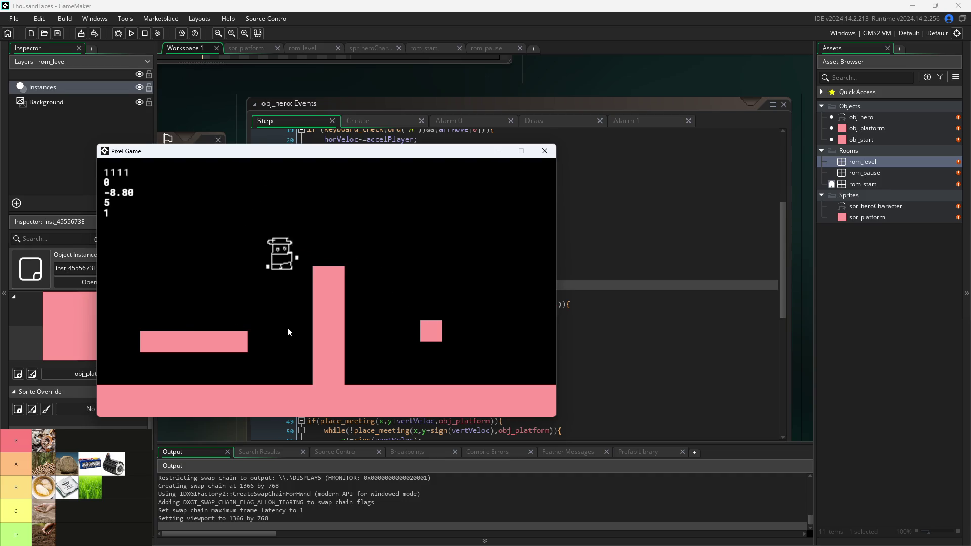
key(a)
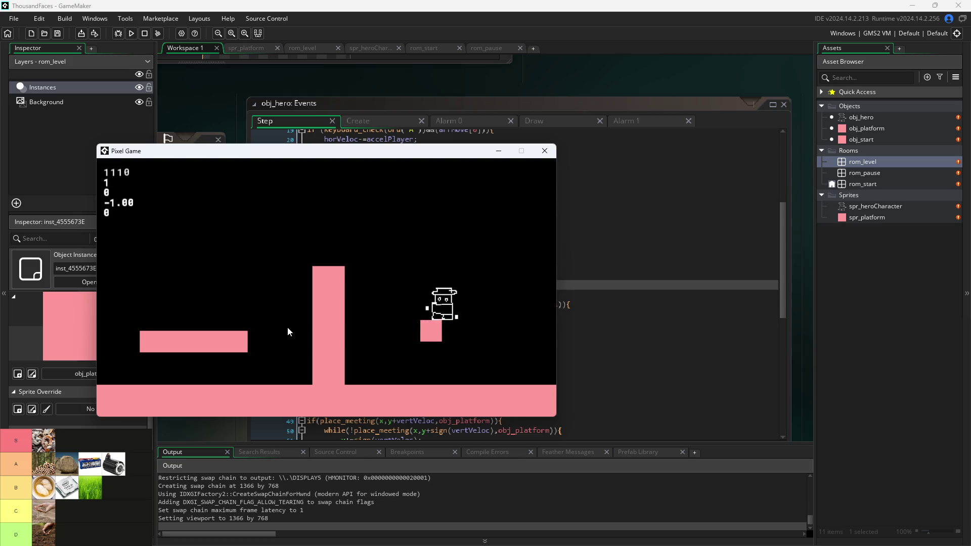
key(space)
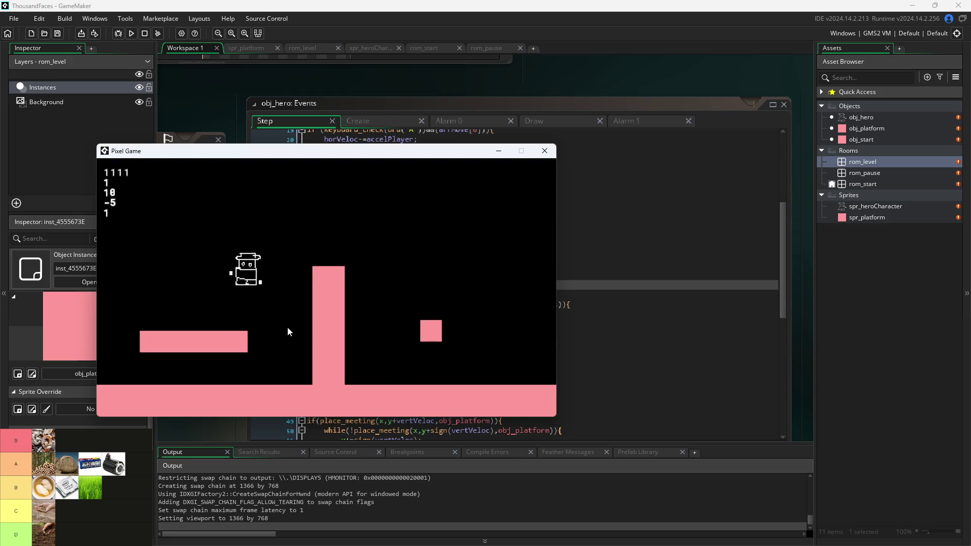
Walk along the left platform, turning until the hero slides to a stop, then close the game.
key(d)
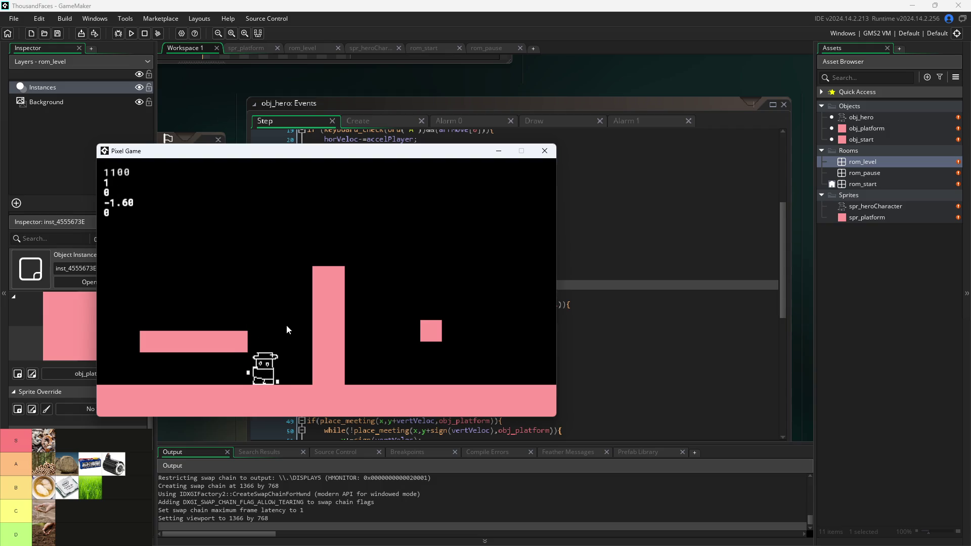
key(a)
key(d)
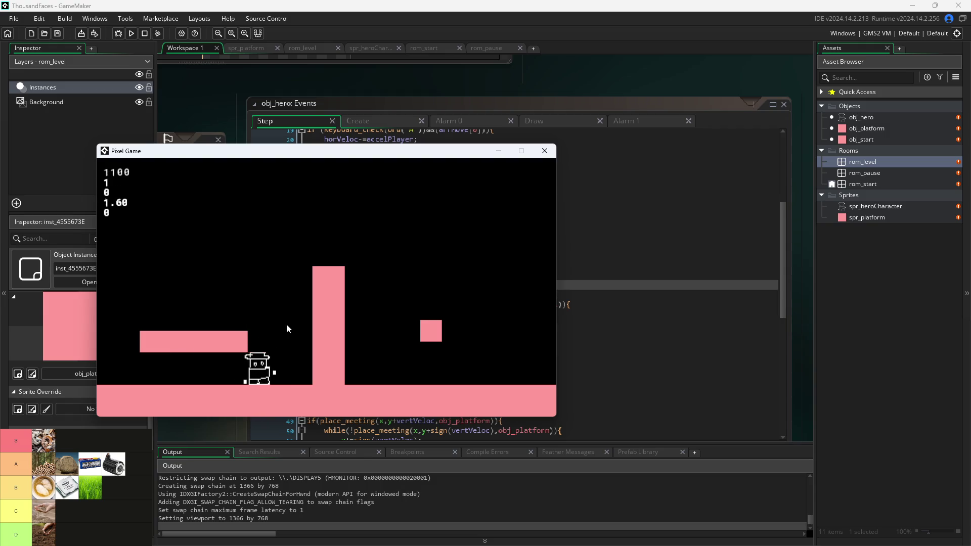
key(space)
key(a)
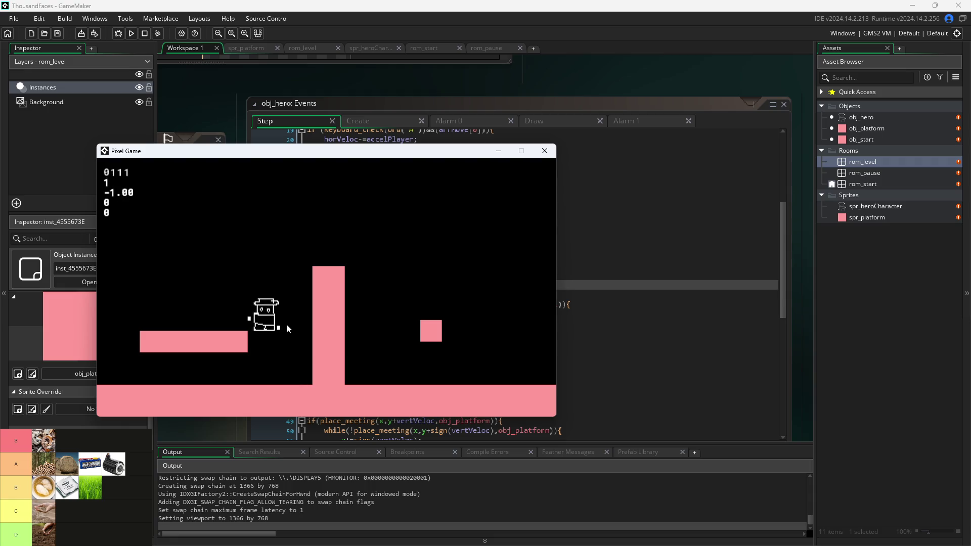
key(d)
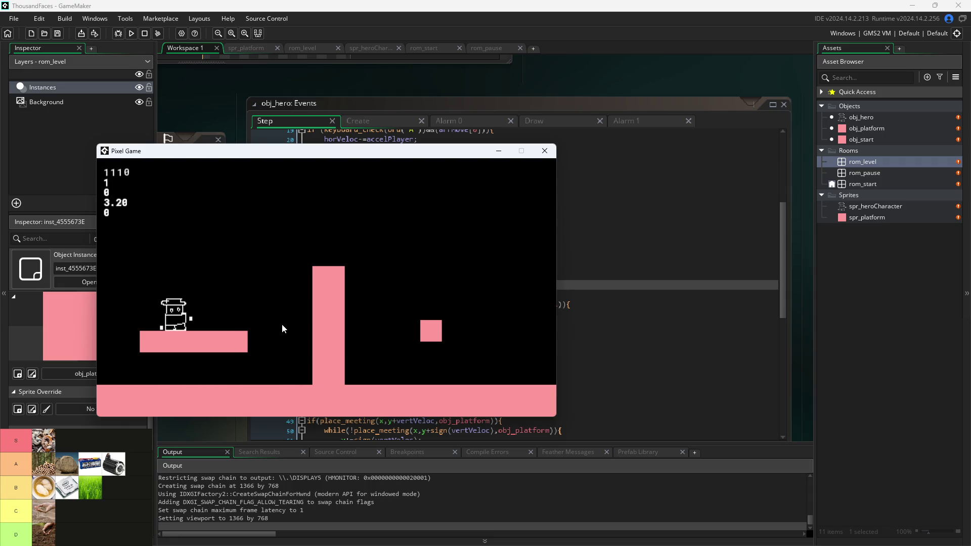
key(a)
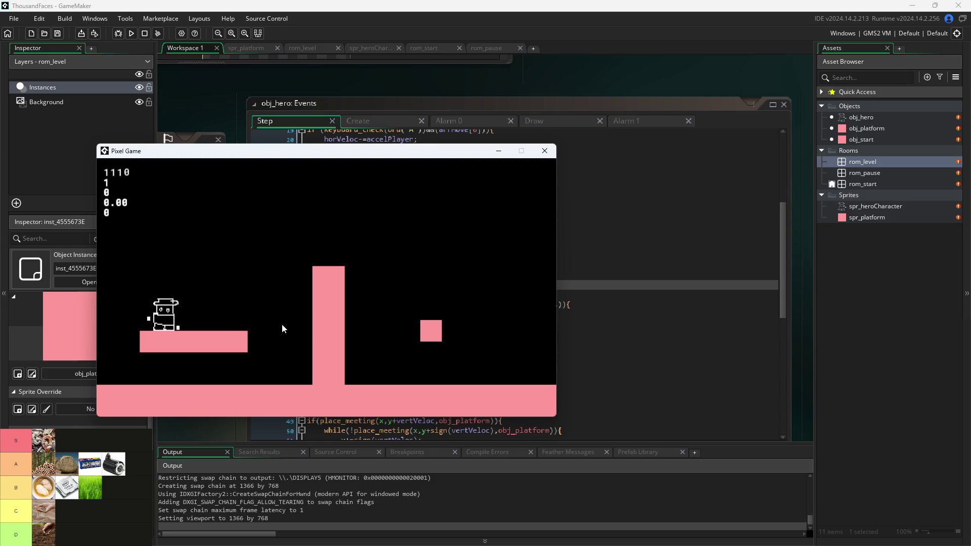
key(d)
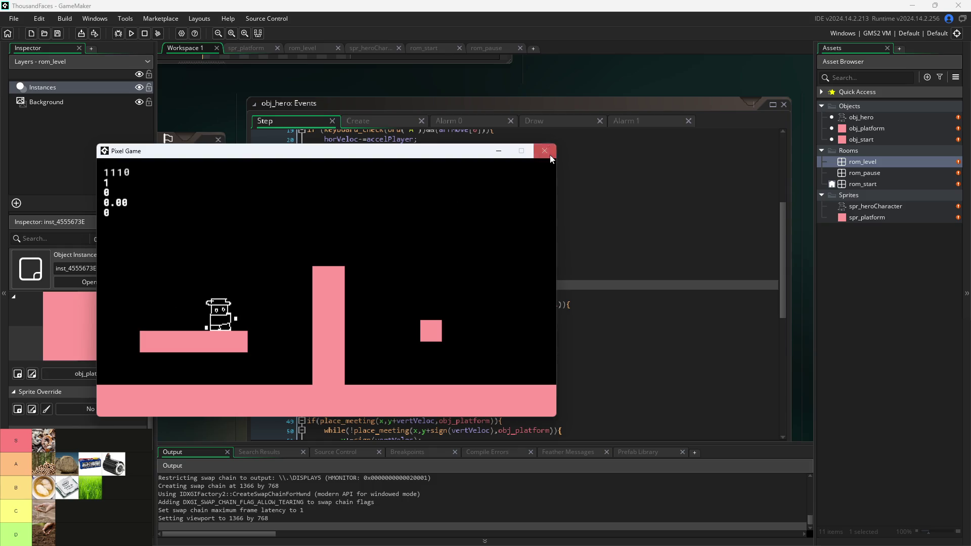
click(544, 151)
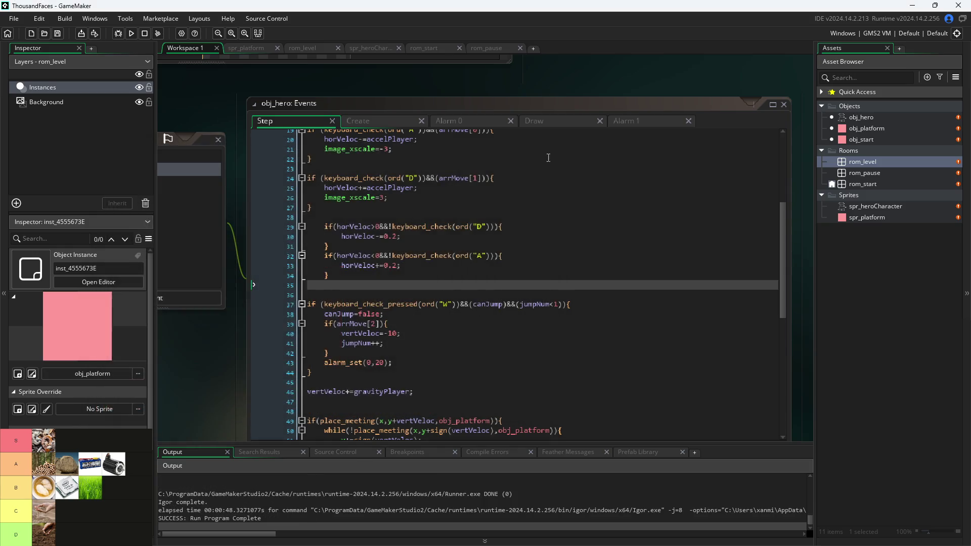
Change the friction on lines 30 and 33 from 0.2 to 0.3, save, and run the game.
click(399, 242)
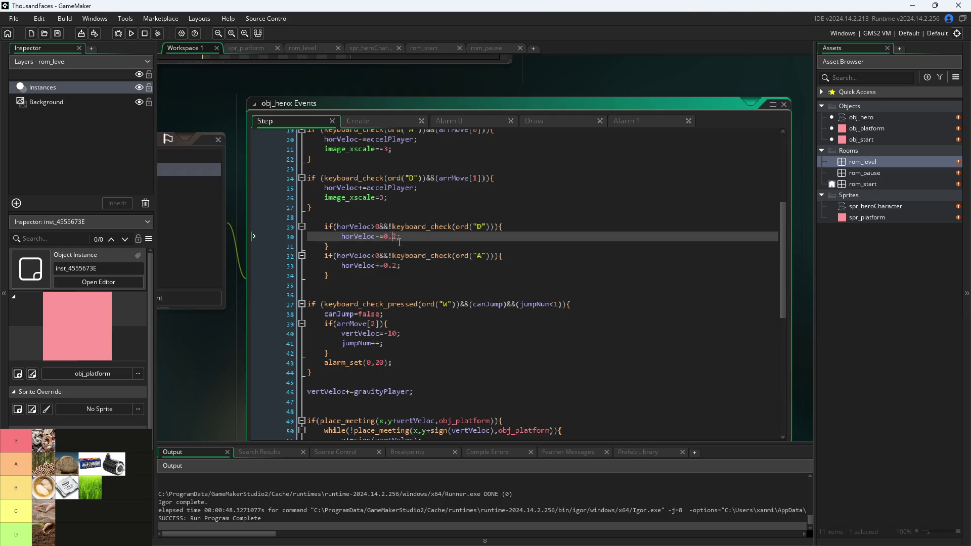
key(BackSpace)
text(3)
key(Down)
key(Down)
key(Down)
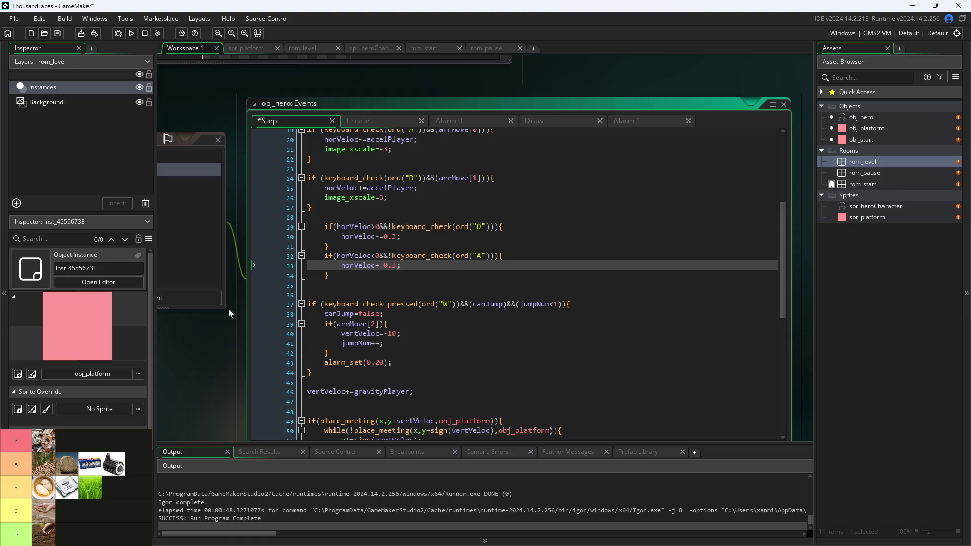
click(212, 167)
click(120, 34)
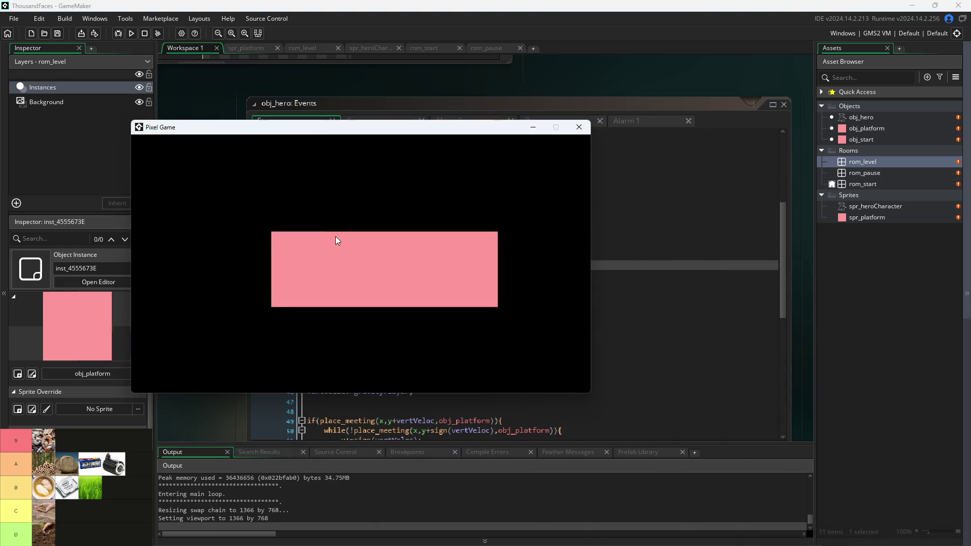
Move the hero right, left and right again to feel the 0.3 friction, then close the game.
key(Right)
key(Left)
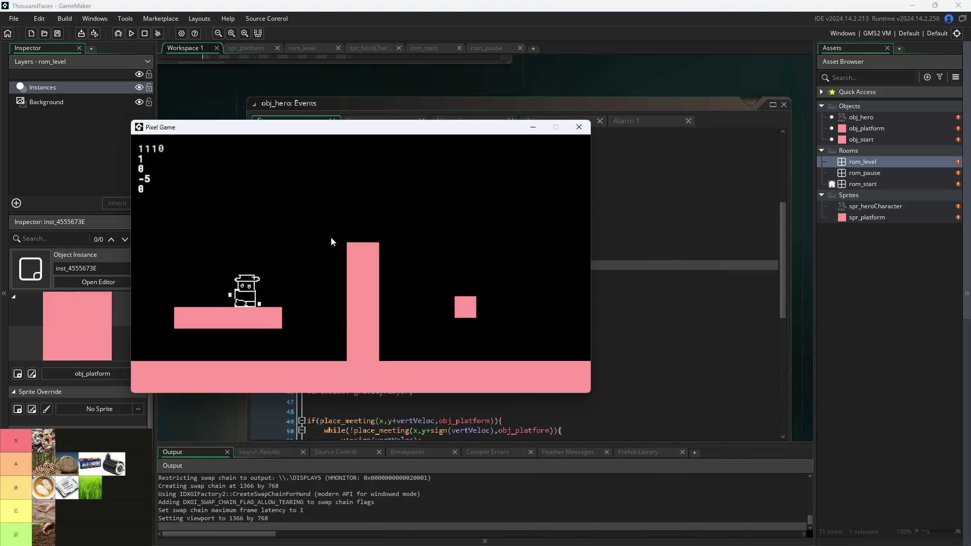
key(Right)
key(Right)
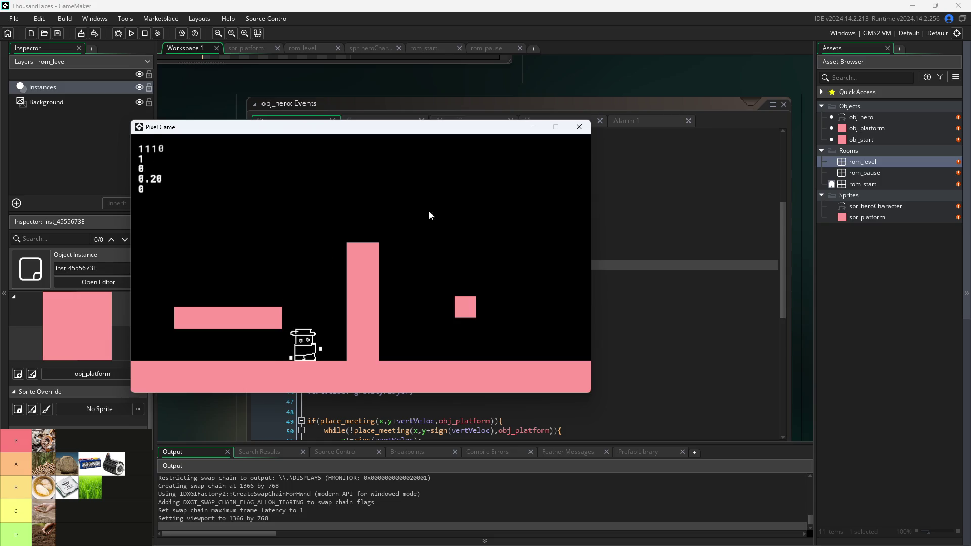
click(581, 127)
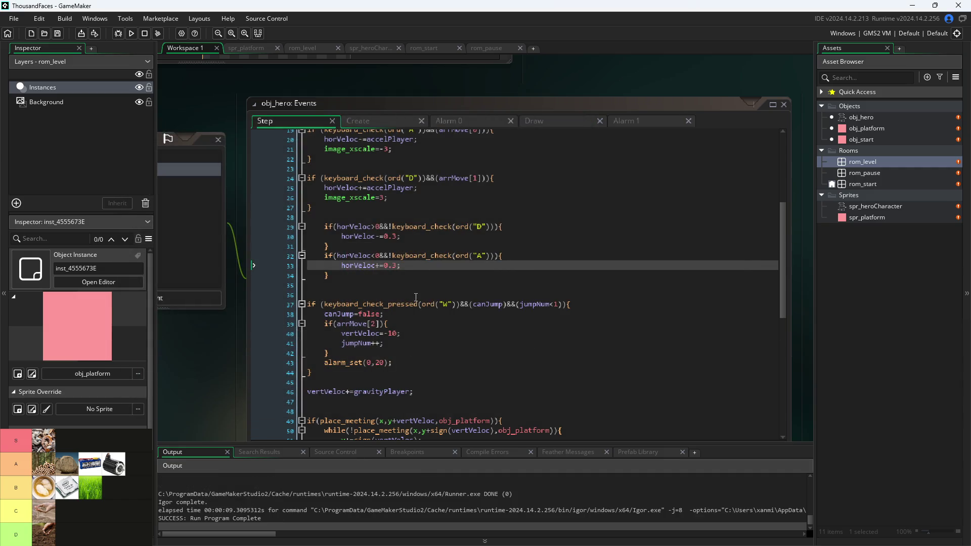
scroll(414, 309, down, 3)
scroll(403, 297, down, 8)
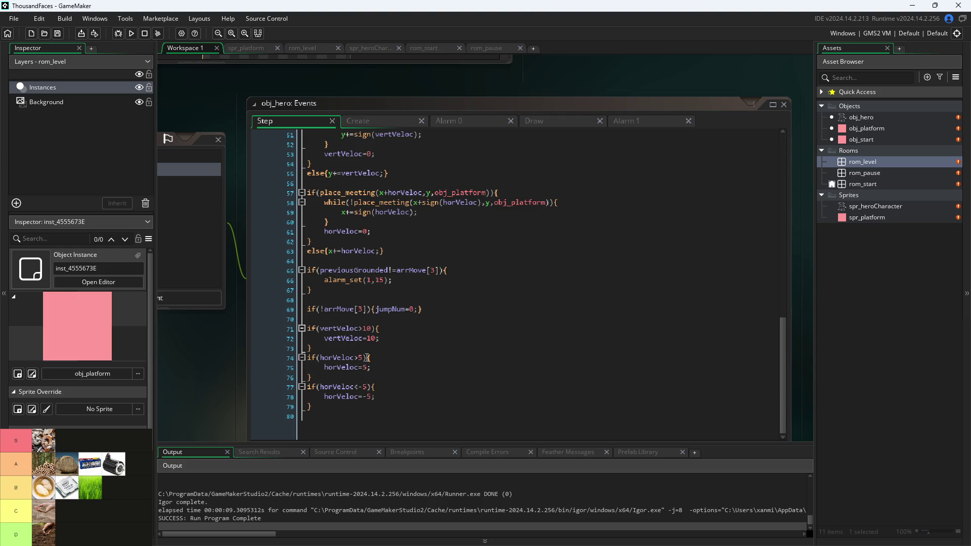
scroll(373, 357, up, 5)
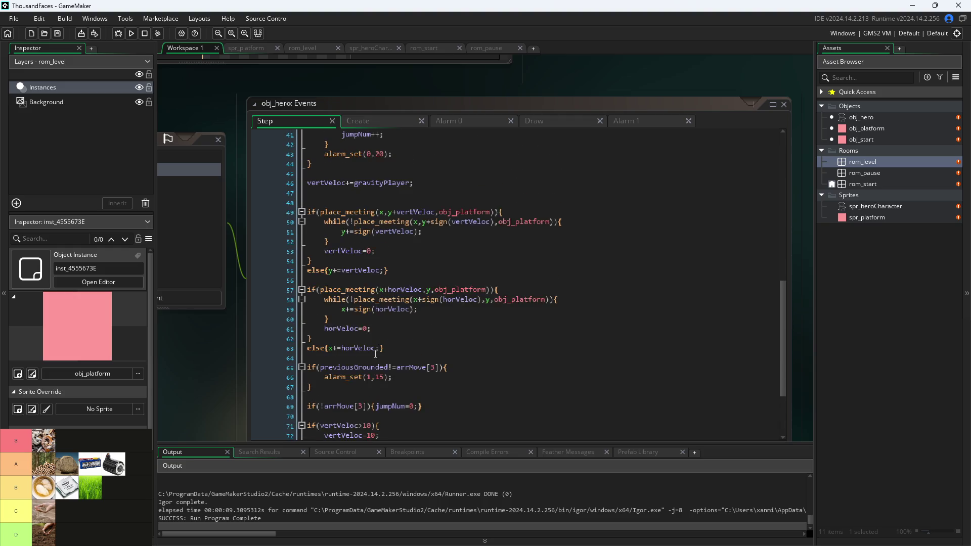
scroll(385, 333, up, 8)
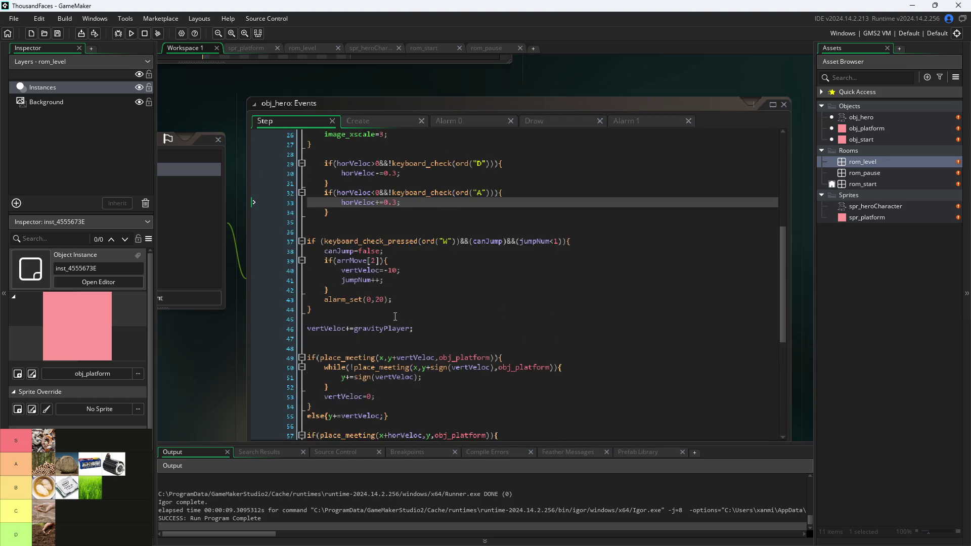
scroll(396, 314, up, 3)
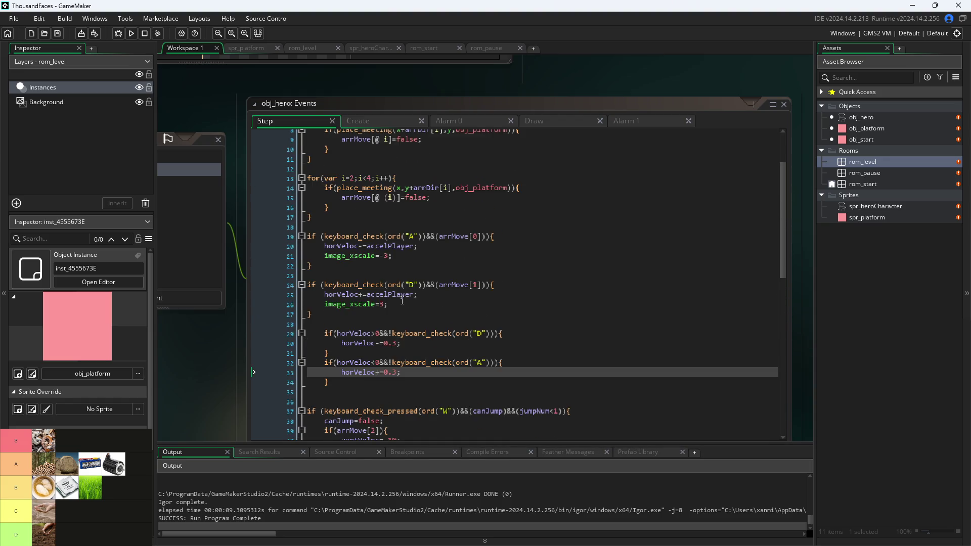
scroll(402, 300, up, 3)
scroll(407, 235, down, 9)
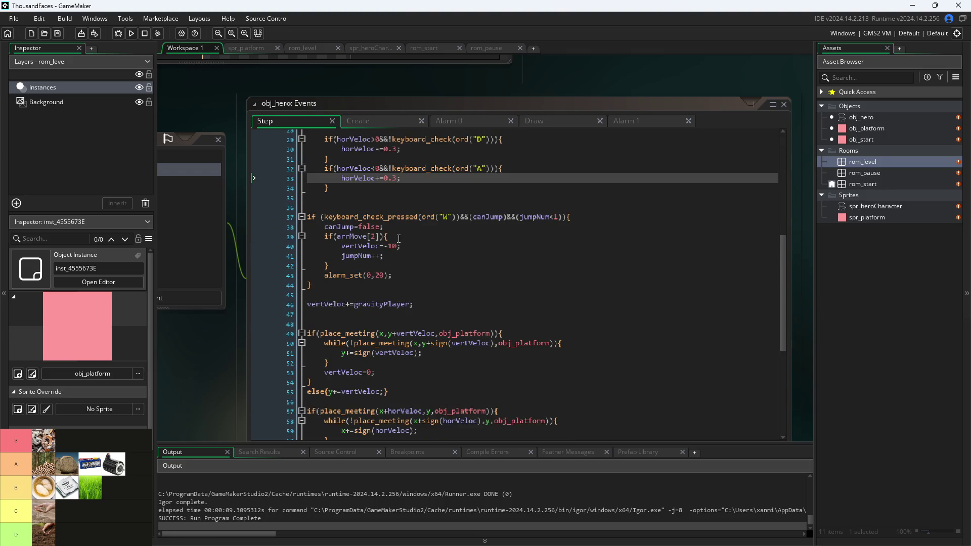
scroll(395, 253, down, 2)
scroll(398, 260, down, 2)
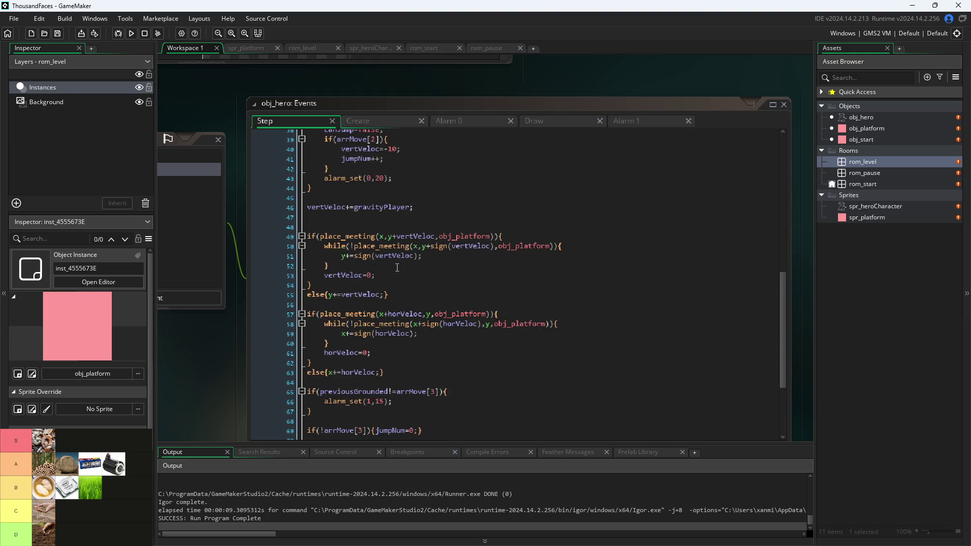
scroll(398, 263, up, 3)
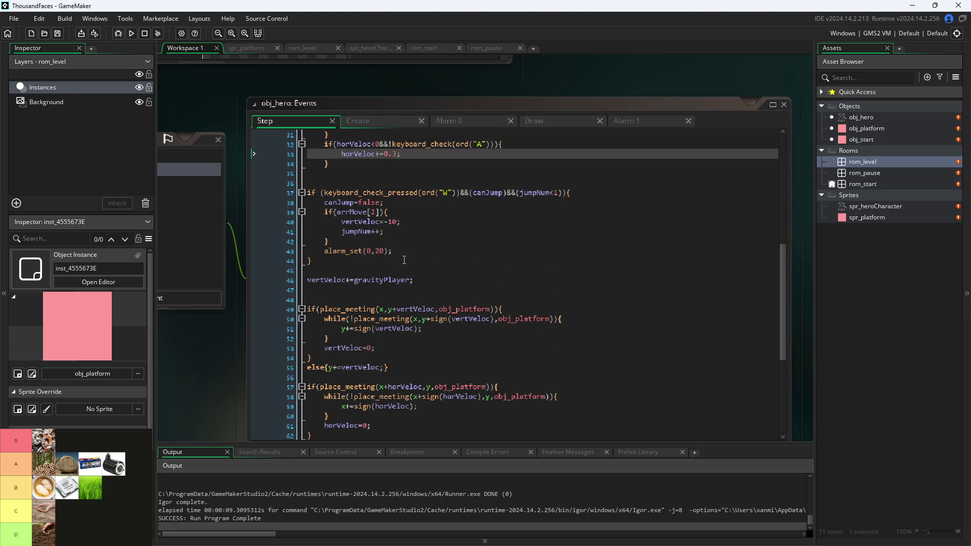
scroll(392, 274, down, 2)
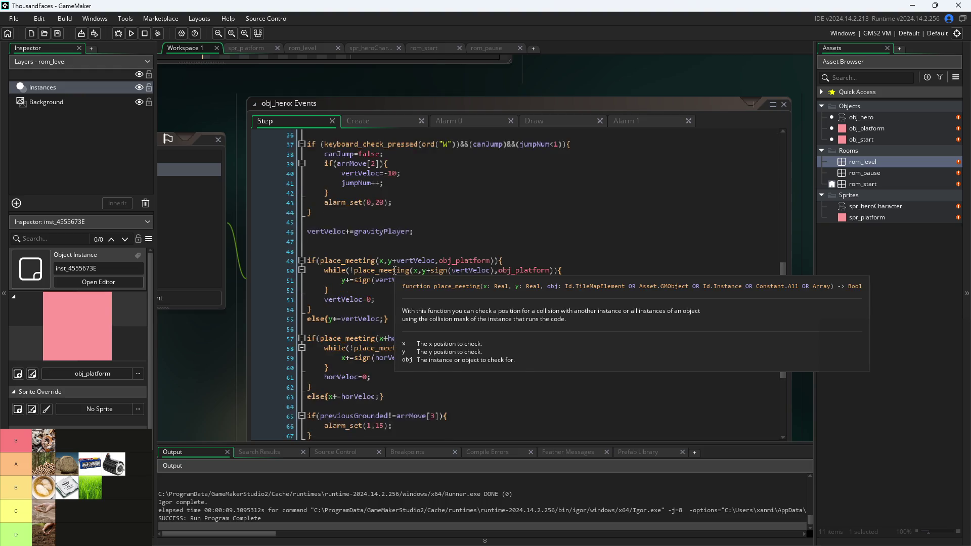
scroll(402, 283, down, 2)
scroll(400, 280, down, 3)
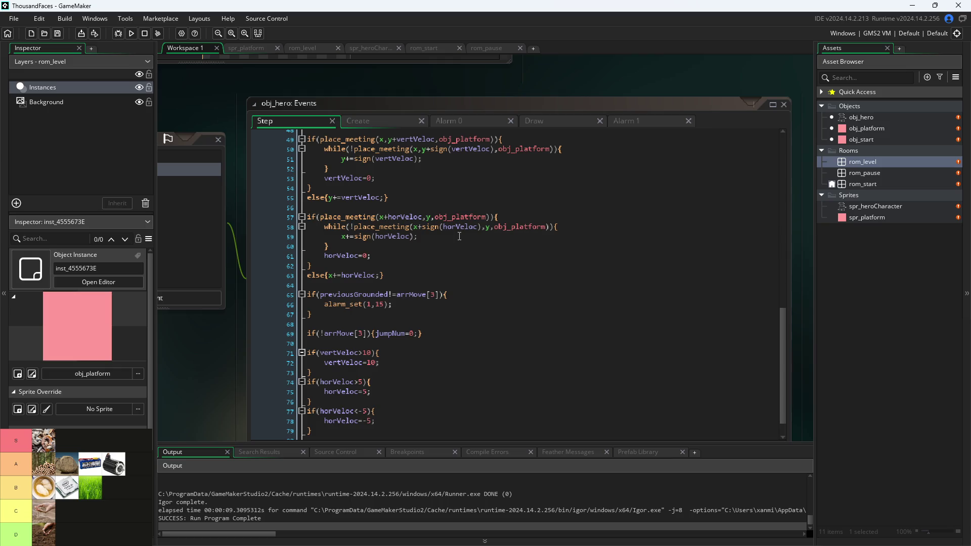
scroll(444, 277, down, 1)
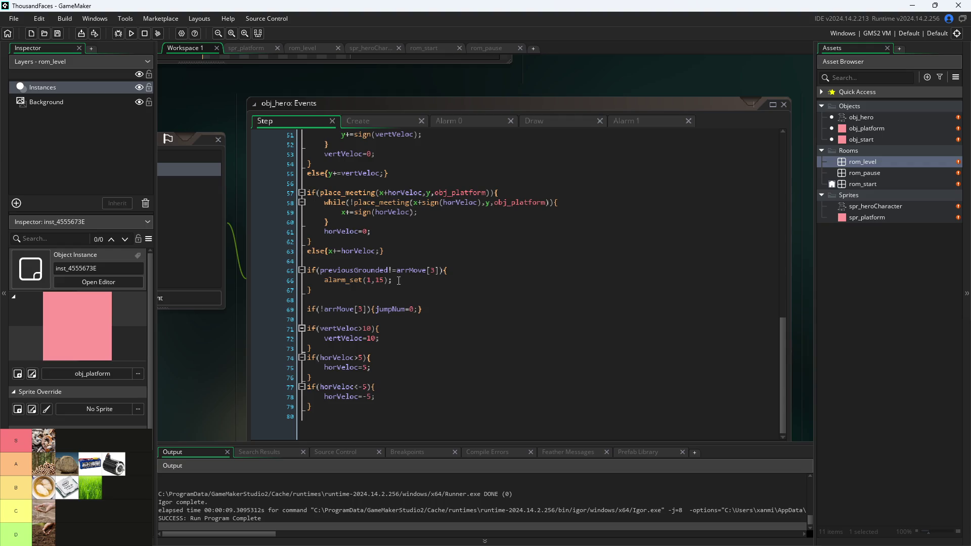
click(399, 279)
click(431, 311)
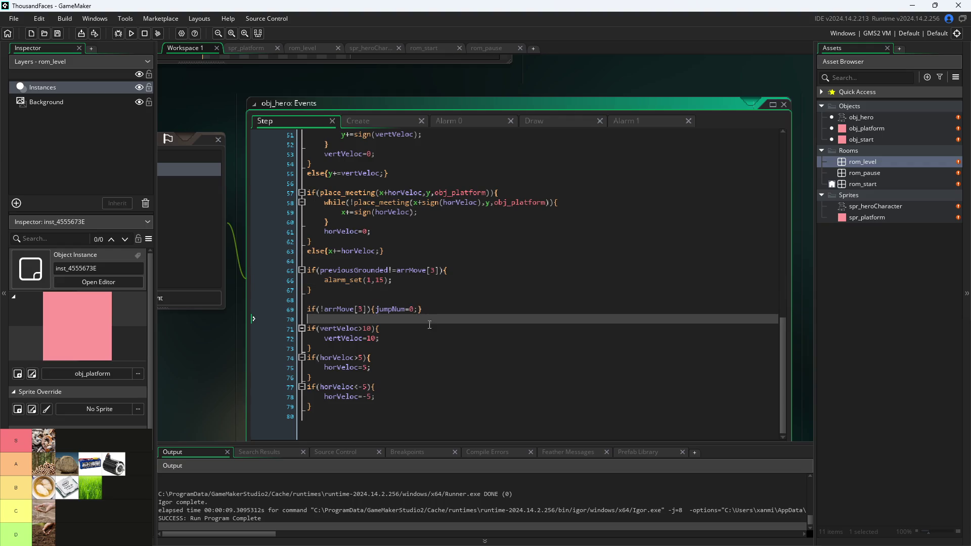
key(Down)
key(Down)
key(Down)
click(431, 310)
click(429, 319)
click(419, 338)
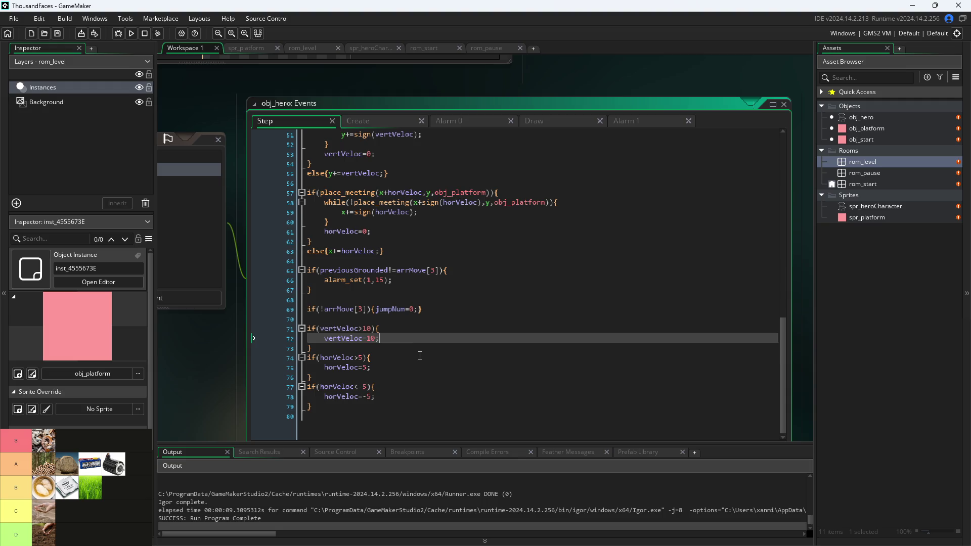
click(417, 357)
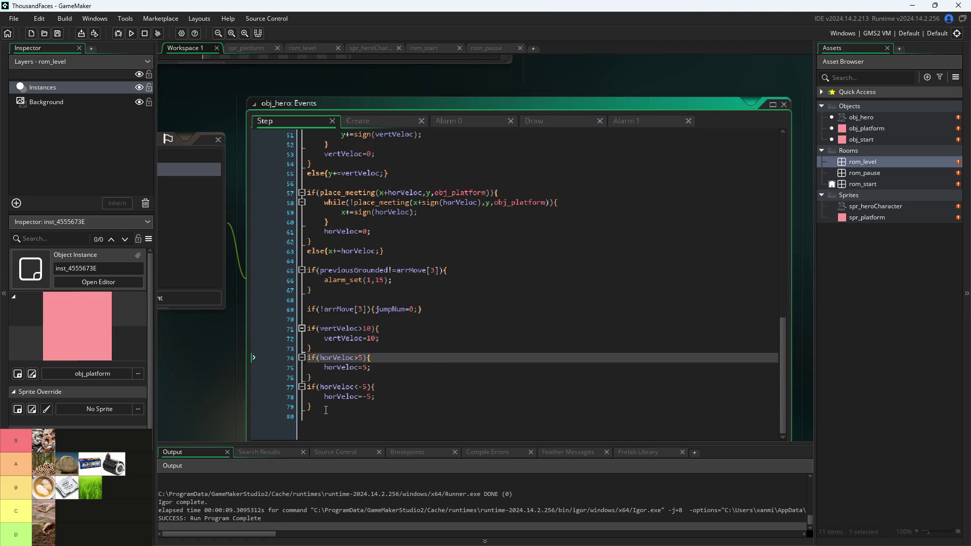
drag(326, 410, 273, 355)
key(ctrl+c)
click(354, 411)
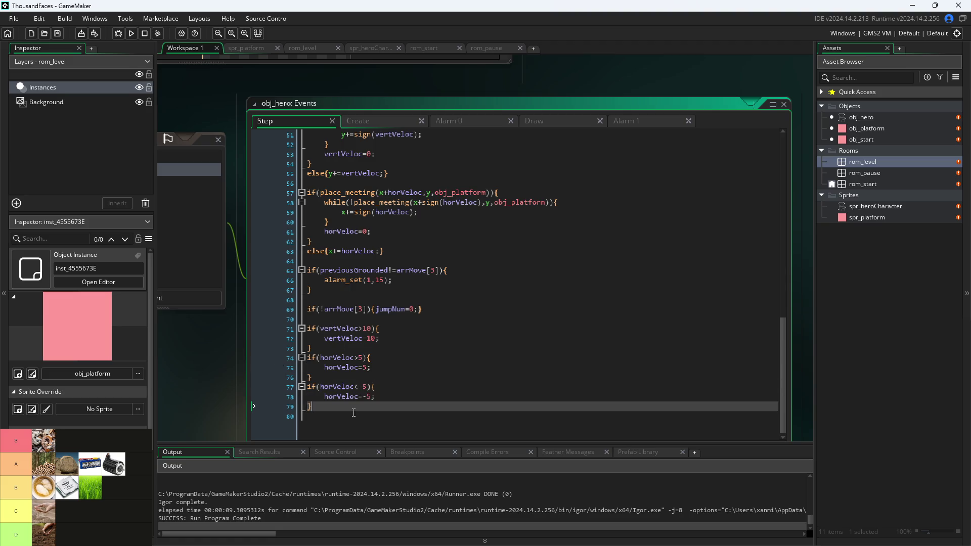
Duplicate the negative horizontal clamp block so a copy sits at line 80.
key(Return)
key(ctrl+v)
key(Up)
key(Up)
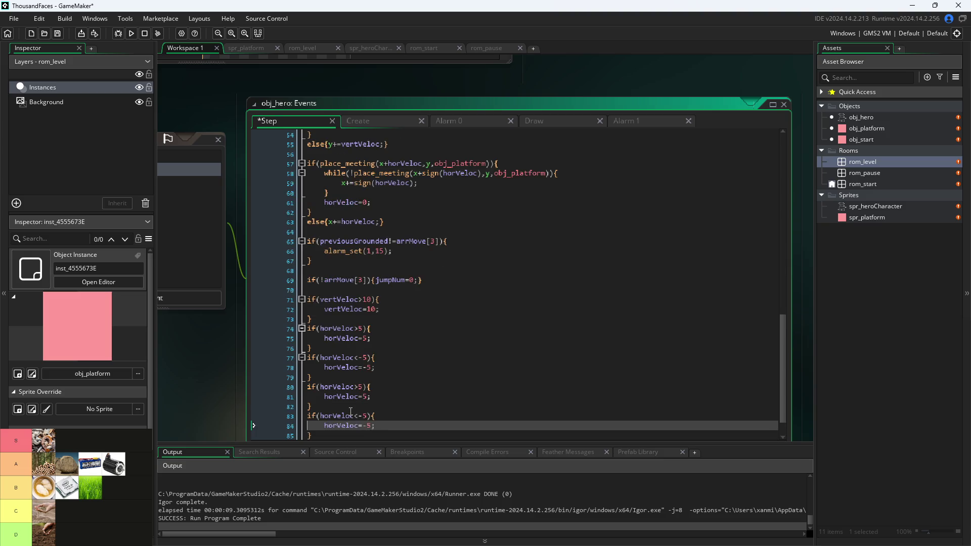
key(ctrl+z)
key(ctrl+z)
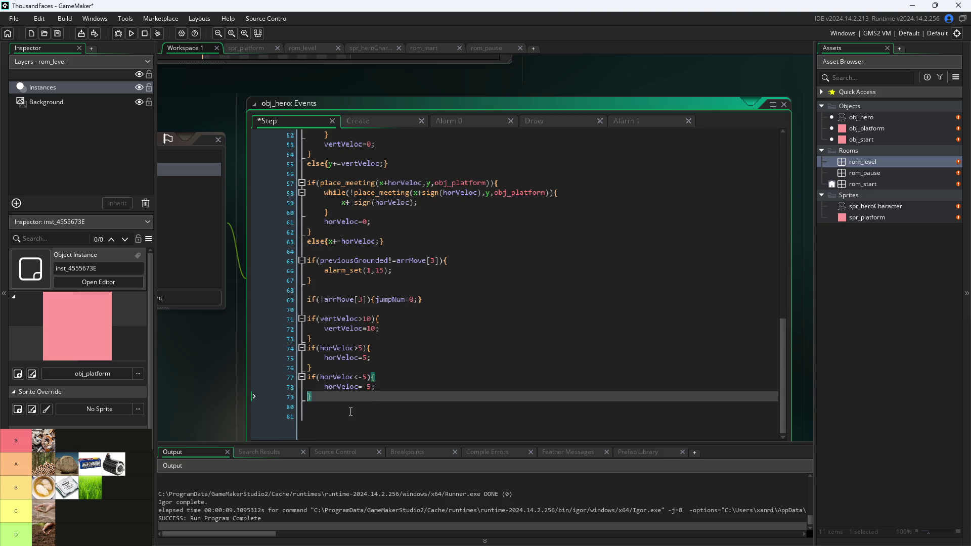
key(shift+Up)
key(shift+Up)
key(shift+Up)
key(ctrl+c)
key(Right)
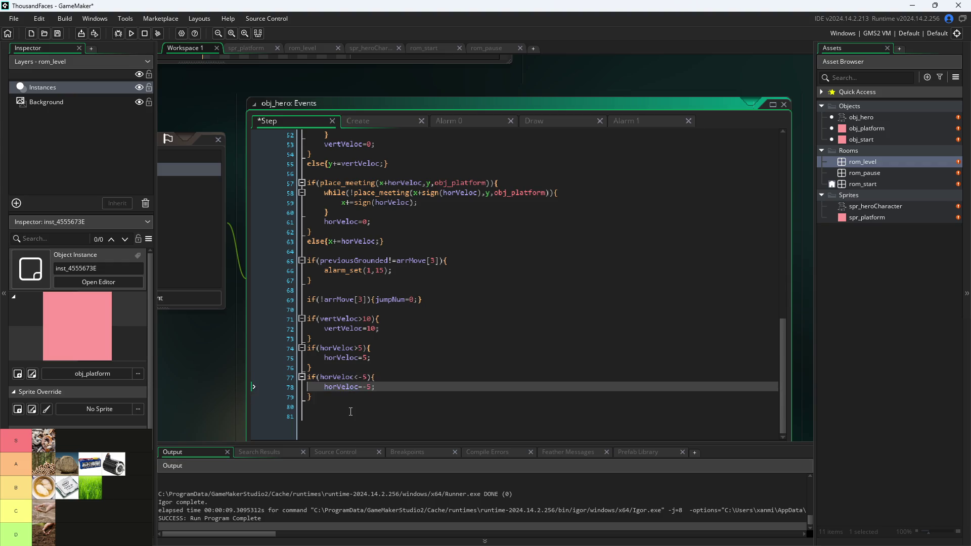
key(ctrl+v)
Turn the copy into a stop rule zeroing horVeloc between -0.2 and 0.2, save and run.
key(Up)
key(Up)
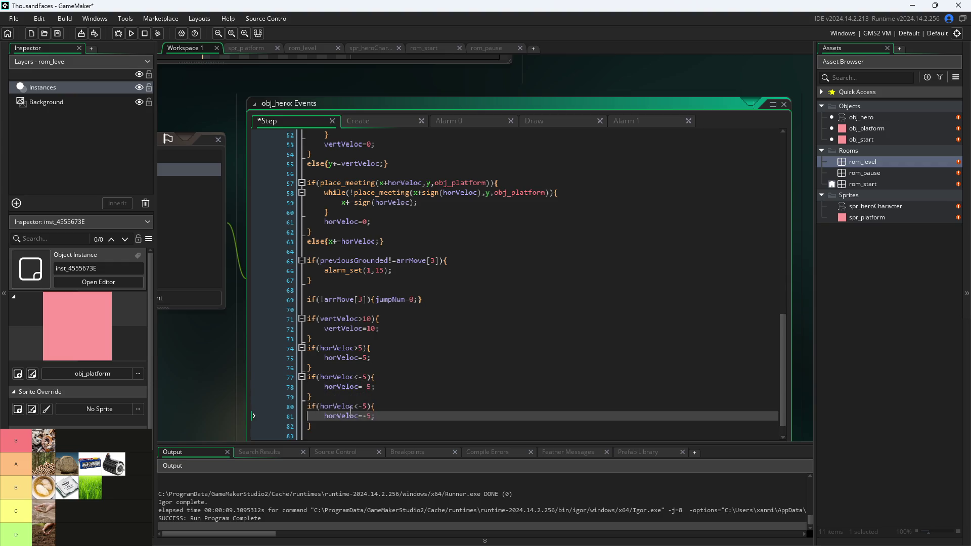
key(End)
key(Left)
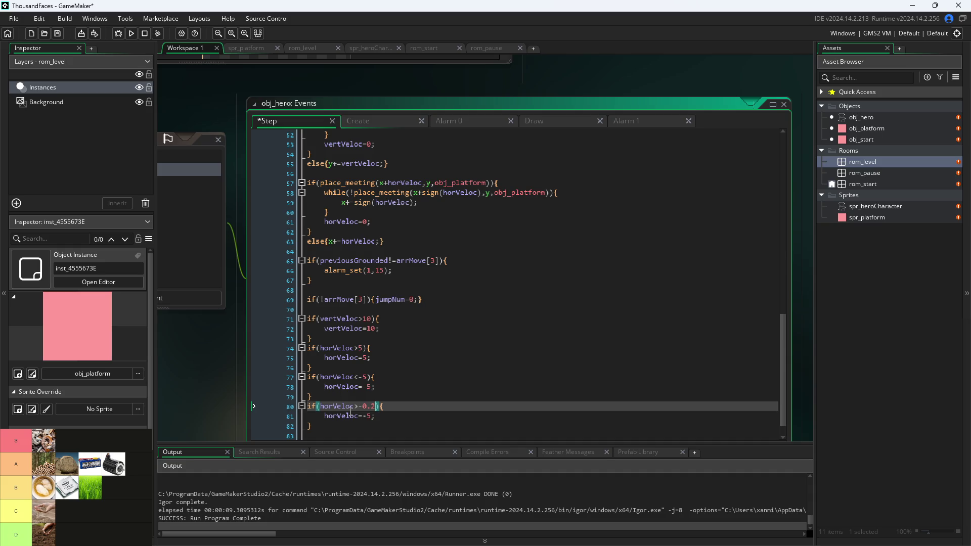
key(BackSpace)
text(horVeloc<0)
text(.2)
key(Right)
key(Down)
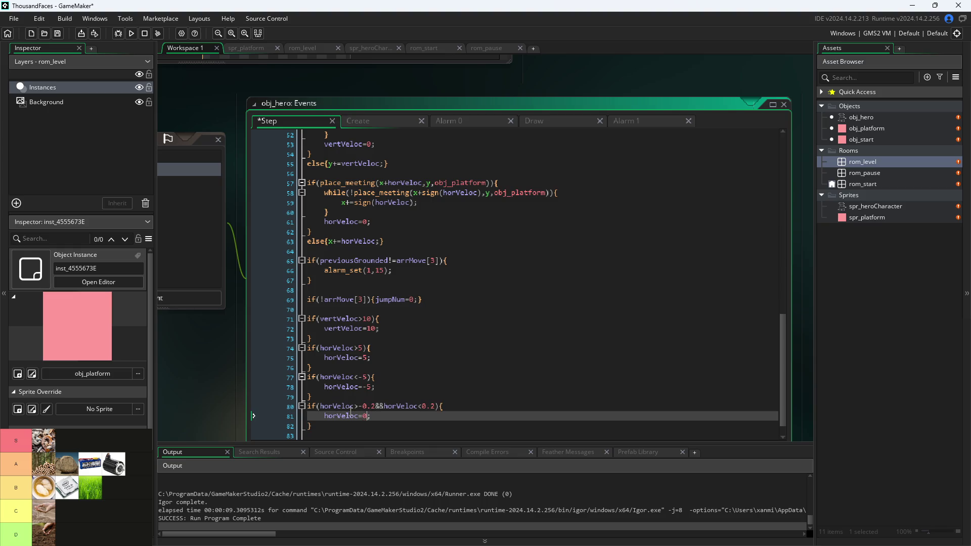
key(ctrl+s)
click(131, 34)
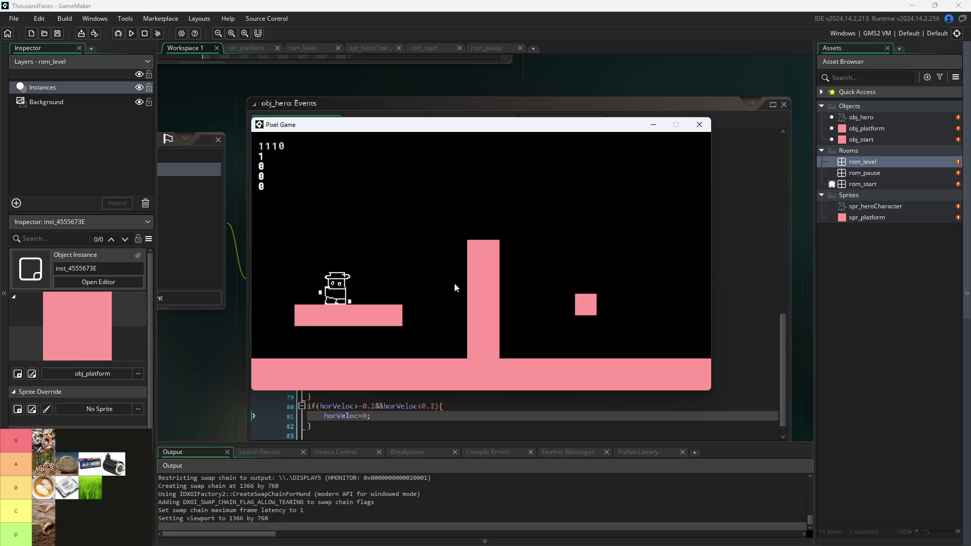
Walk the hero right, move the game window aside, and return to line 80.
key(Right)
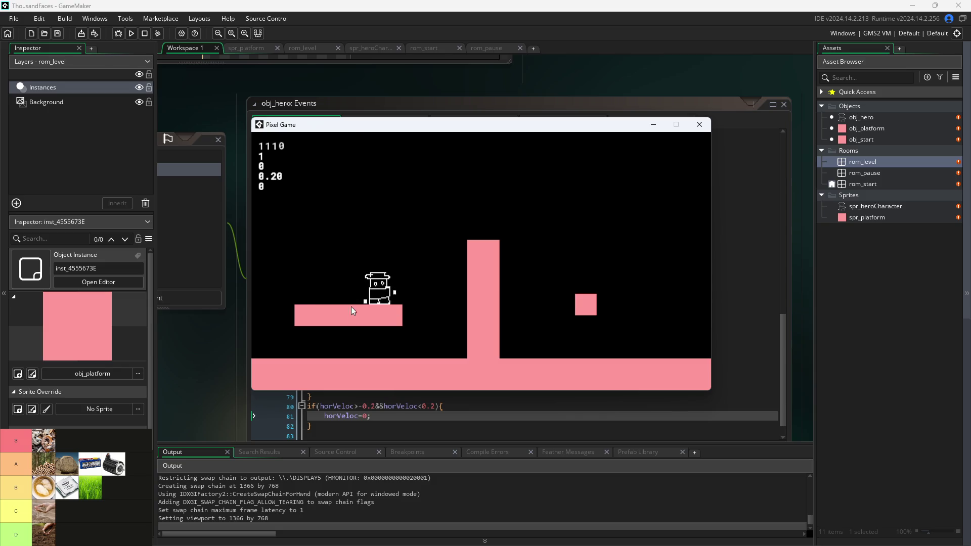
mouse_move(384, 125)
mouse_down()
mouse_move(480, 117)
mouse_move(557, 89)
mouse_up()
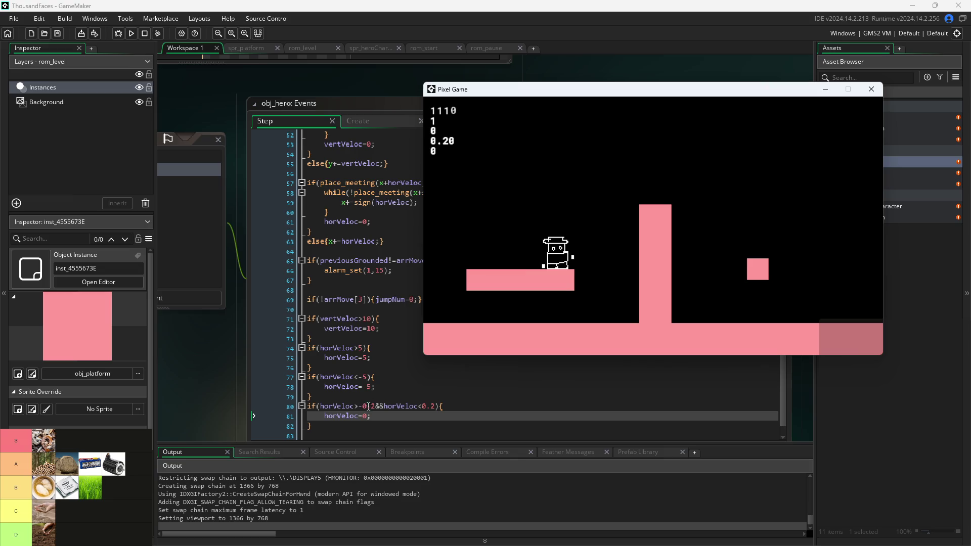
click(357, 406)
Make line 80's check inclusive, horVeloc>=-0.2 and horVeloc<=0.2, and save.
text(=)
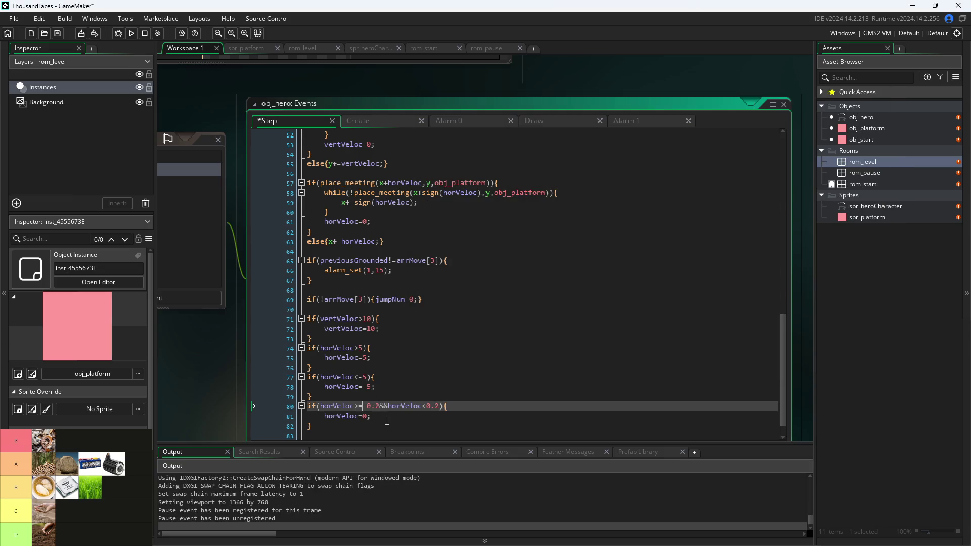
click(427, 406)
text(=)
key(ctrl+s)
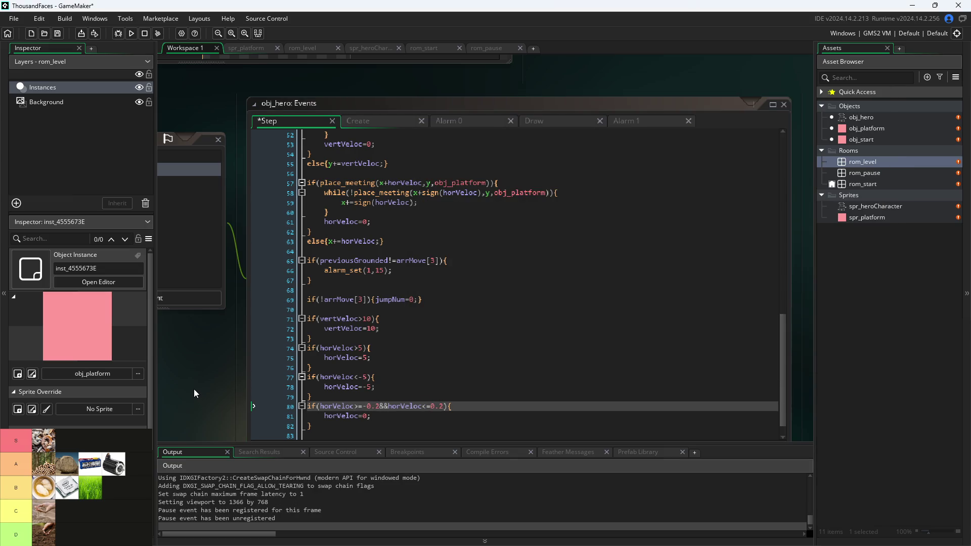
Rerun the game, confirm stopping the previous run, jump the hero once, and close it.
click(131, 33)
click(513, 297)
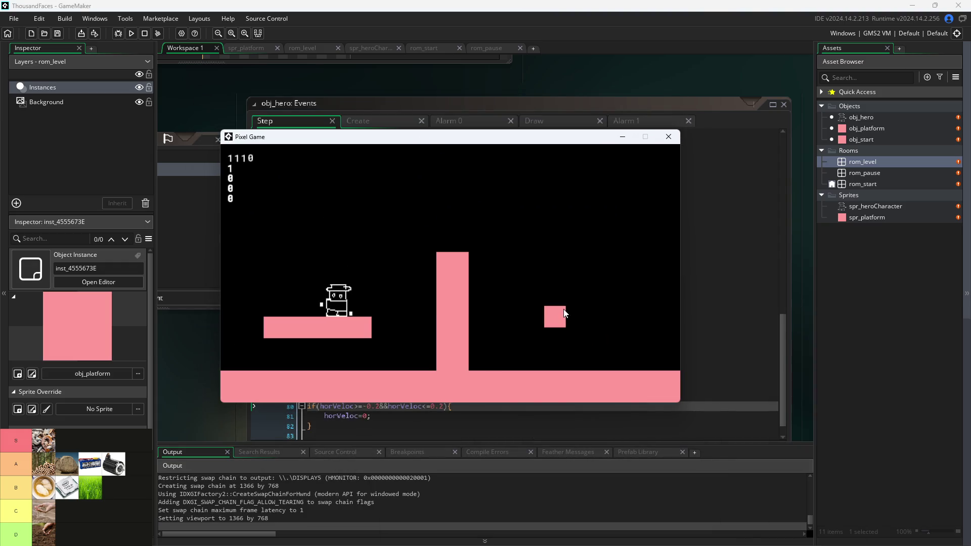
key(space)
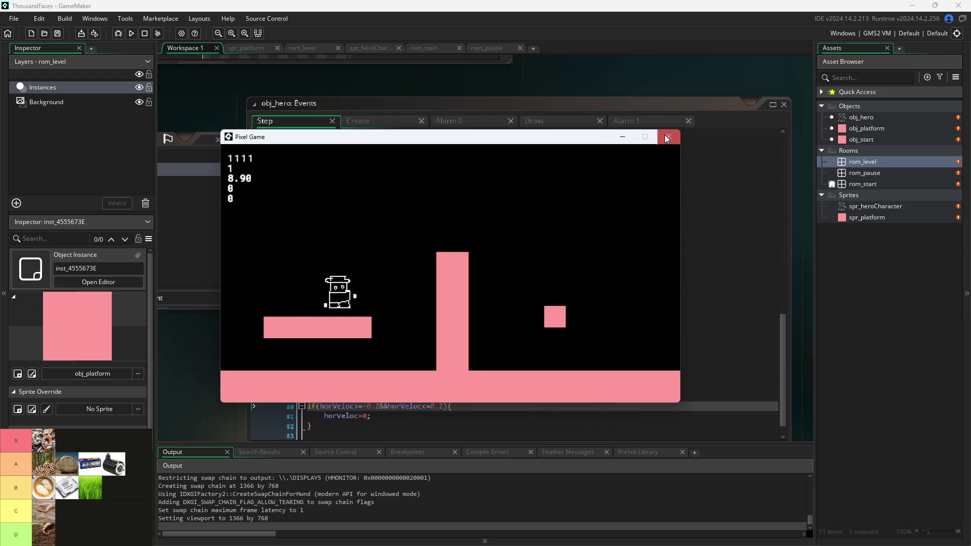
click(668, 136)
Scroll up to check the hero's friction value on line 33.
scroll(422, 287, up, 7)
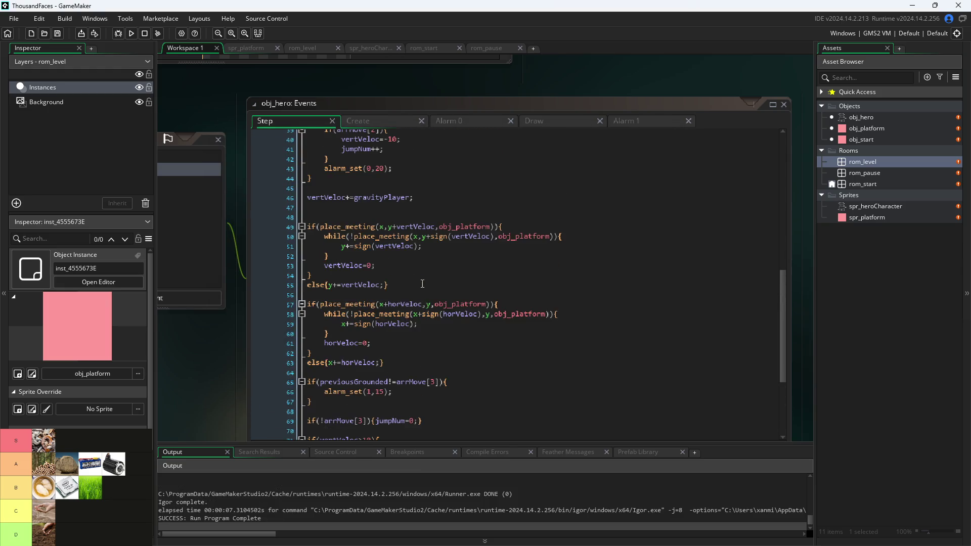
scroll(424, 278, up, 3)
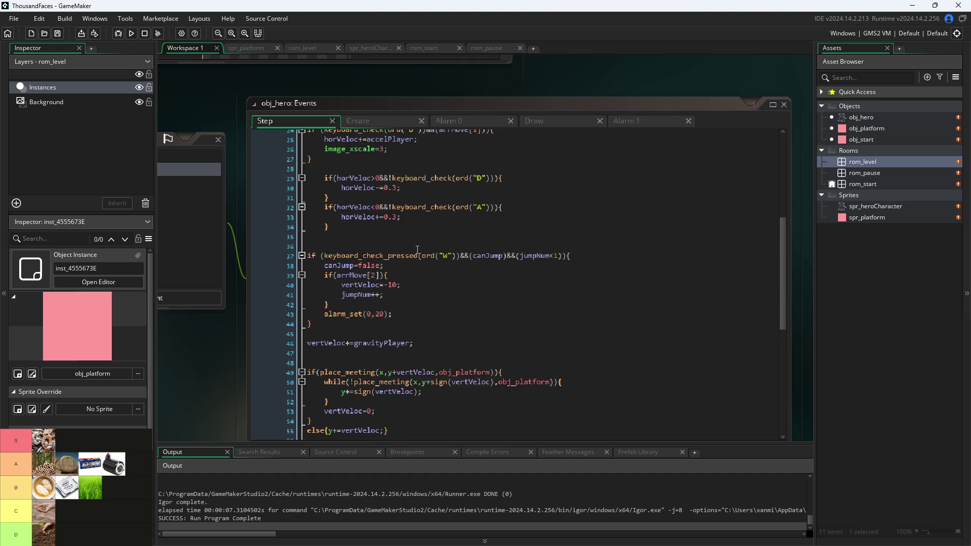
click(399, 217)
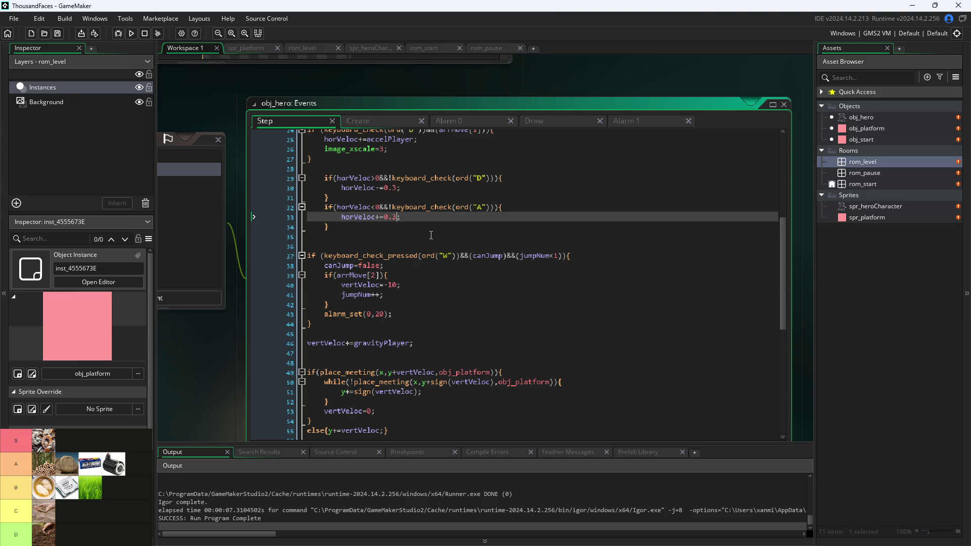
Tighten line 80's stop threshold from -0.2/0.2 to -0.1/0.1, save, and run the game.
scroll(431, 235, down, 10)
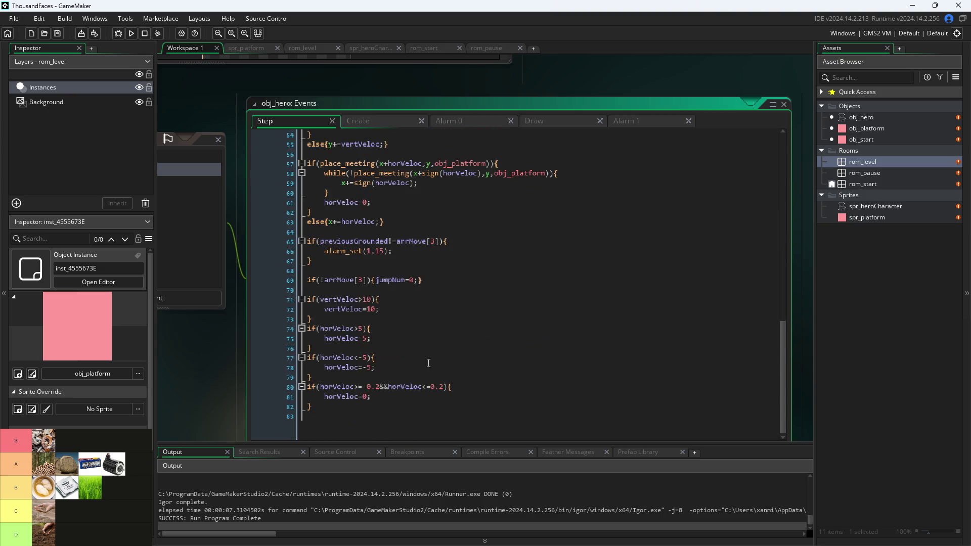
click(380, 387)
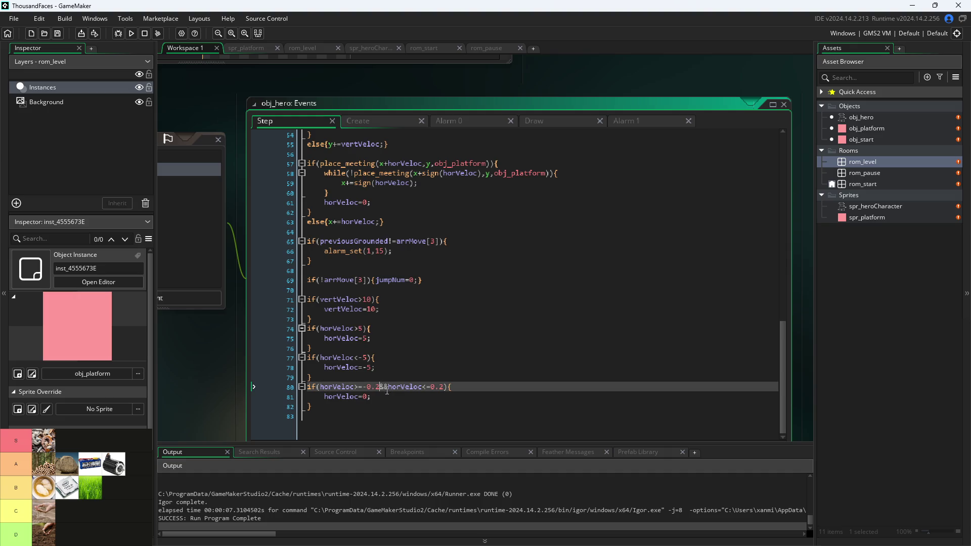
key(BackSpace)
text(1)
key(End)
key(Left)
key(Left)
key(BackSpace)
text(1)
key(ctrl+s)
click(131, 33)
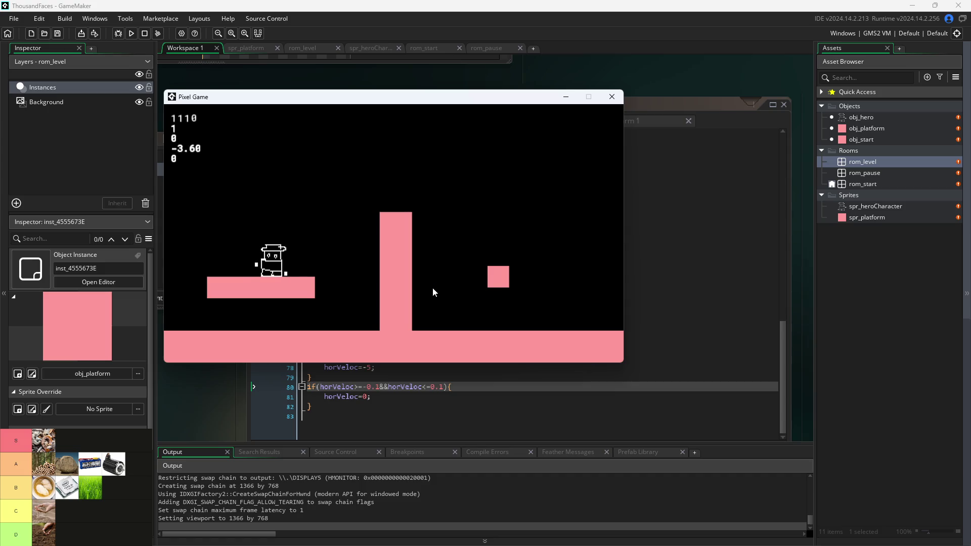
Walk the hero right and left along the floor, letting it coast to a stop.
key(Right)
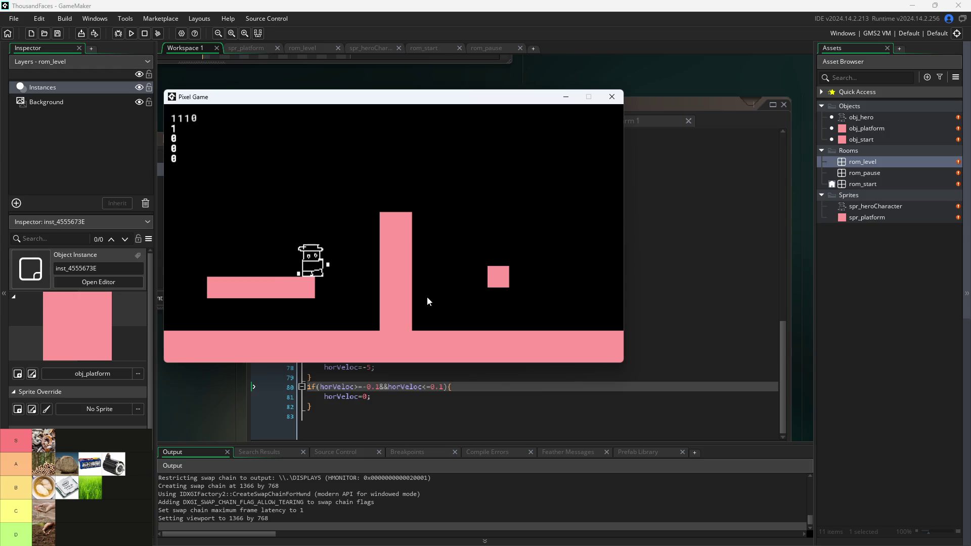
key(Right)
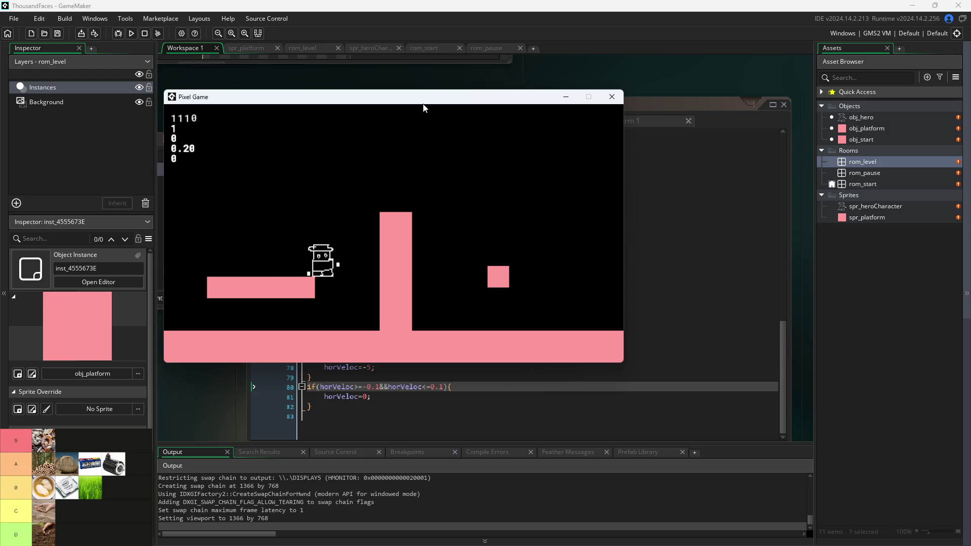
drag(436, 99, 512, 63)
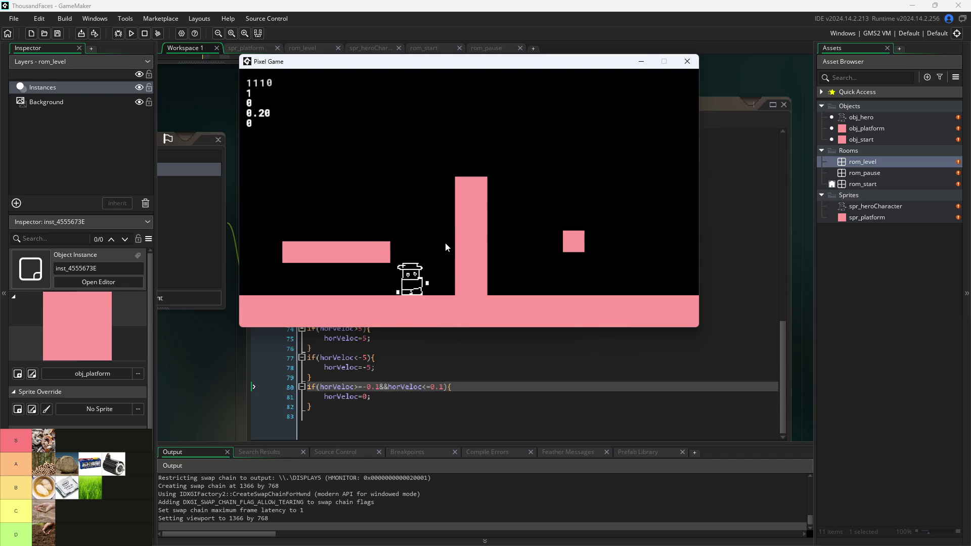
key(Right)
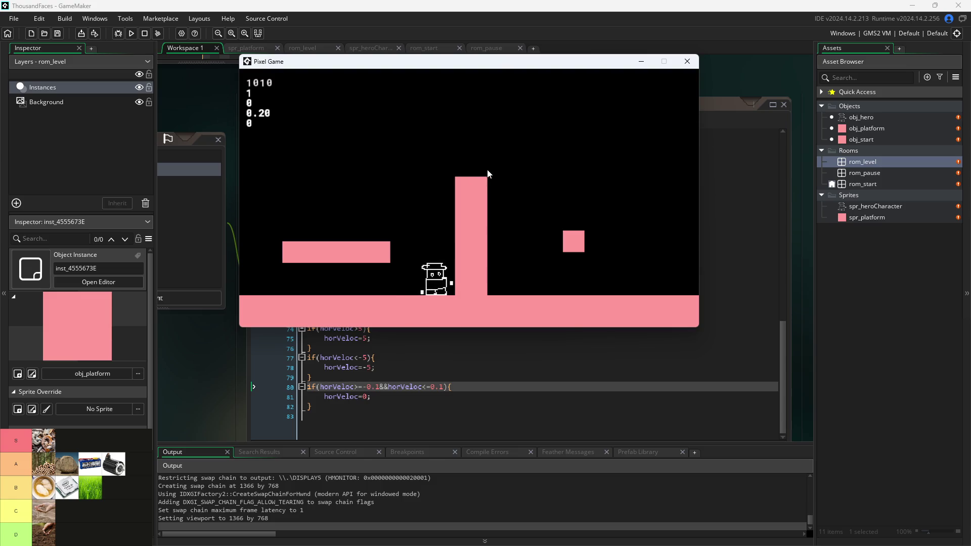
key(Left)
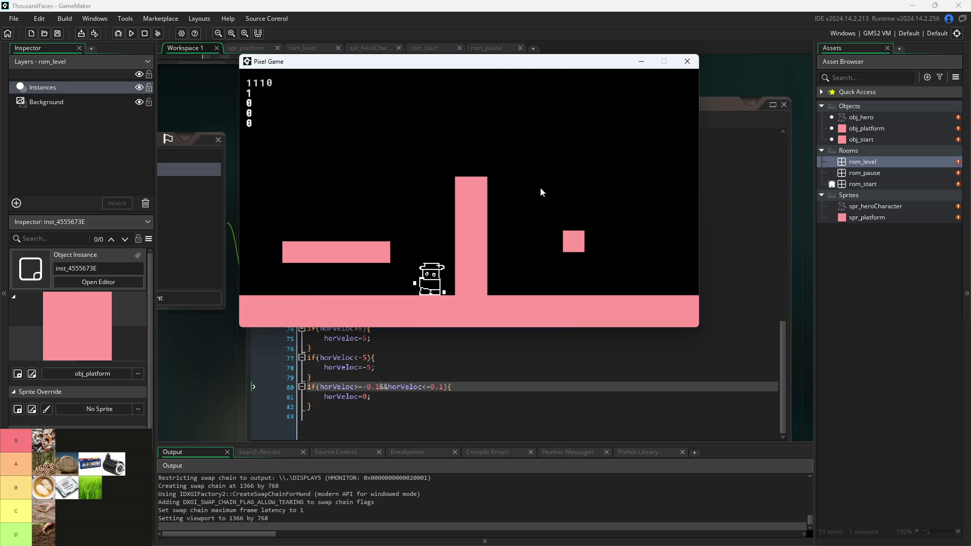
key(Left)
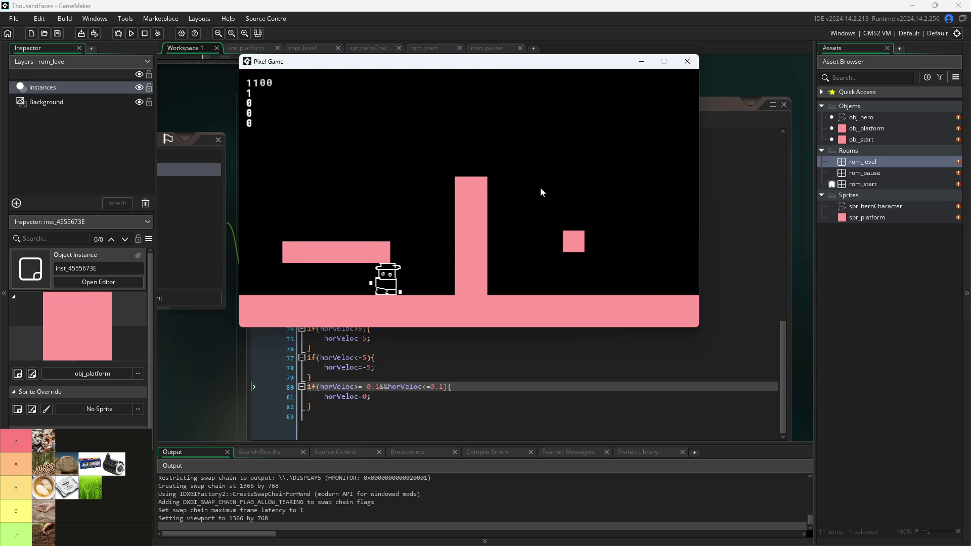
key(Left)
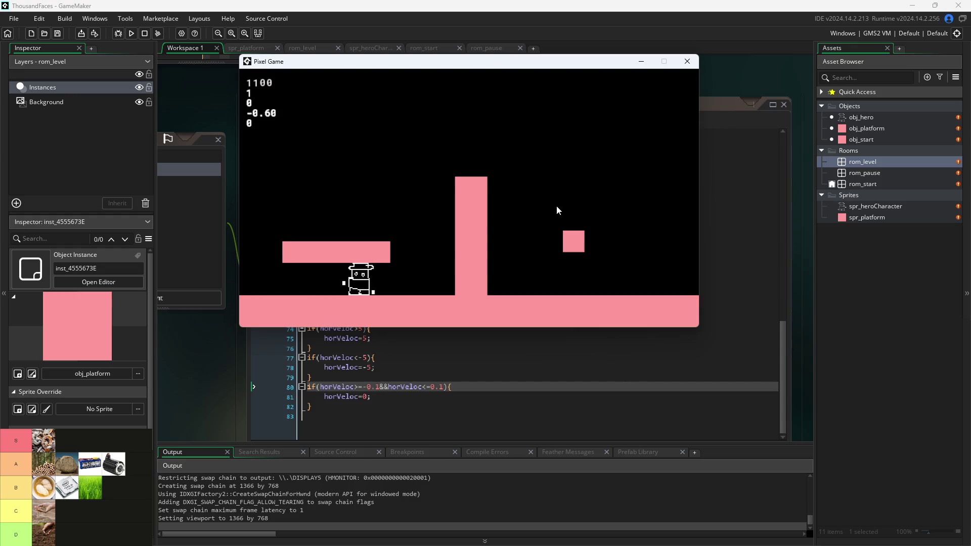
Run the hero right and jump it between platforms and over the tall wall.
key(Right)
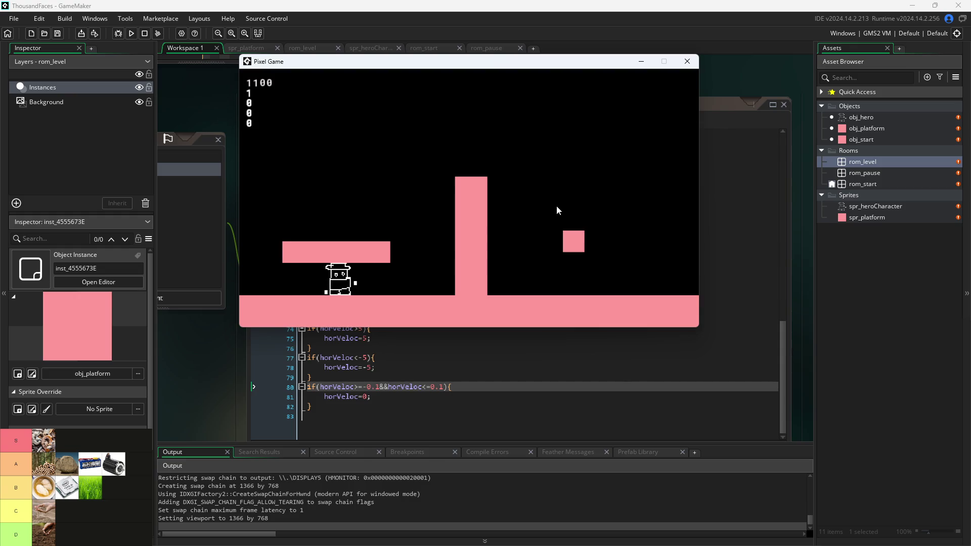
key(Right)
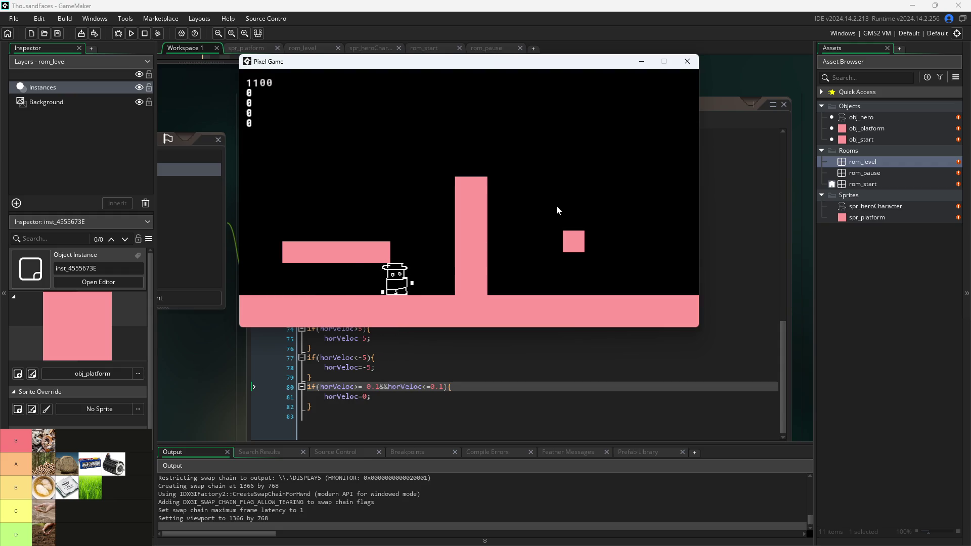
key(Up)
key(Left)
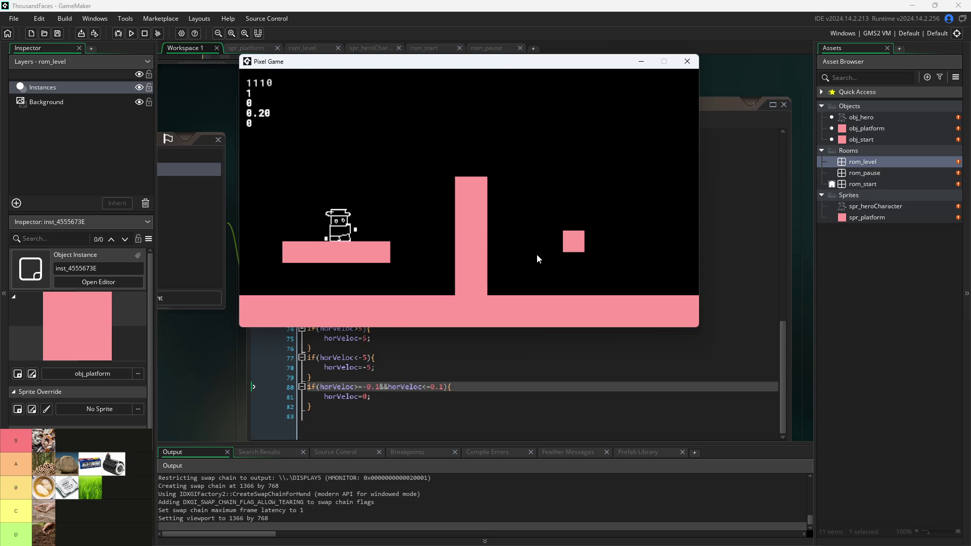
key(Right)
key(Up)
key(Left)
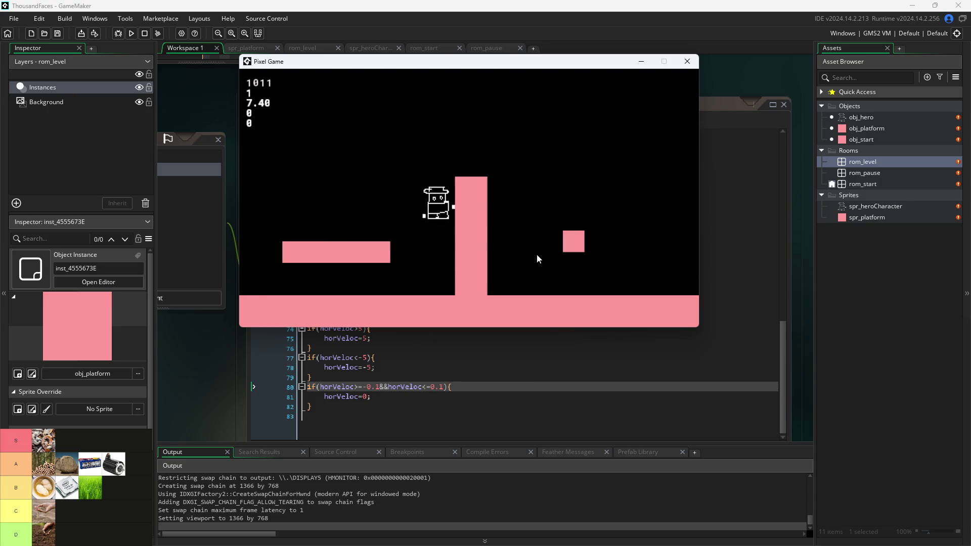
key(Up)
key(Up)
key(Right)
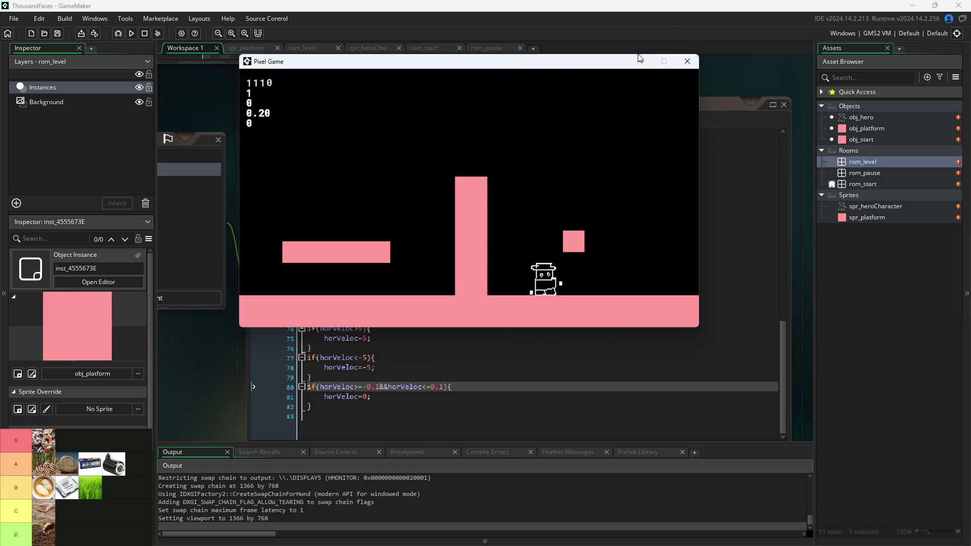
Close the Pixel Game, scroll back through obj_hero's Step code, then relaunch the game.
click(687, 61)
scroll(480, 240, up, 2)
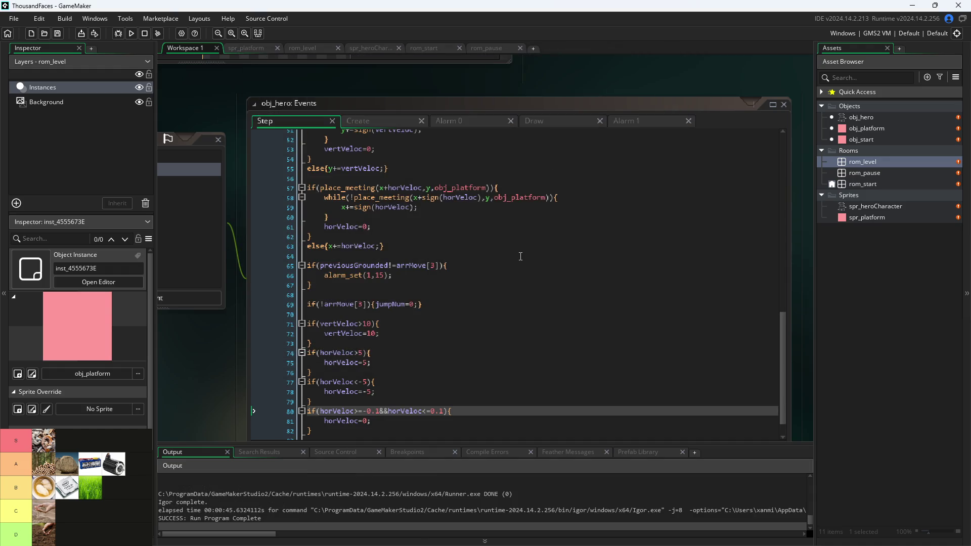
scroll(481, 241, up, 8)
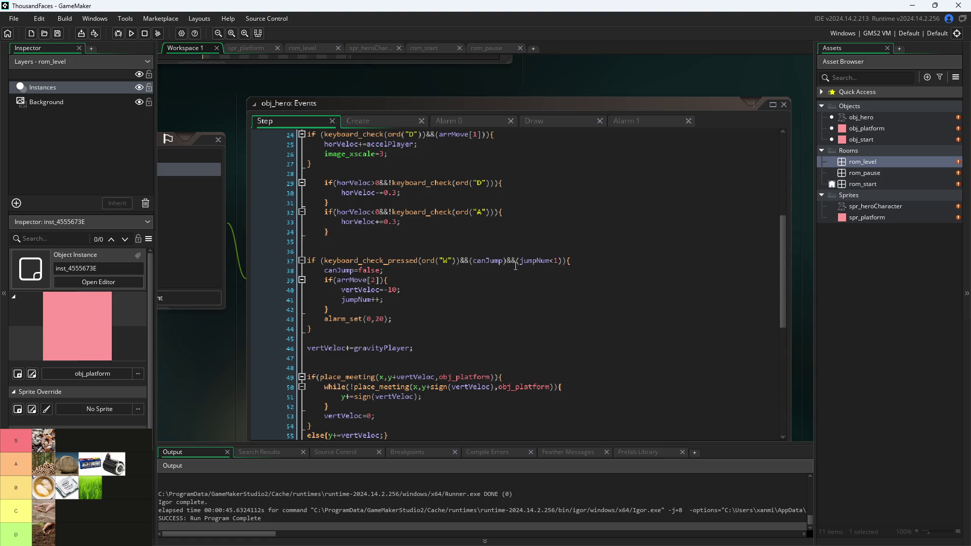
scroll(517, 276, up, 7)
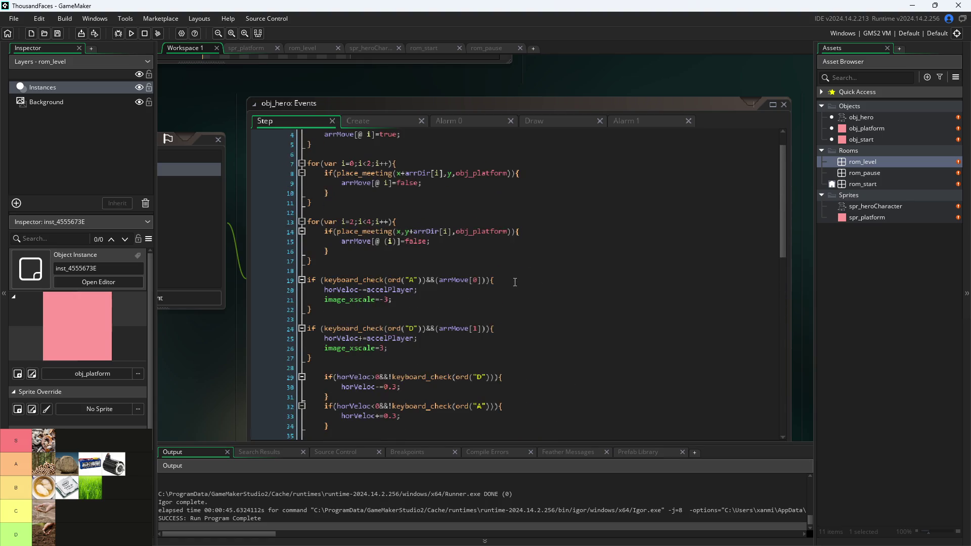
scroll(515, 282, up, 1)
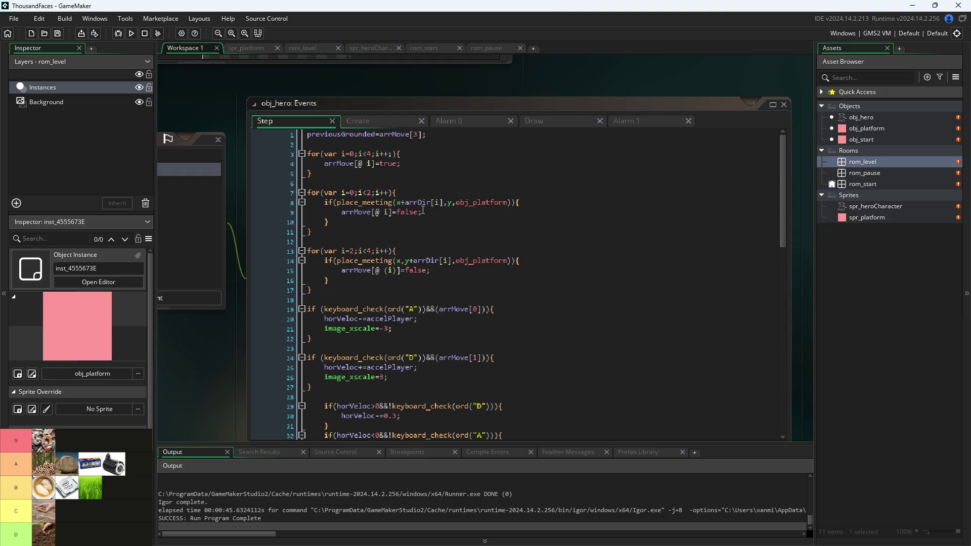
scroll(423, 211, down, 7)
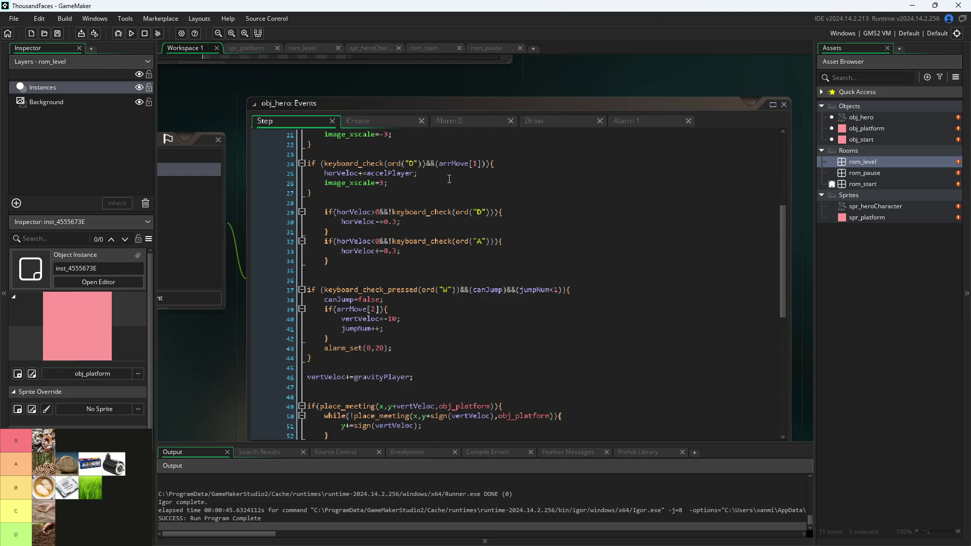
scroll(449, 181, up, 2)
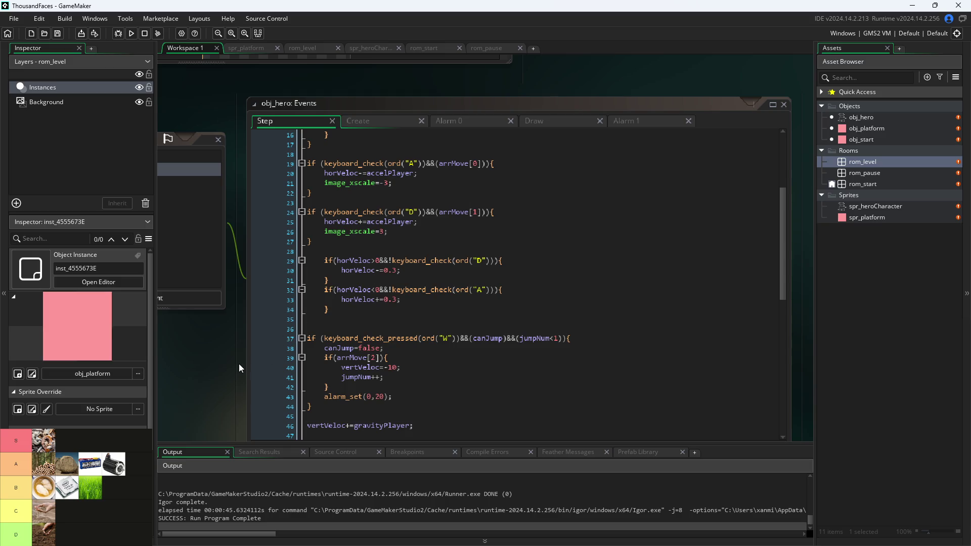
click(132, 33)
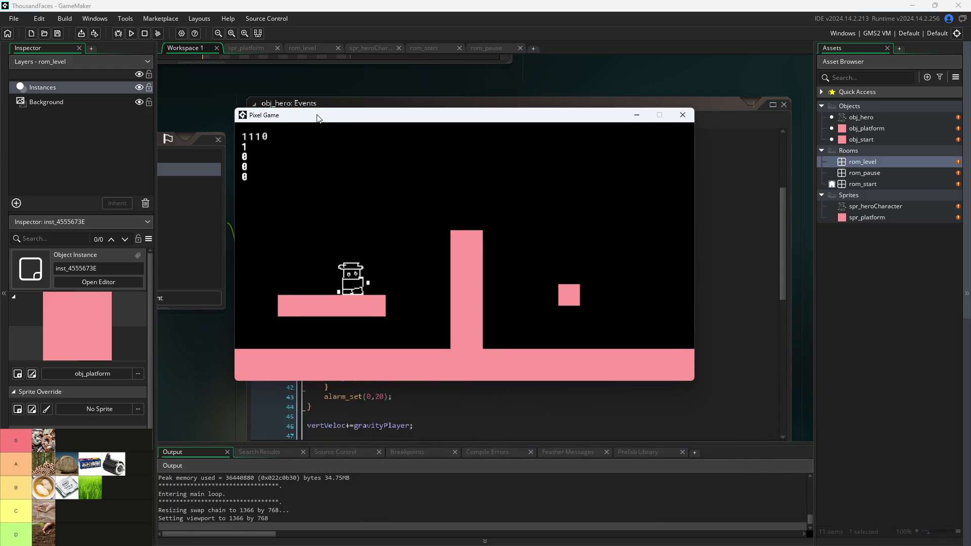
Jump the hero off the floor onto the tall pillar and the small pink block.
key(Right)
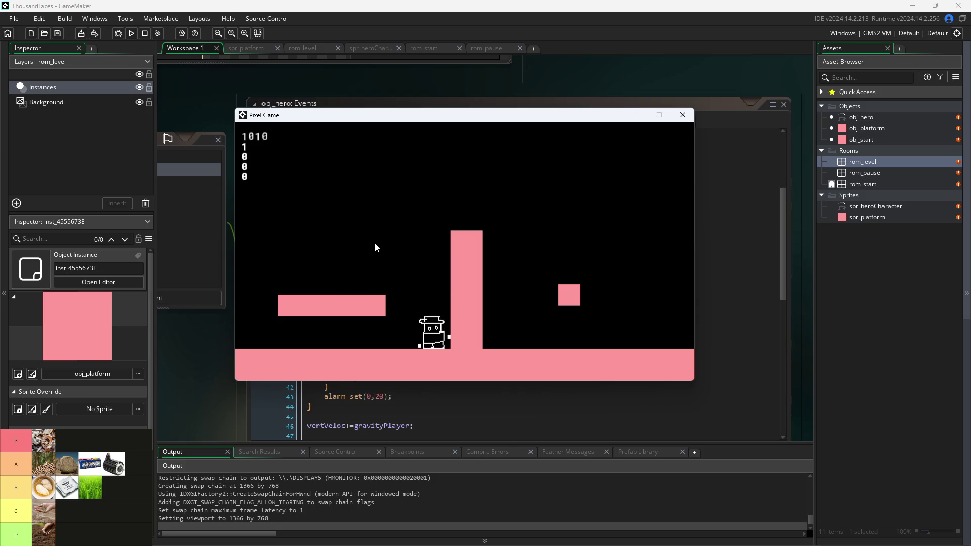
key(Up)
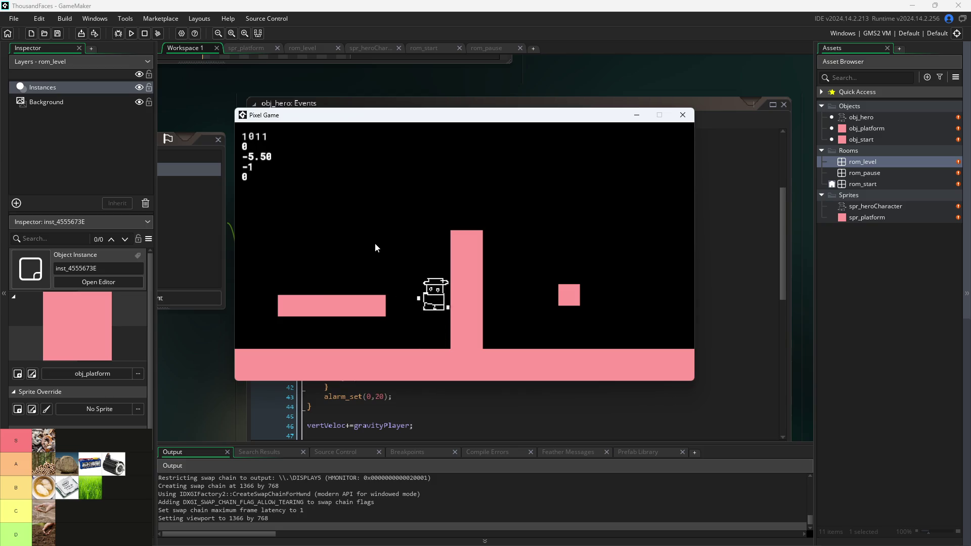
key(Left)
key(Right)
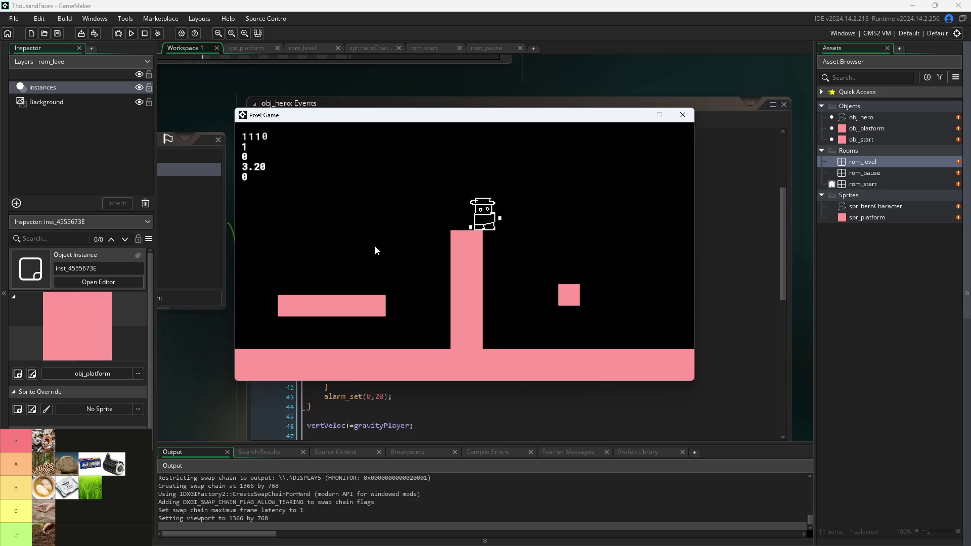
key(Left)
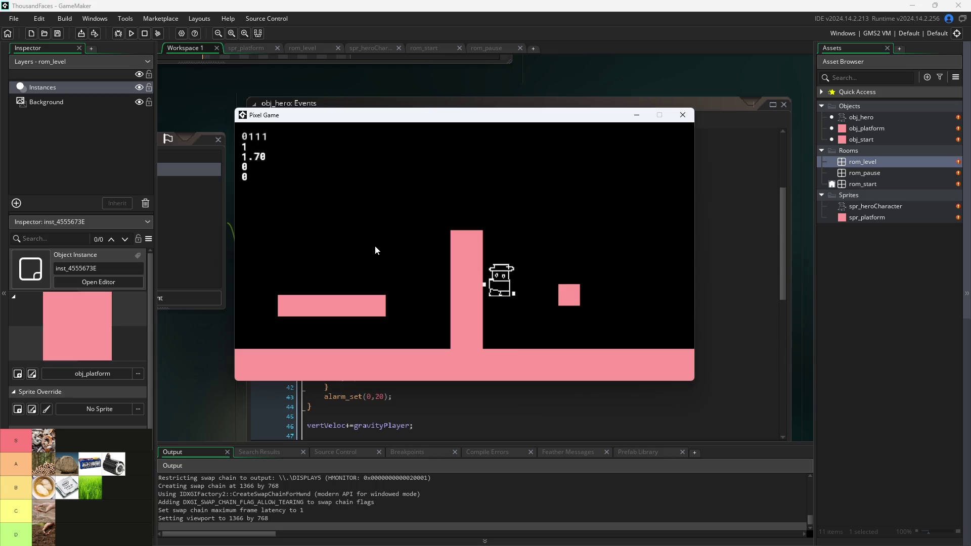
key(Up)
key(Right)
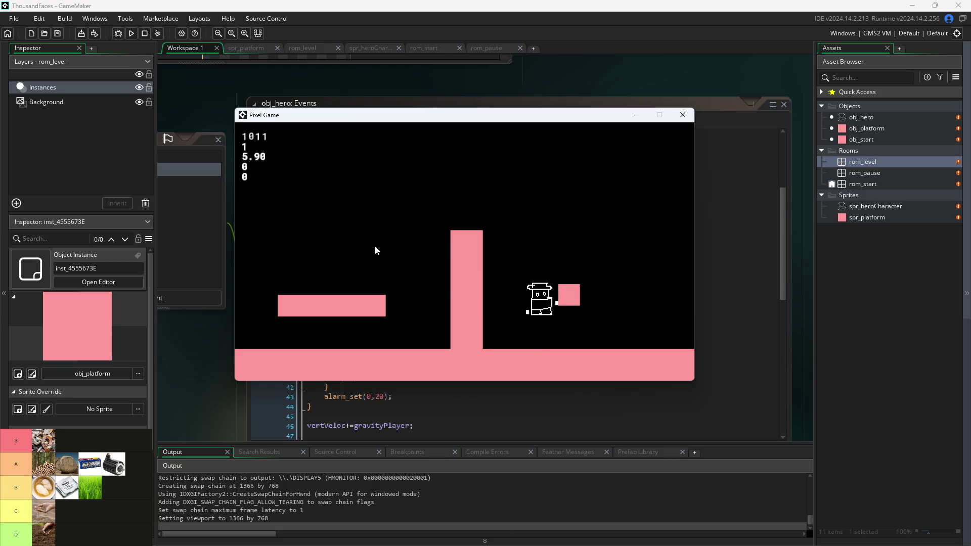
key(Up)
key(Left)
key(Right)
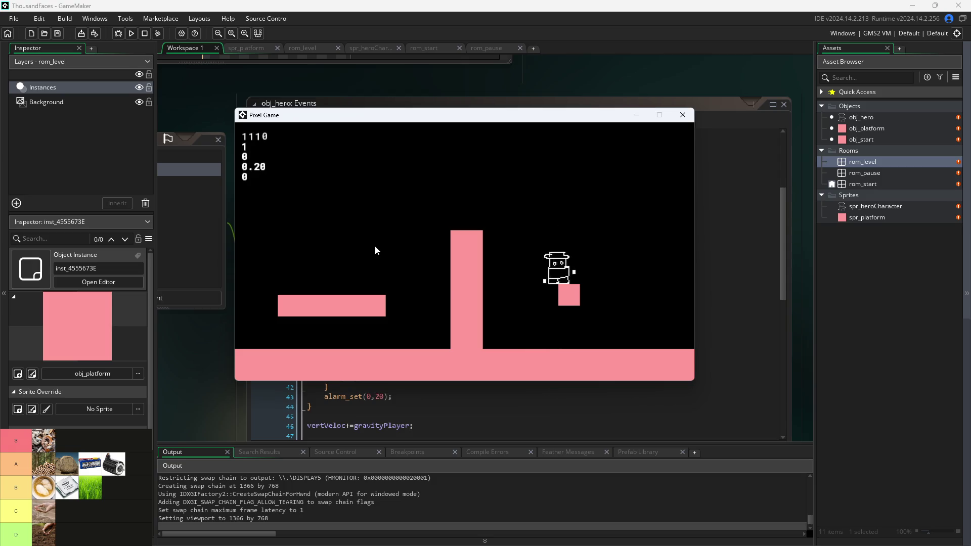
Jump off the block, walk past the platform edge and back, then close the game.
key(Up)
key(Left)
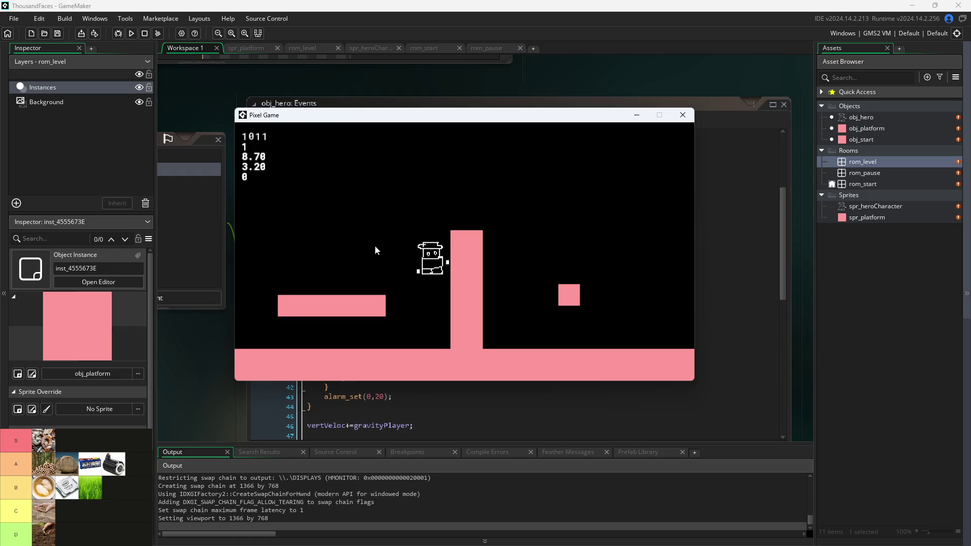
key(Right)
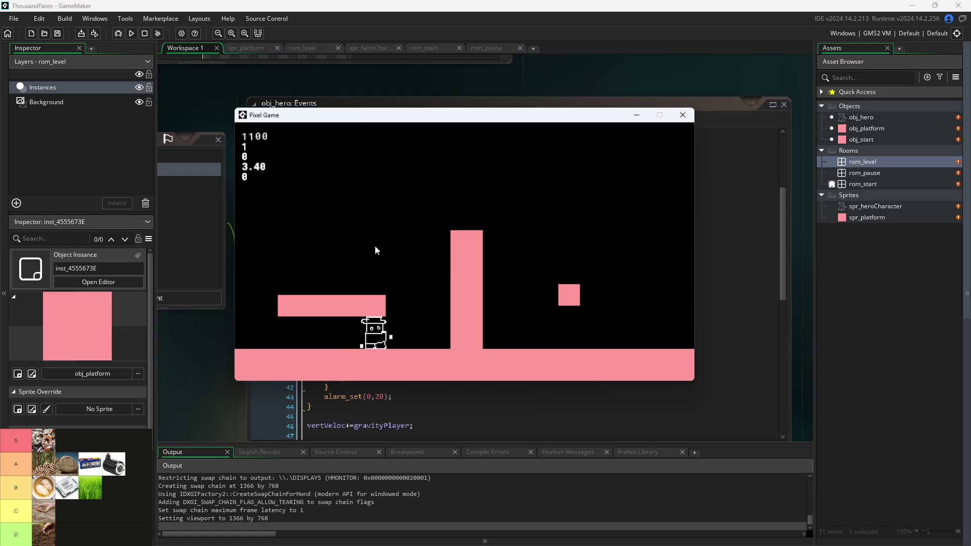
key(Left)
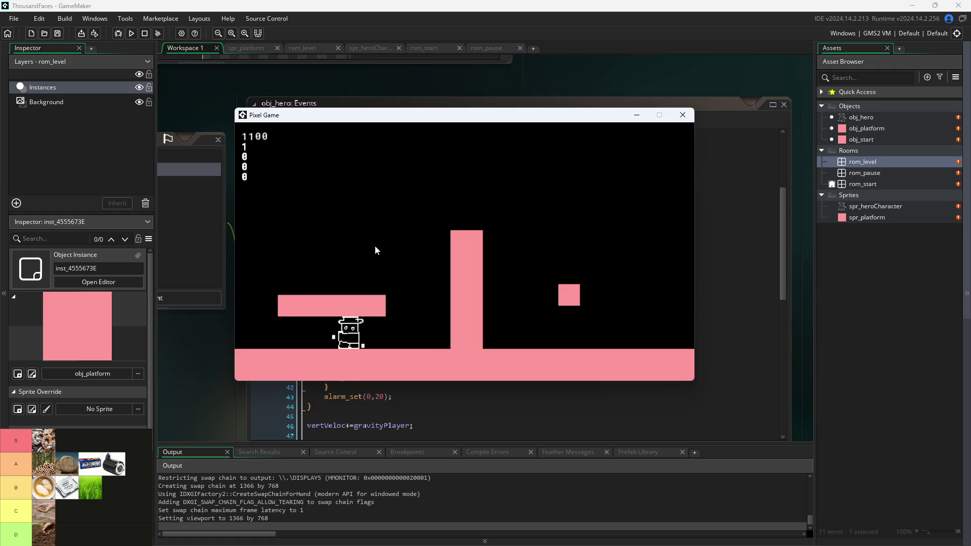
key(Left)
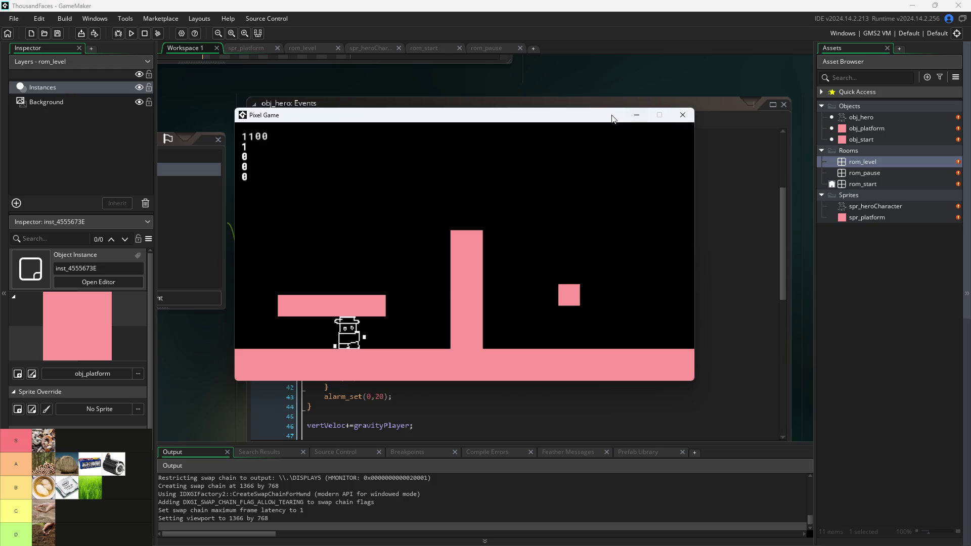
mouse_move(612, 119)
mouse_down()
mouse_move(723, 222)
mouse_move(690, 183)
mouse_move(695, 155)
mouse_up()
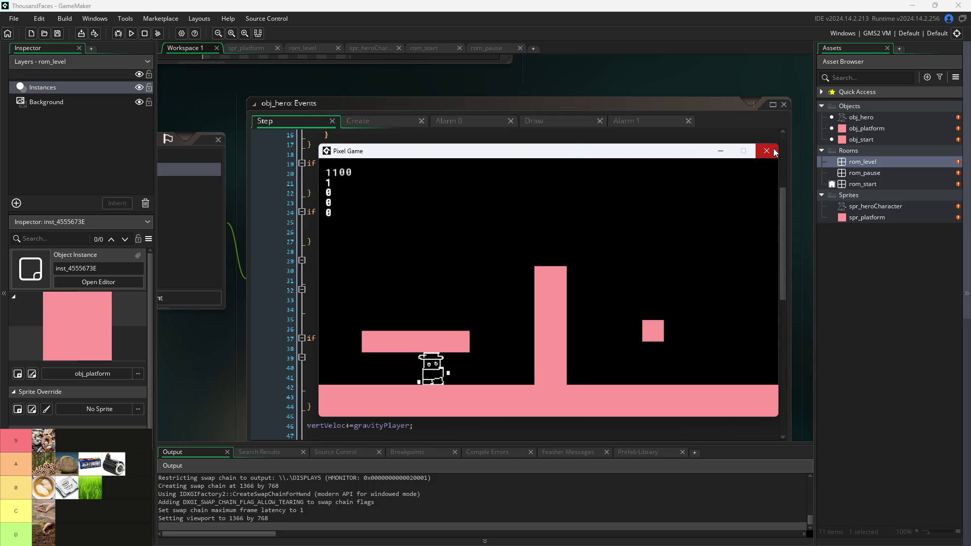
click(773, 153)
Review the jump code: jumpNum++, vertVeloc=-10 and the arrMove[2] condition on line 39.
click(410, 377)
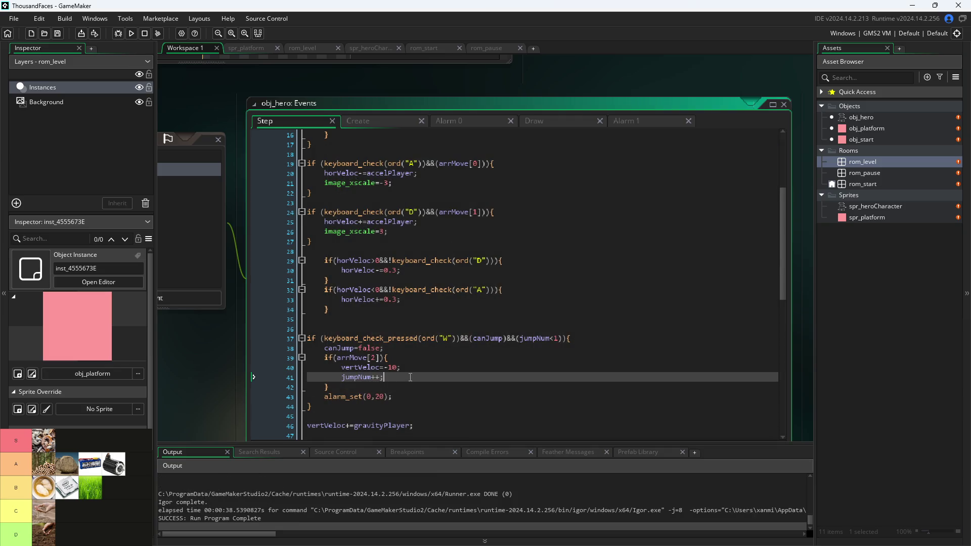
click(407, 366)
click(401, 378)
click(376, 358)
scroll(393, 373, down, 3)
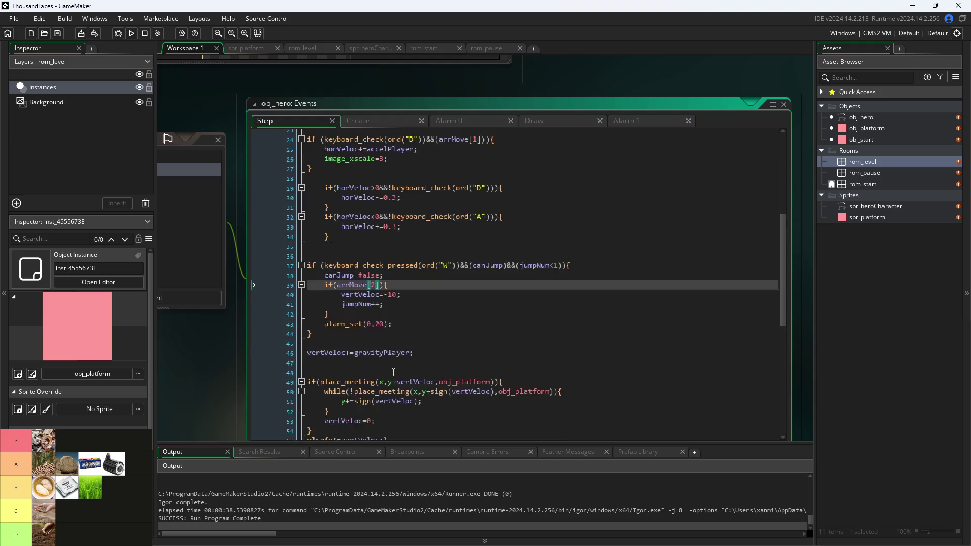
click(402, 343)
Change line 49's check to place_meeting(x,y+vertVeloc,obj_platform).
scroll(401, 342, down, 2)
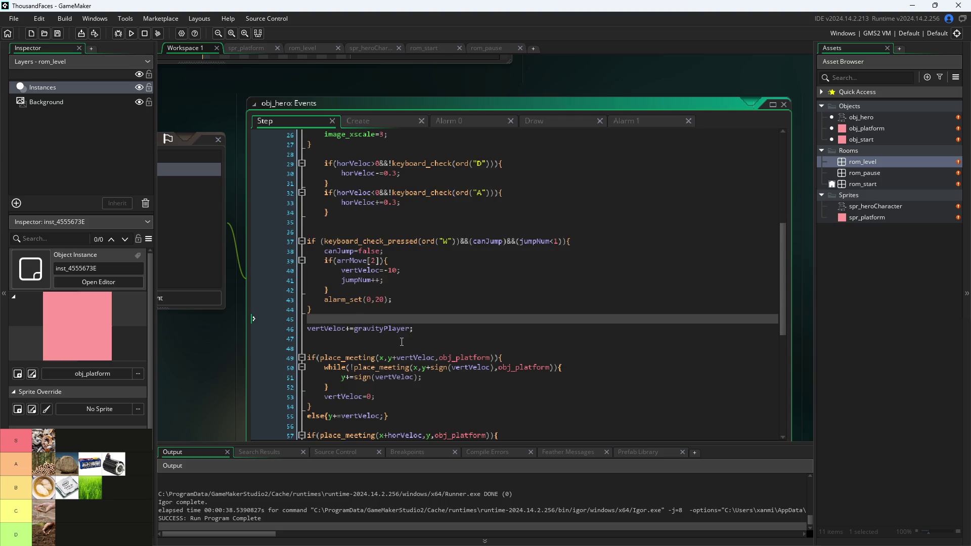
scroll(413, 296, down, 1)
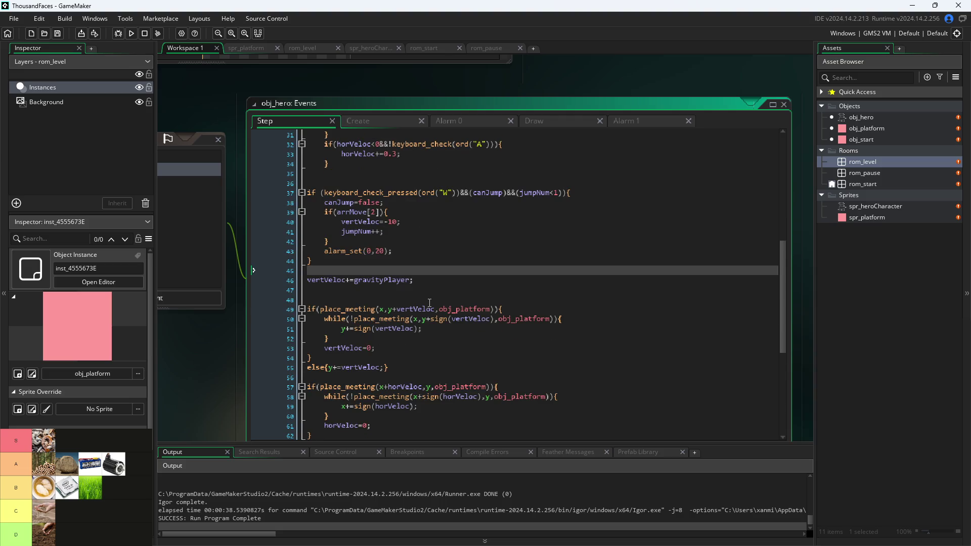
scroll(430, 302, down, 1)
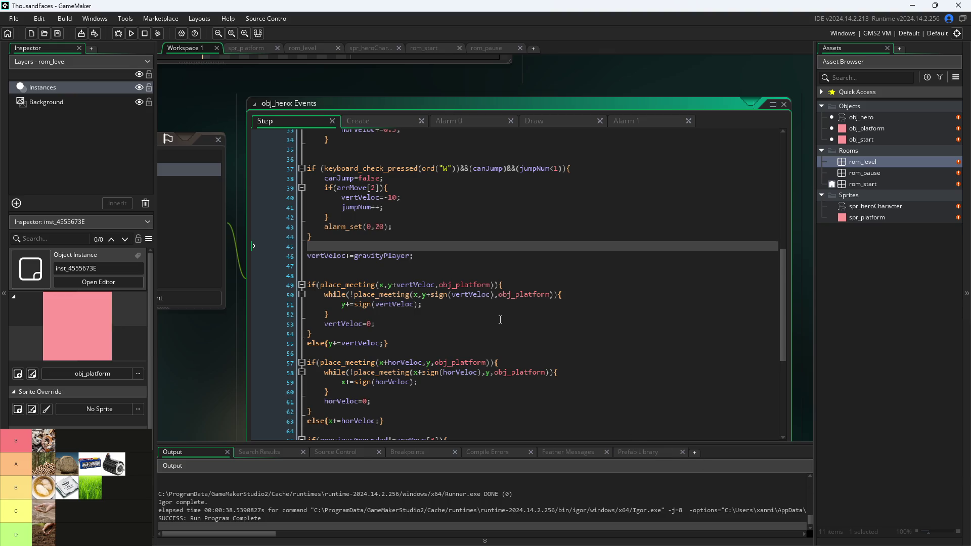
click(522, 284)
click(453, 296)
click(410, 285)
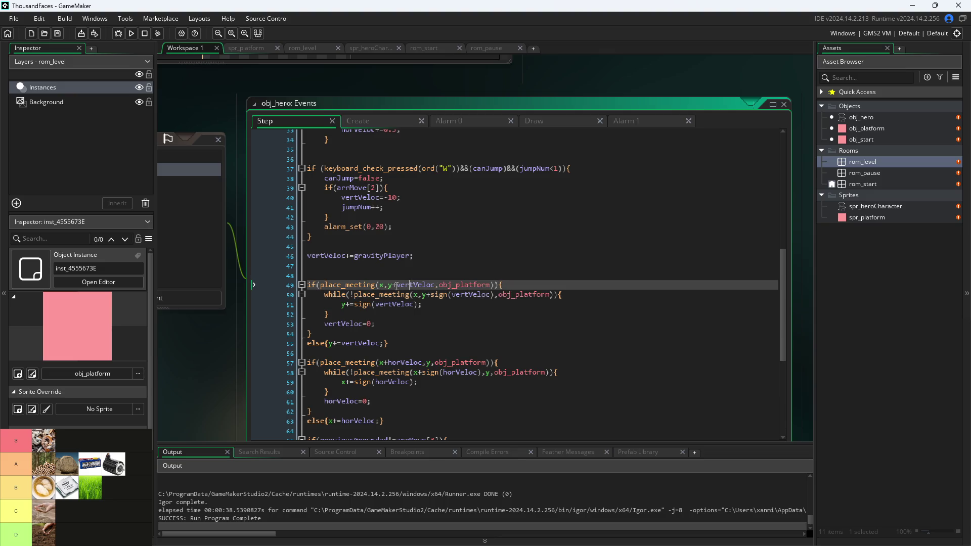
click(389, 287)
key(Right)
key(Delete)
text(+)
Review the vertical speed clamp and the horVeloc=5 horizontal clamp below it.
scroll(492, 281, down, 2)
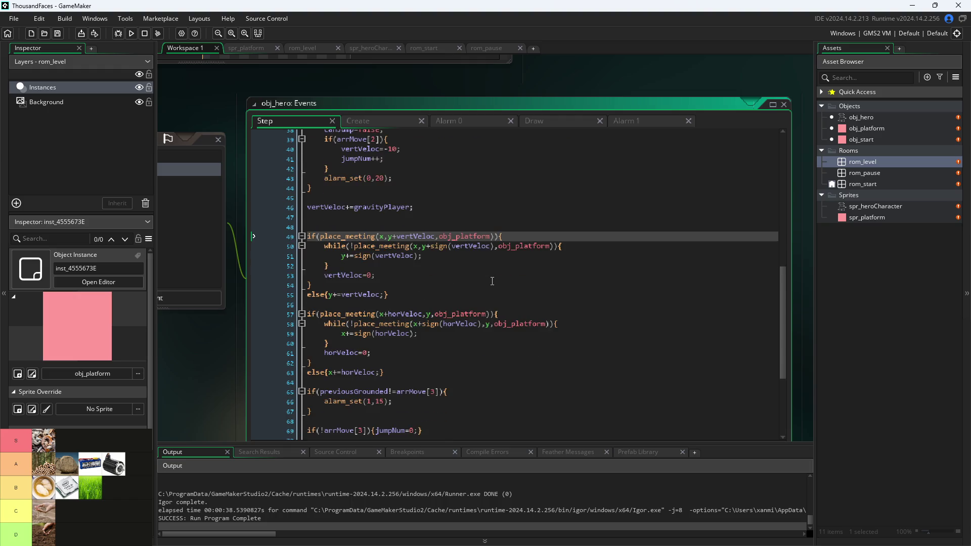
scroll(475, 292, down, 2)
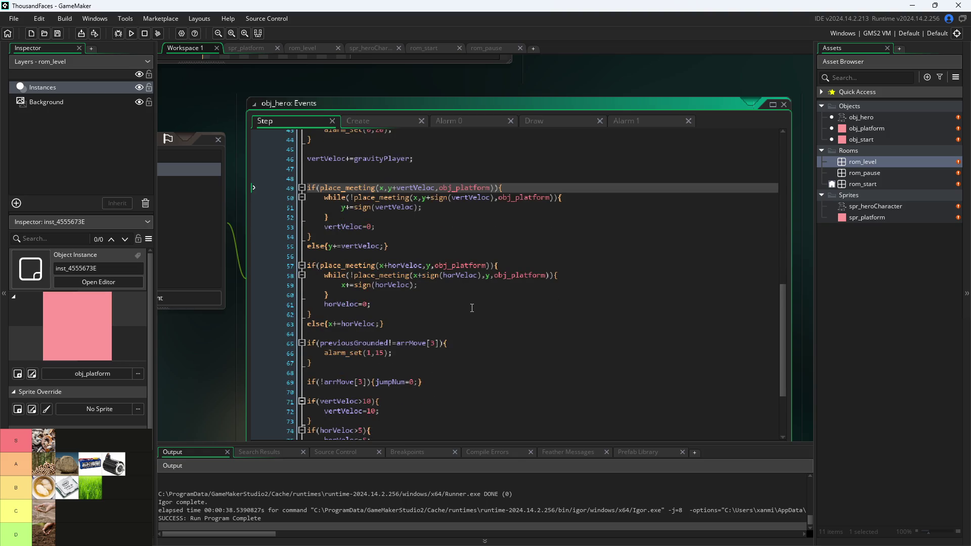
scroll(397, 352, down, 2)
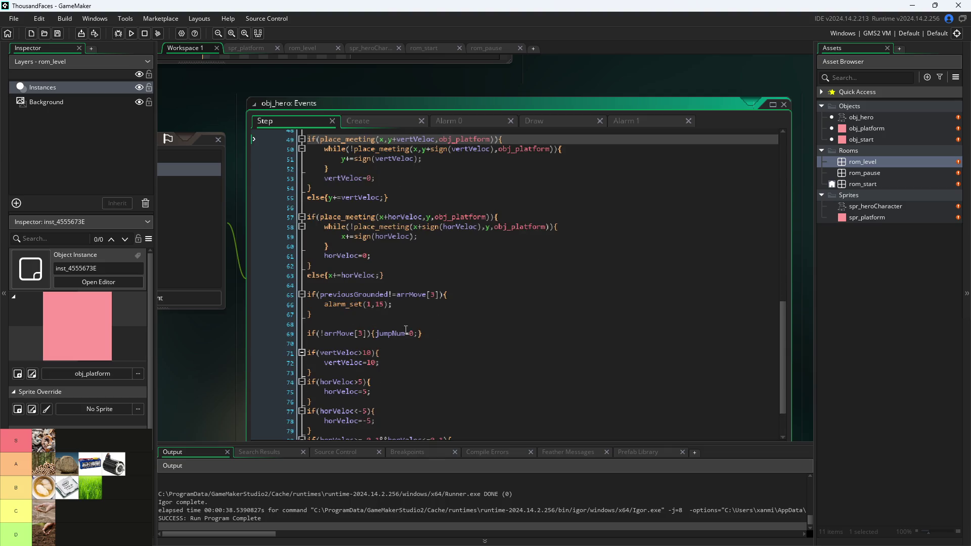
scroll(375, 335, down, 2)
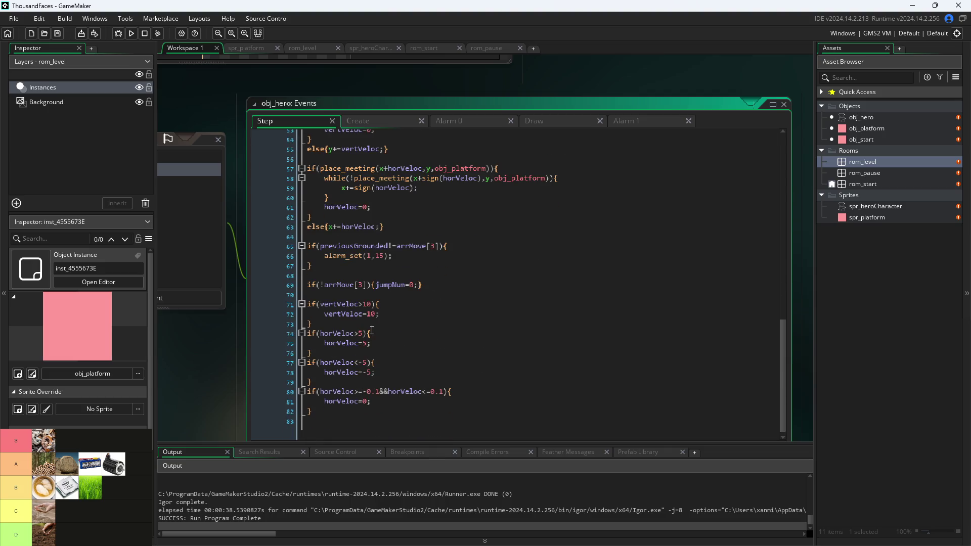
click(391, 301)
click(390, 311)
click(389, 320)
click(390, 339)
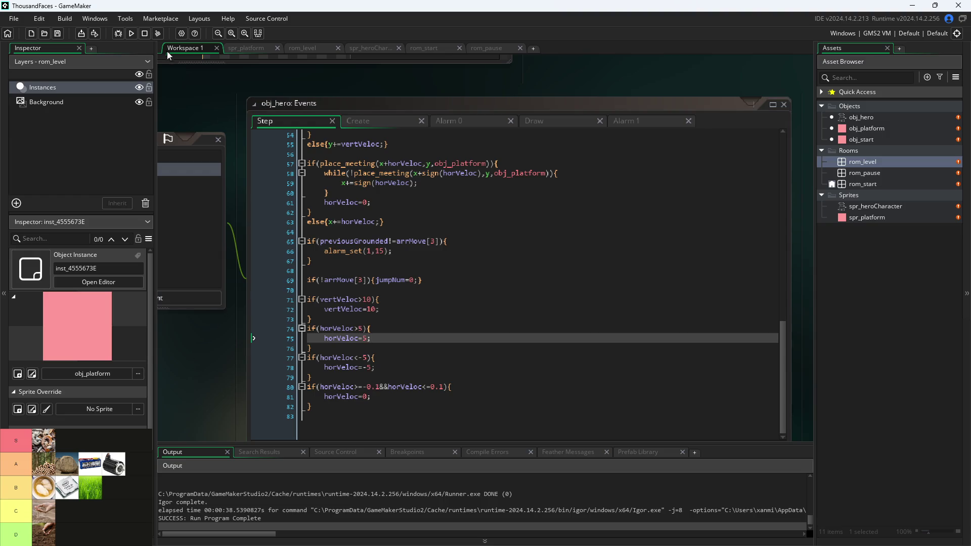
click(131, 33)
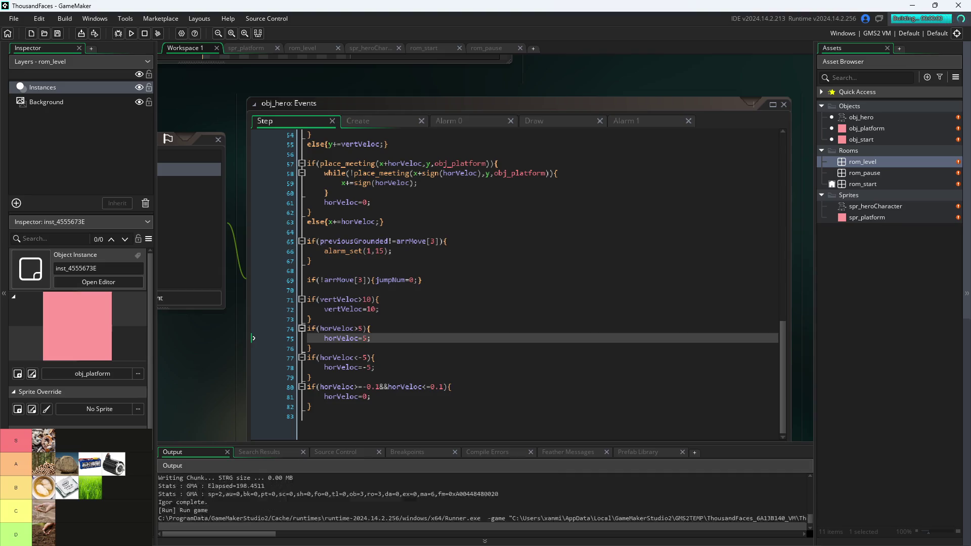
drag(287, 87, 343, 83)
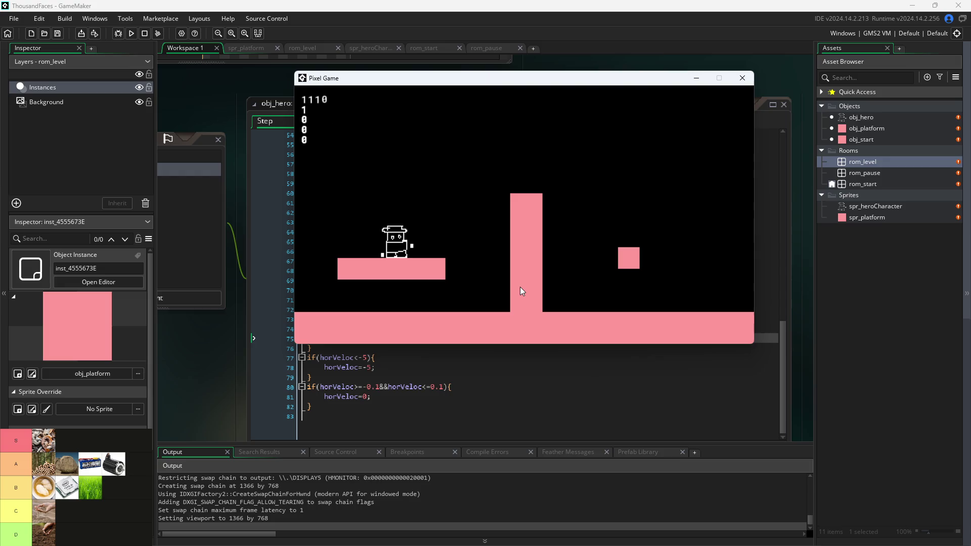
key(space)
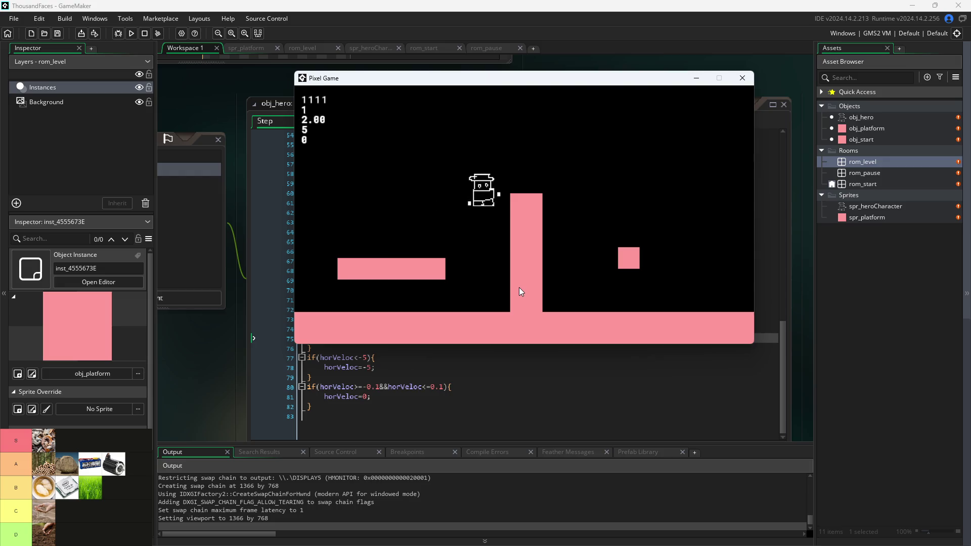
key(space)
key(space)
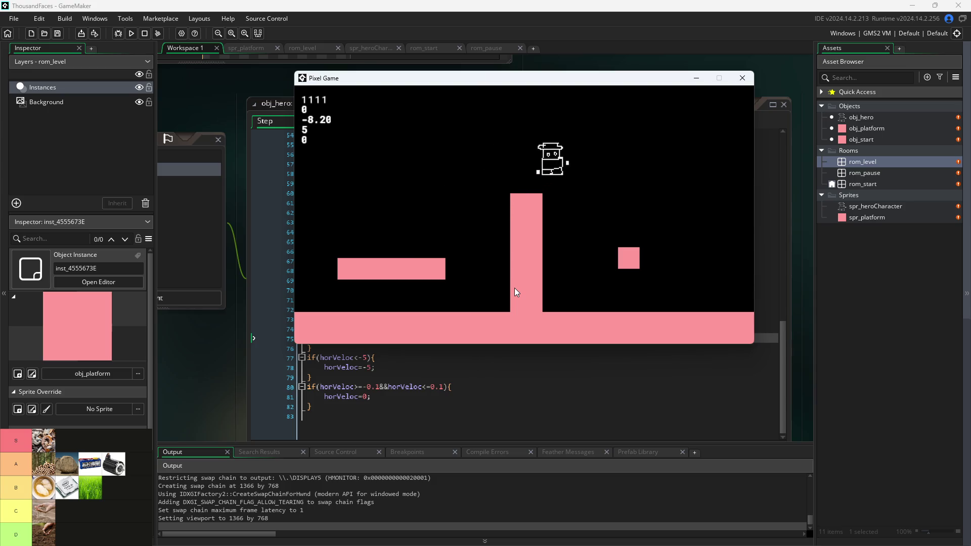
key(space)
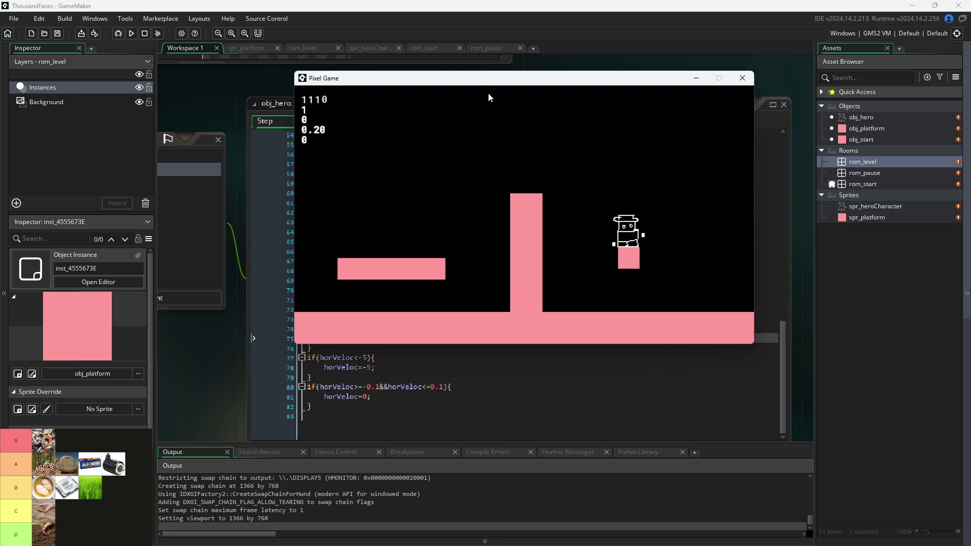
key(space)
key(space)
key(Left)
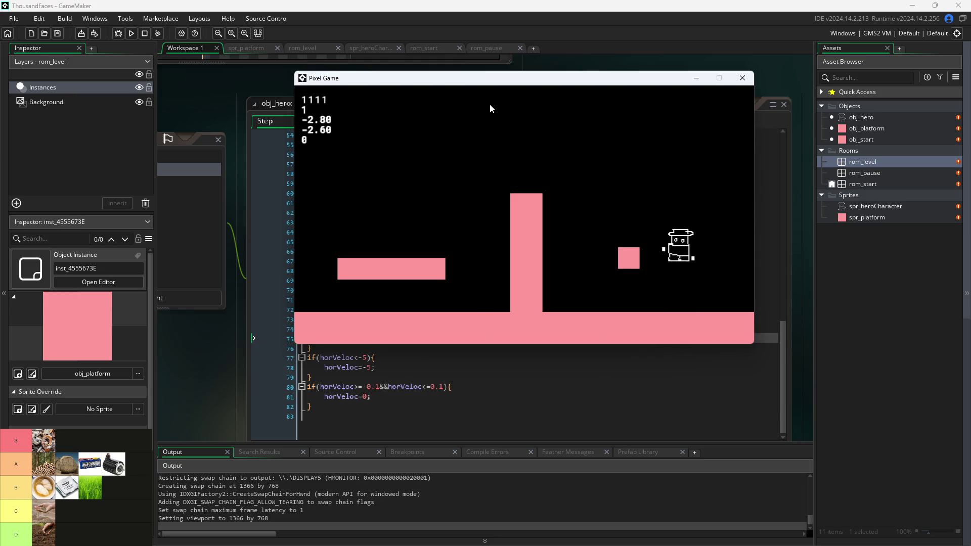
key(space)
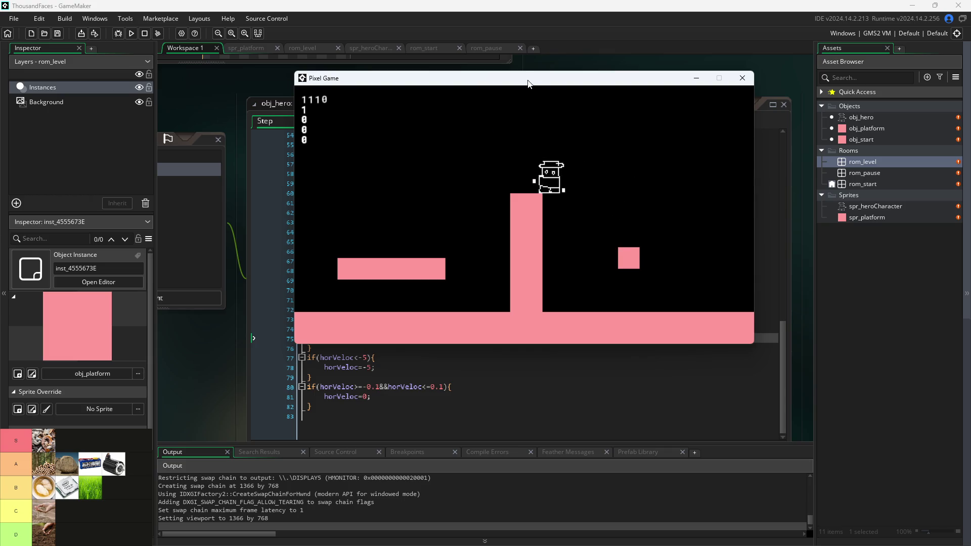
click(742, 78)
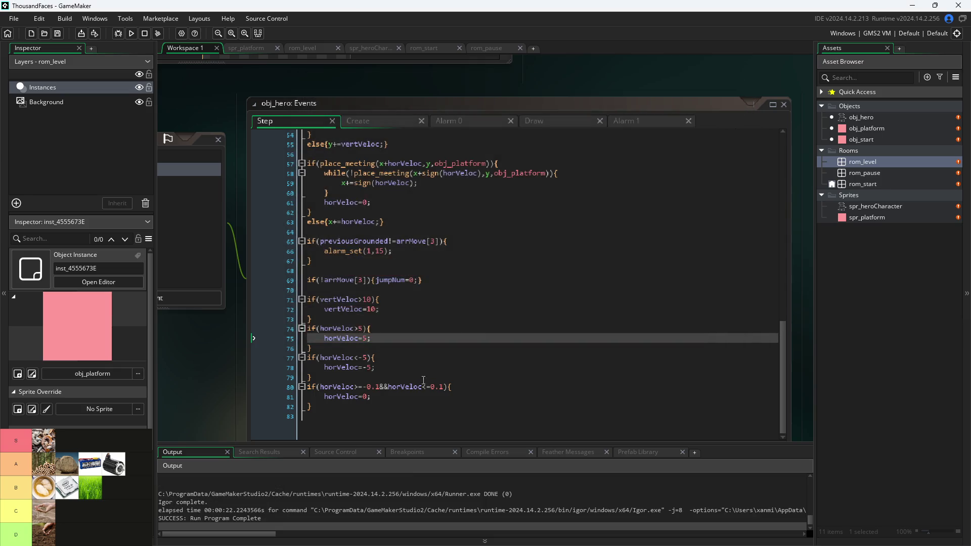
Change line 80 to if(horVeloc>=-0.15&&horVeloc<=0.15), widening the ±0.1 threshold.
click(377, 387)
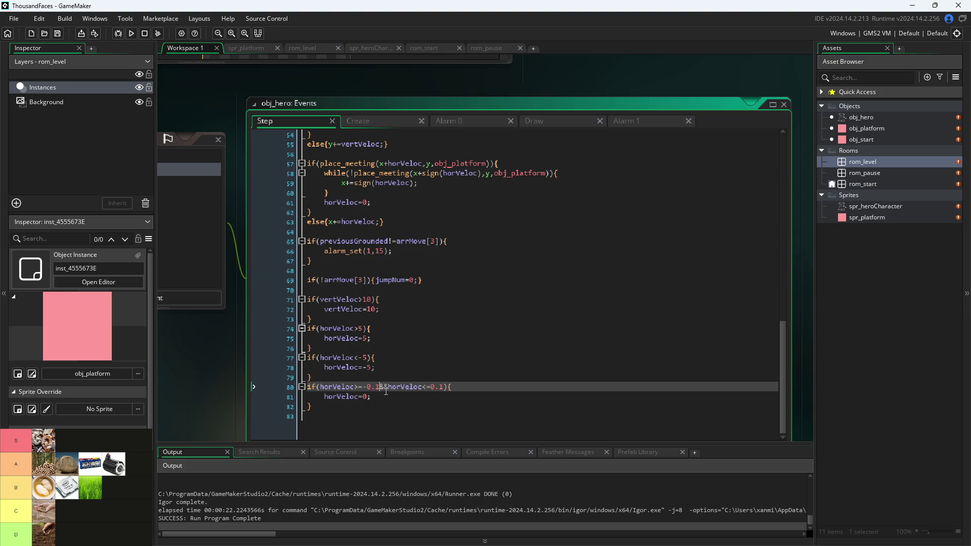
key(BackSpace)
key(BackSpace)
key(BackSpace)
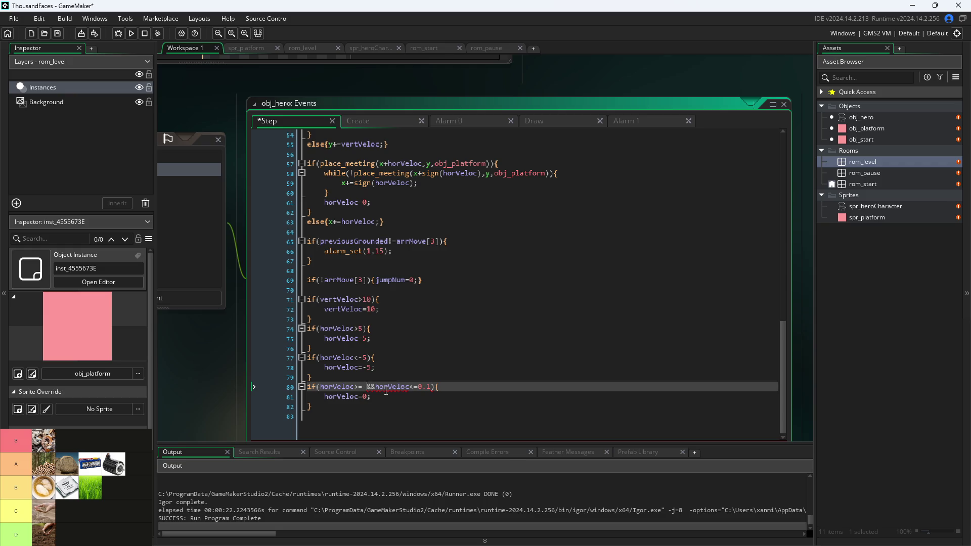
text(0.1)
text(0.)
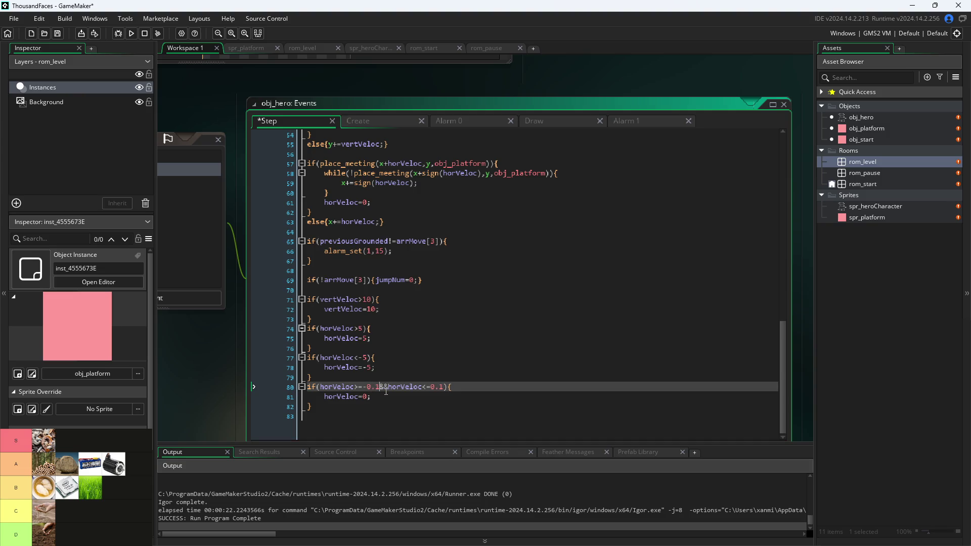
text(5)
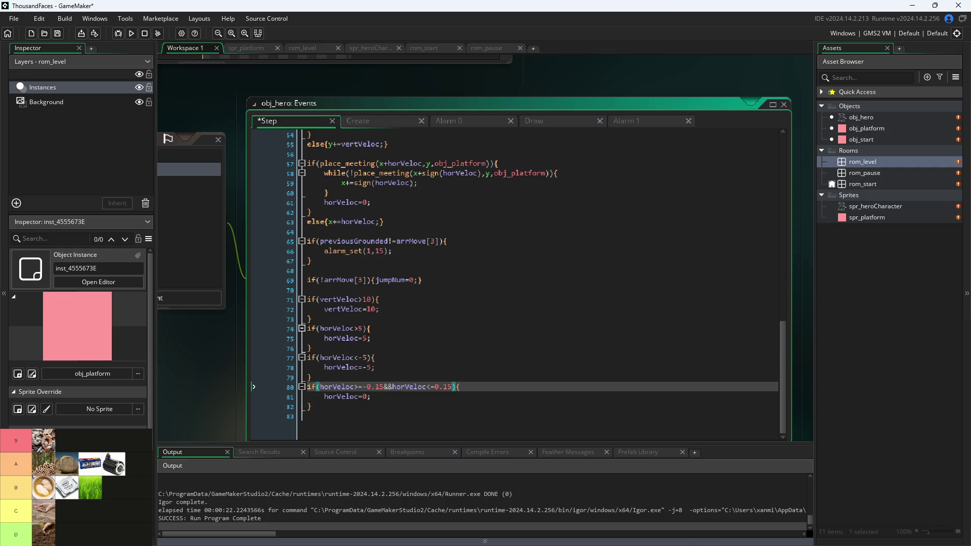
scroll(506, 249, up, 2)
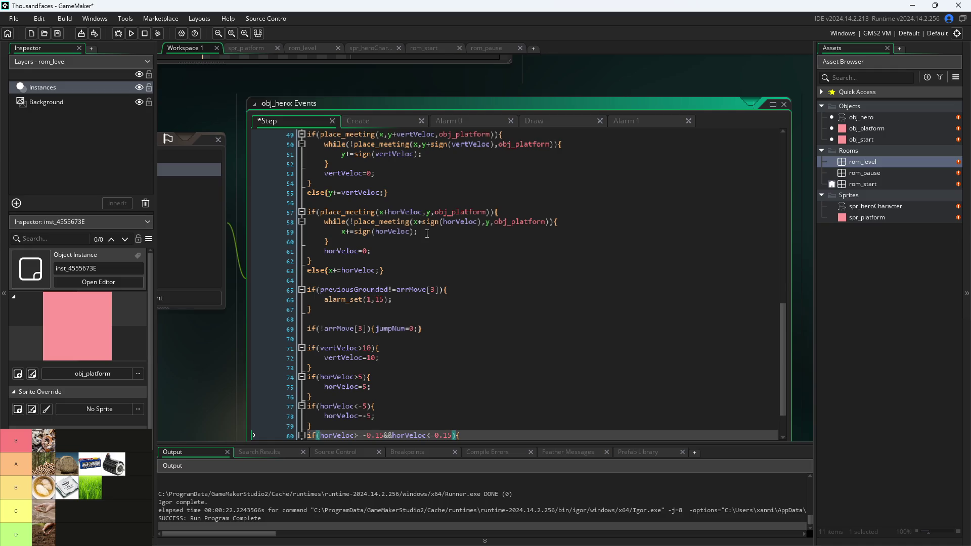
Scroll up through the movement and jump code, then run the game to save the ±0.15 threshold.
scroll(424, 253, up, 2)
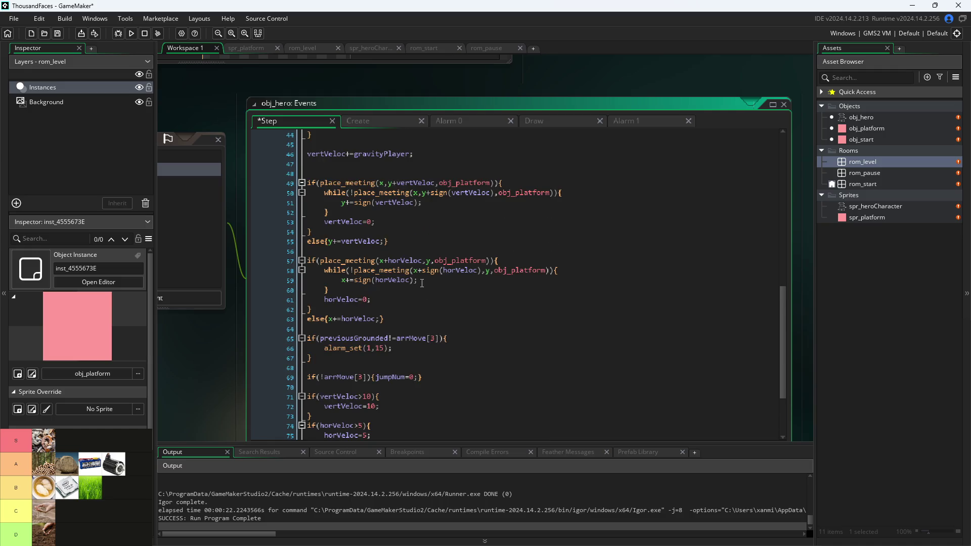
scroll(399, 225, up, 1)
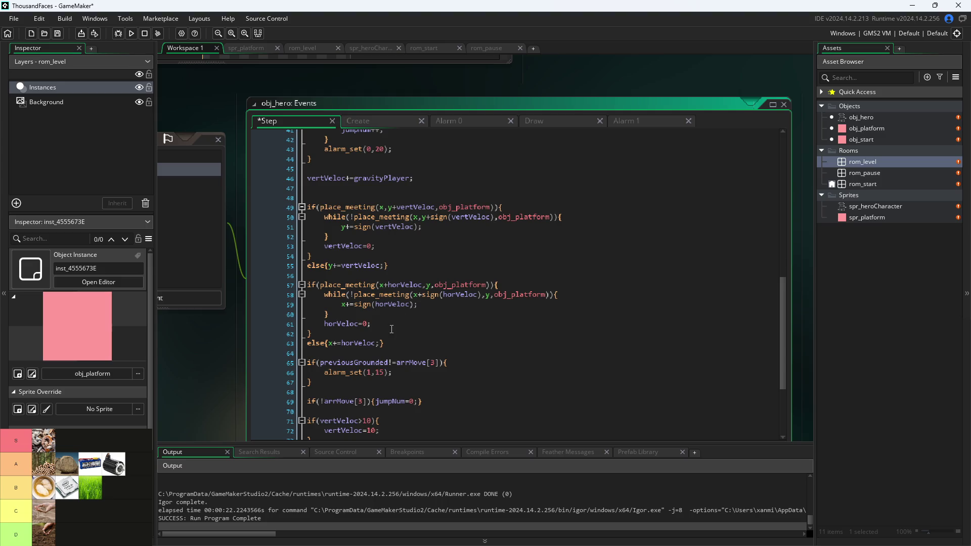
scroll(402, 261, up, 1)
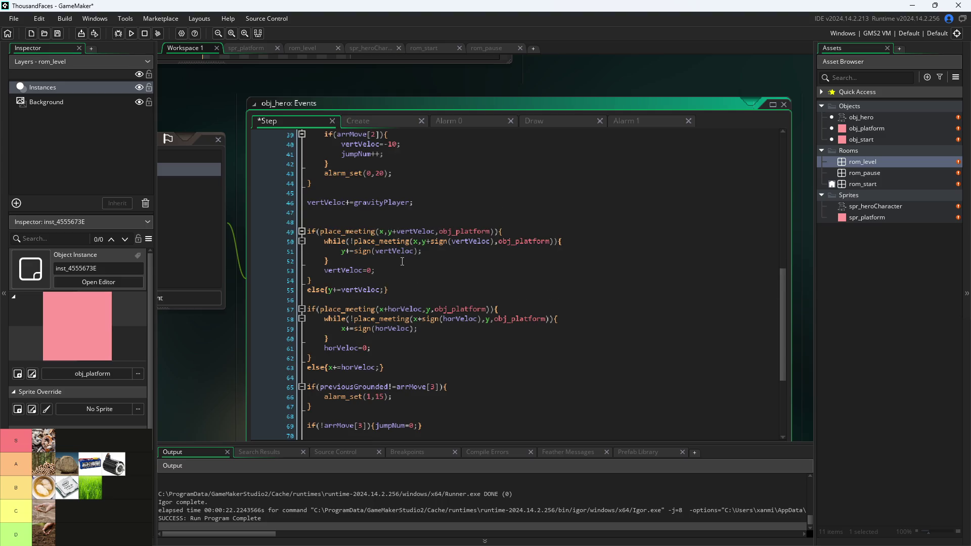
scroll(402, 262, up, 2)
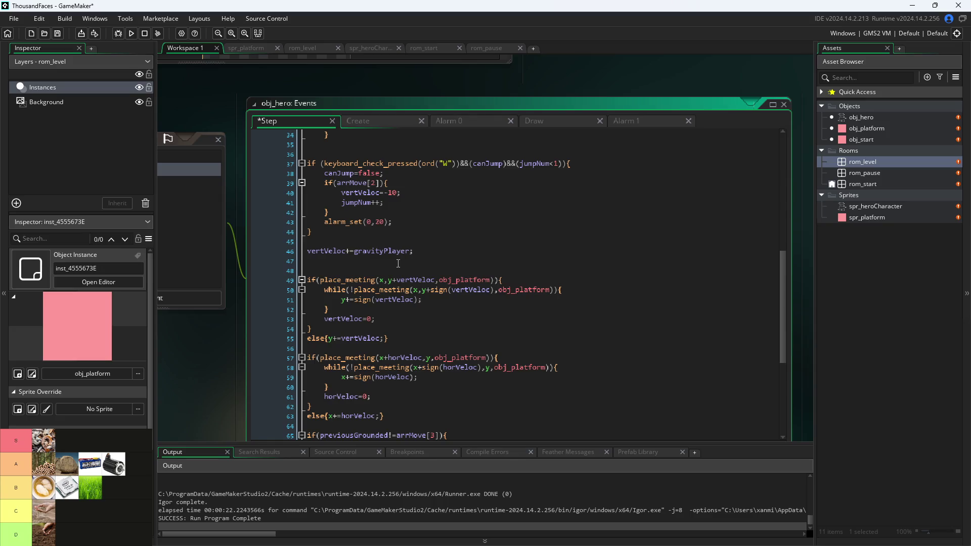
scroll(398, 264, up, 3)
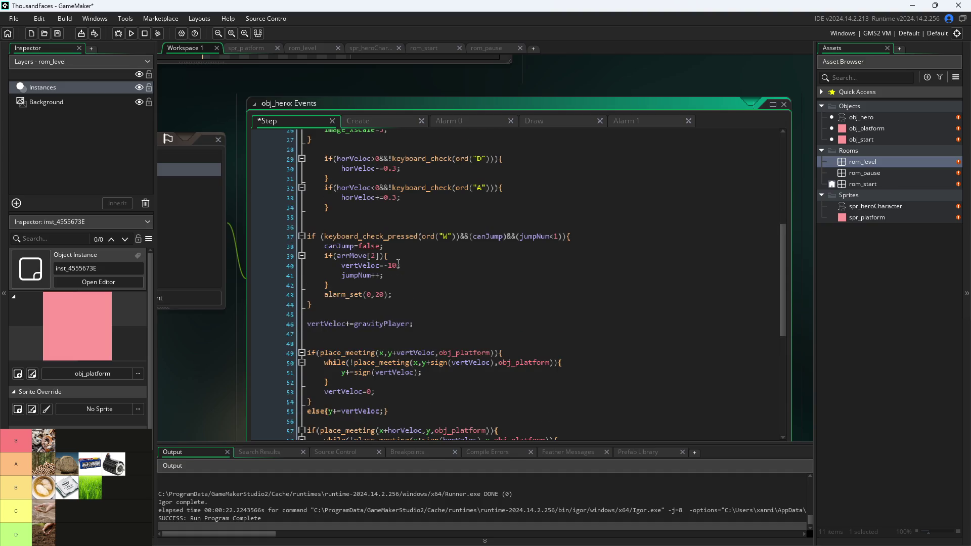
scroll(399, 263, up, 1)
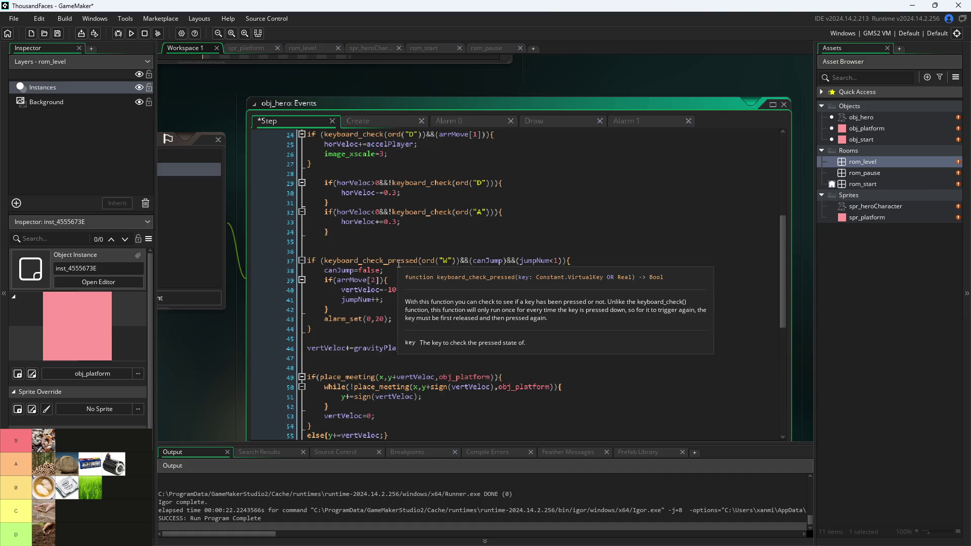
scroll(404, 259, up, 2)
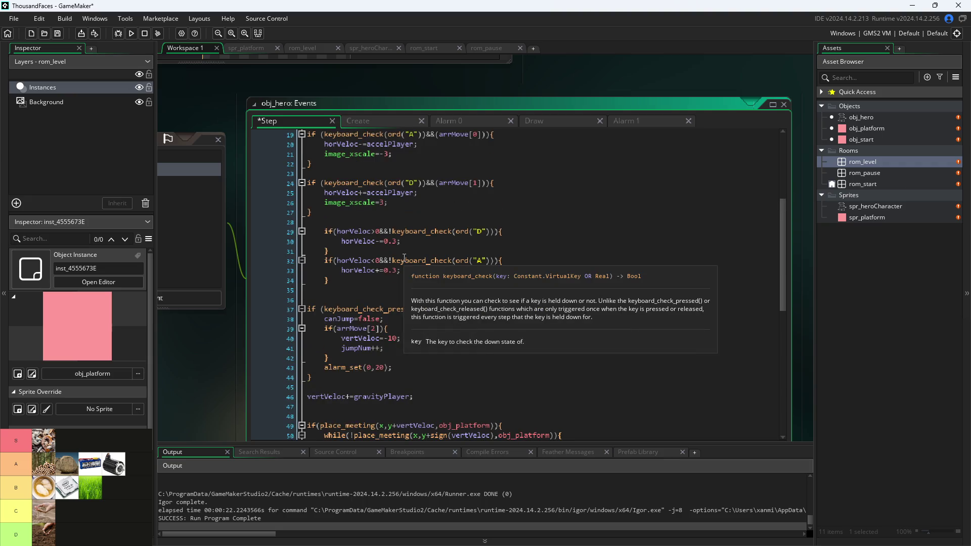
scroll(405, 259, up, 1)
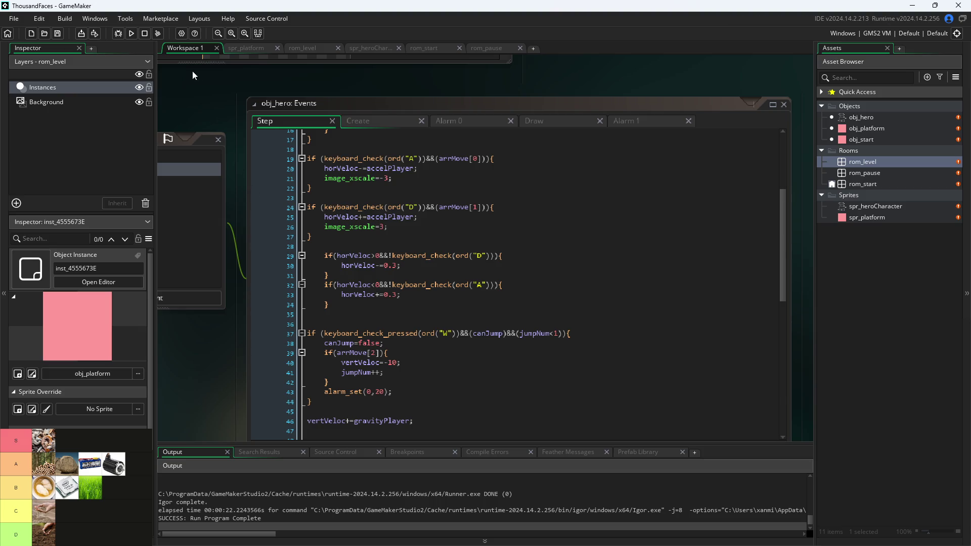
click(131, 33)
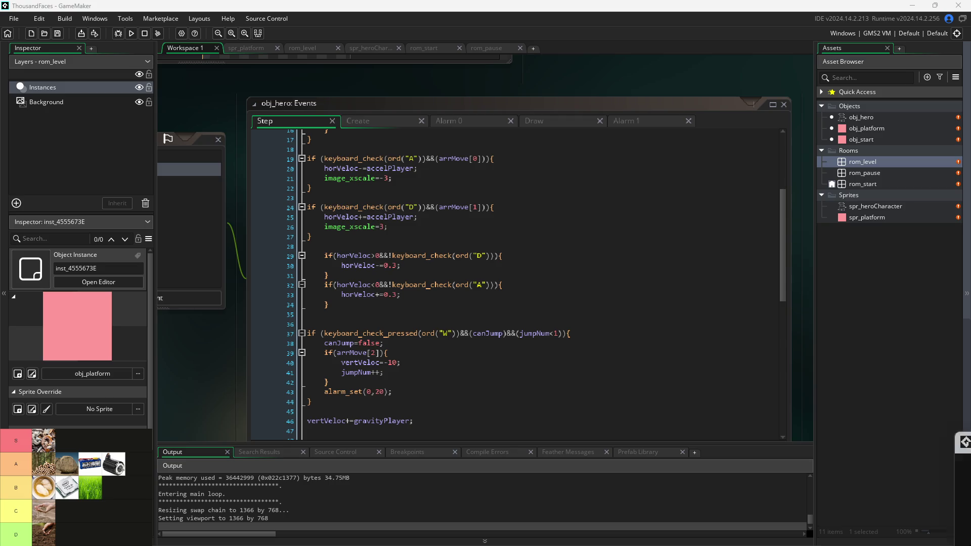
Move the game window beside the code and jump the hero left and right.
mouse_move(512, 223)
mouse_down()
mouse_move(580, 261)
mouse_move(568, 150)
mouse_up()
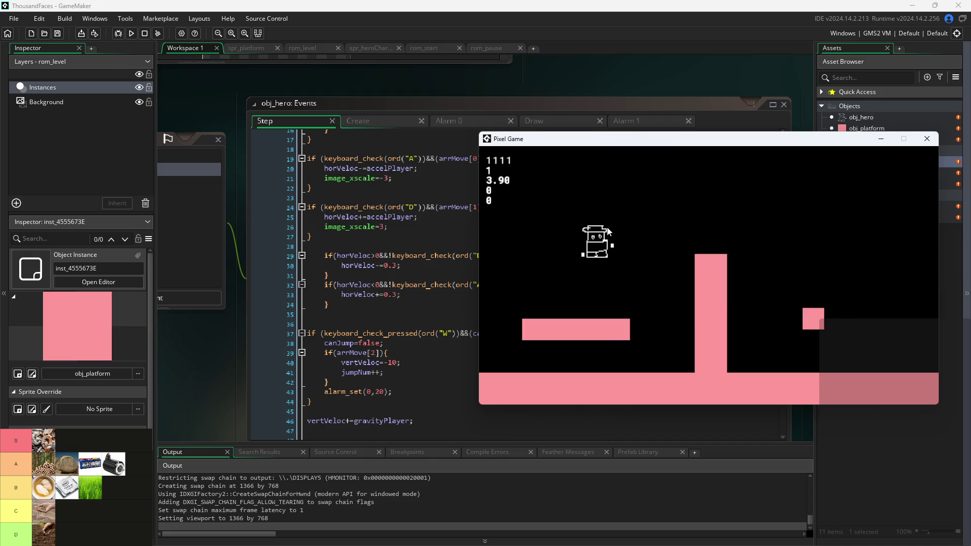
key(d)
key(a)
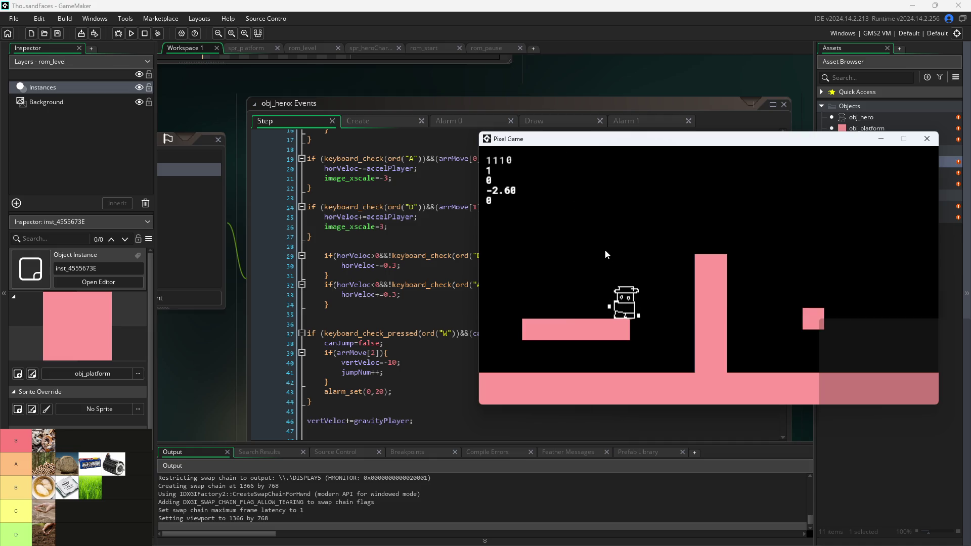
key(w)
key(d)
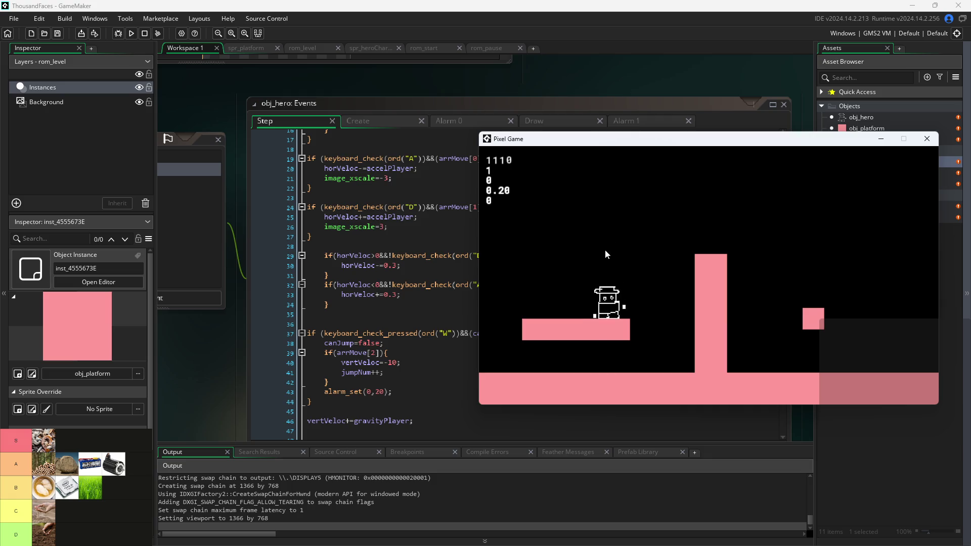
key(w)
key(d)
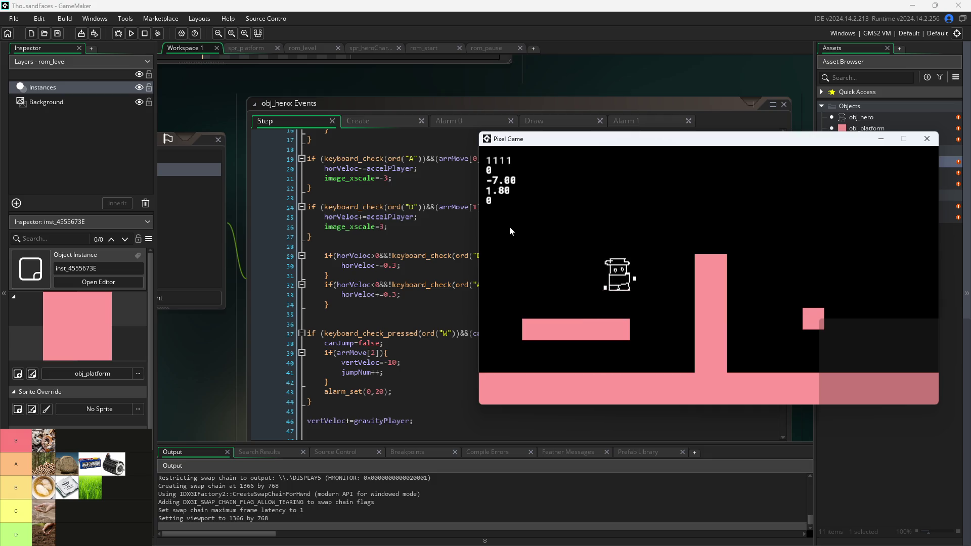
Walk the hero right and left to check it stops cleanly, then move the window up.
key(d)
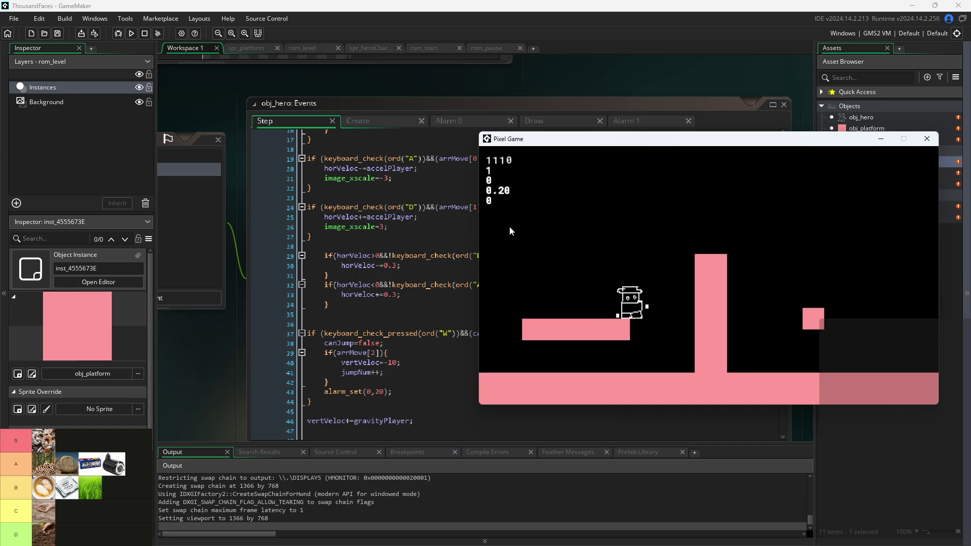
key(a)
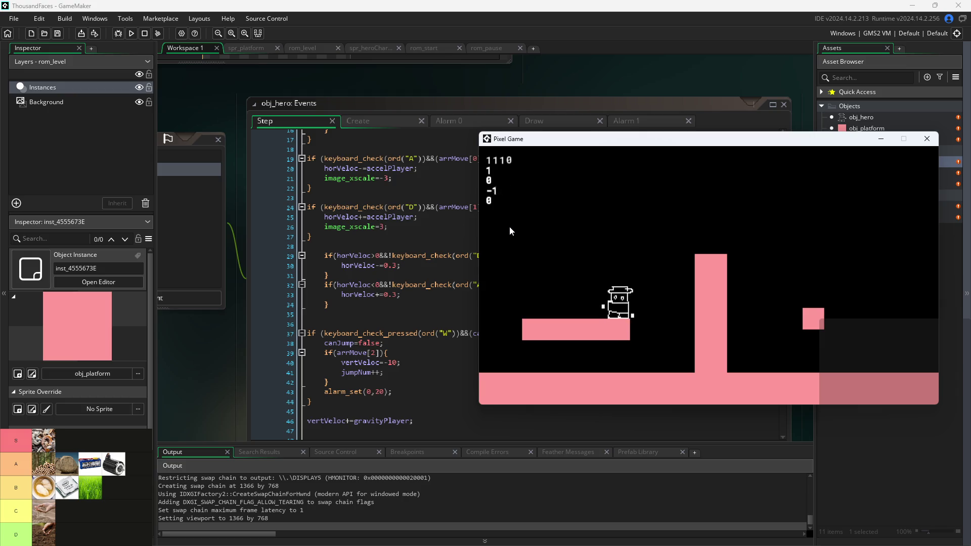
key(a)
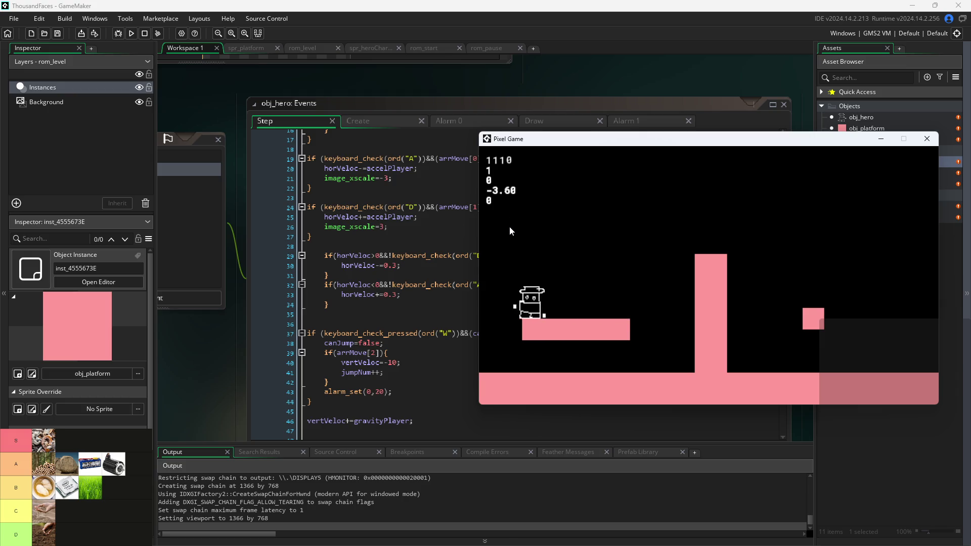
key(a)
key(a)
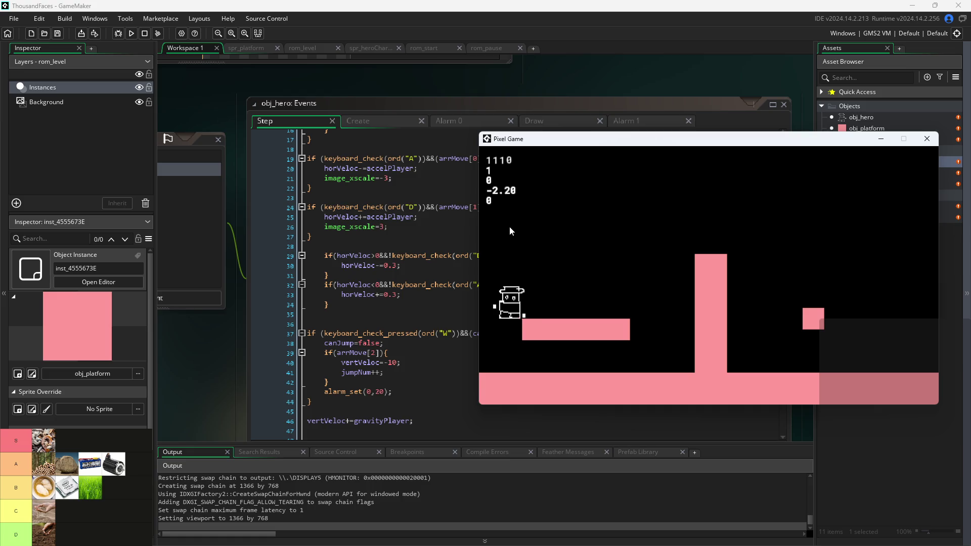
key(d)
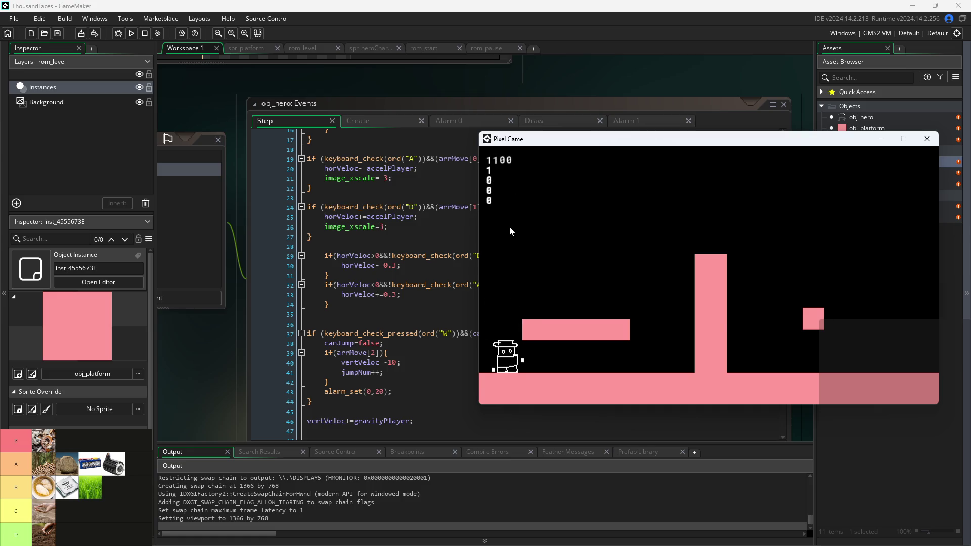
key(d)
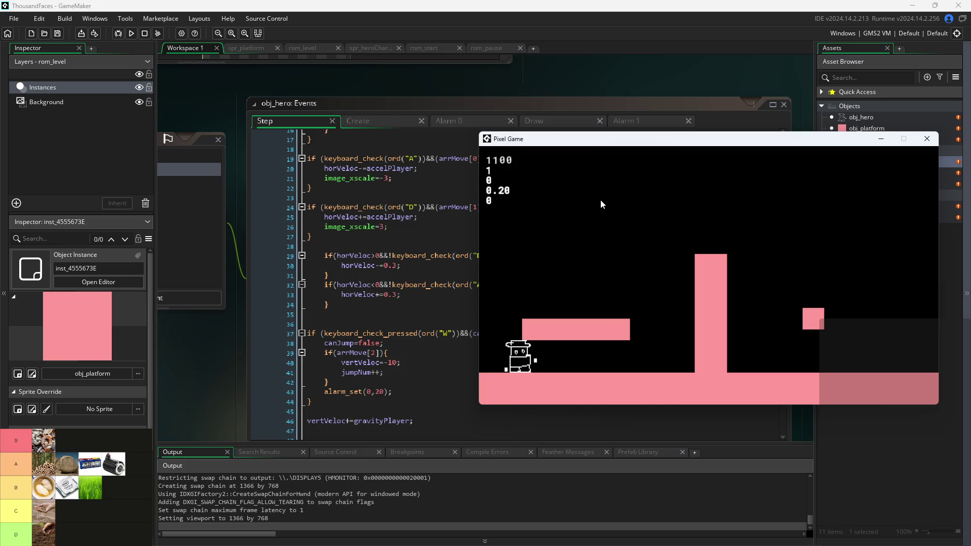
mouse_move(636, 134)
mouse_down()
mouse_move(613, 21)
mouse_move(645, 25)
mouse_up()
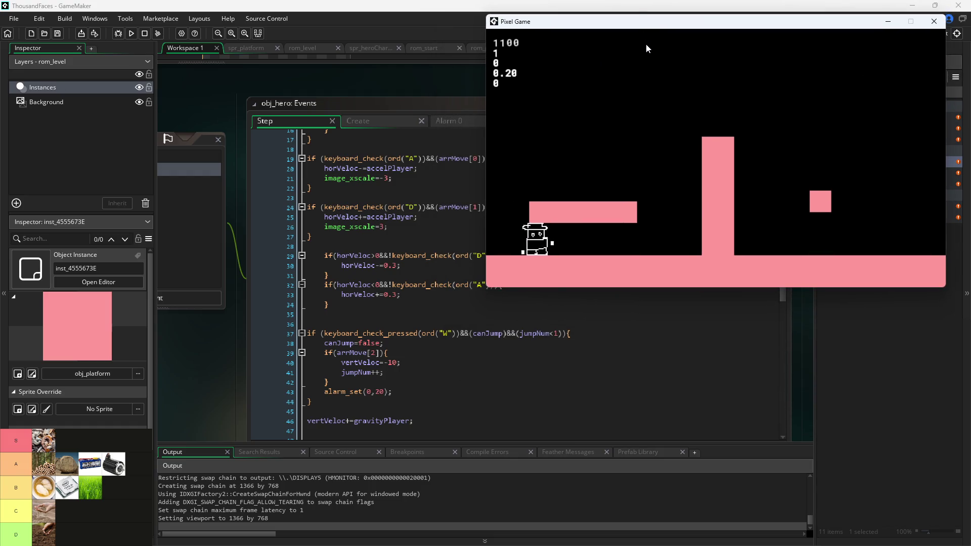
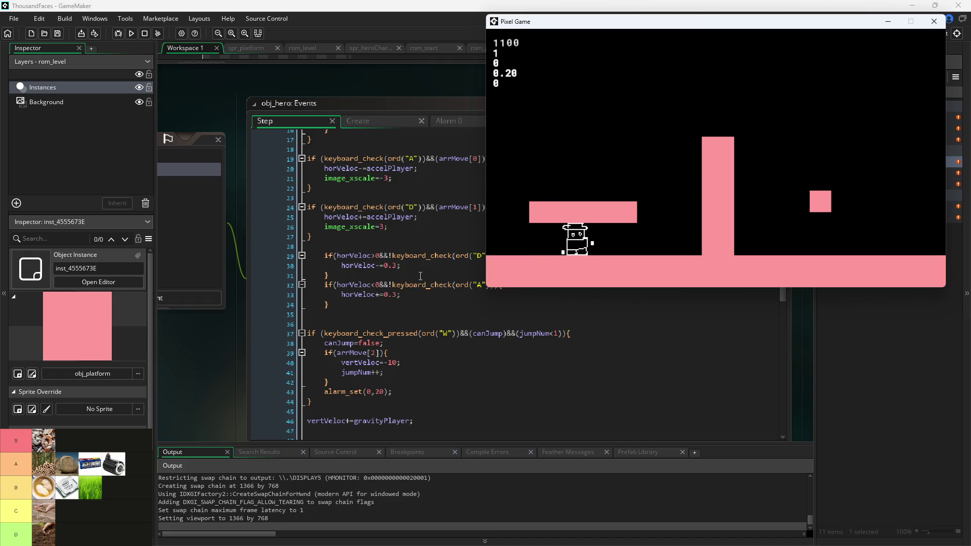
Move the horVeloc<0 friction block from lines 32–34 up to line 28 and fix its indentation.
click(409, 306)
mouse_move(402, 305)
mouse_down()
mouse_move(331, 311)
mouse_move(195, 282)
mouse_up()
key(ctrl+c)
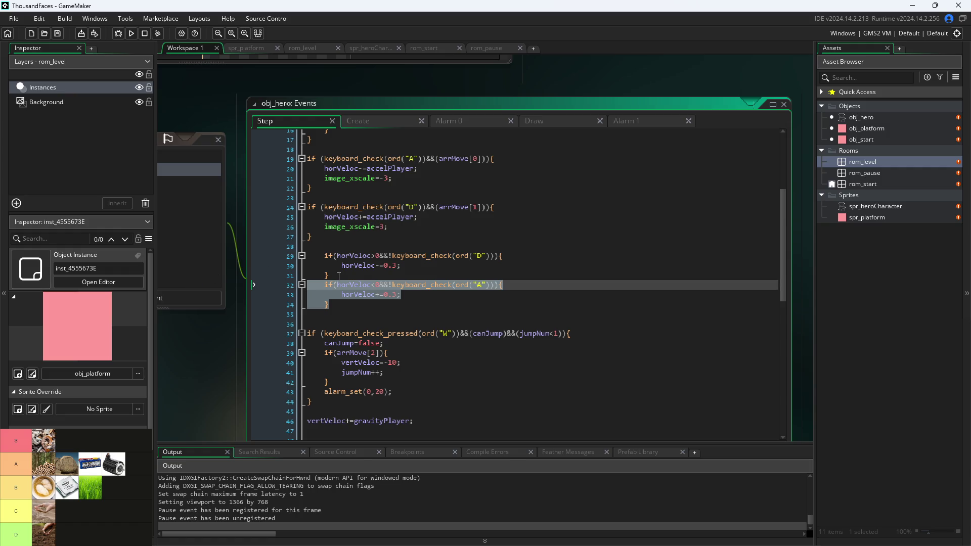
key(Delete)
click(377, 246)
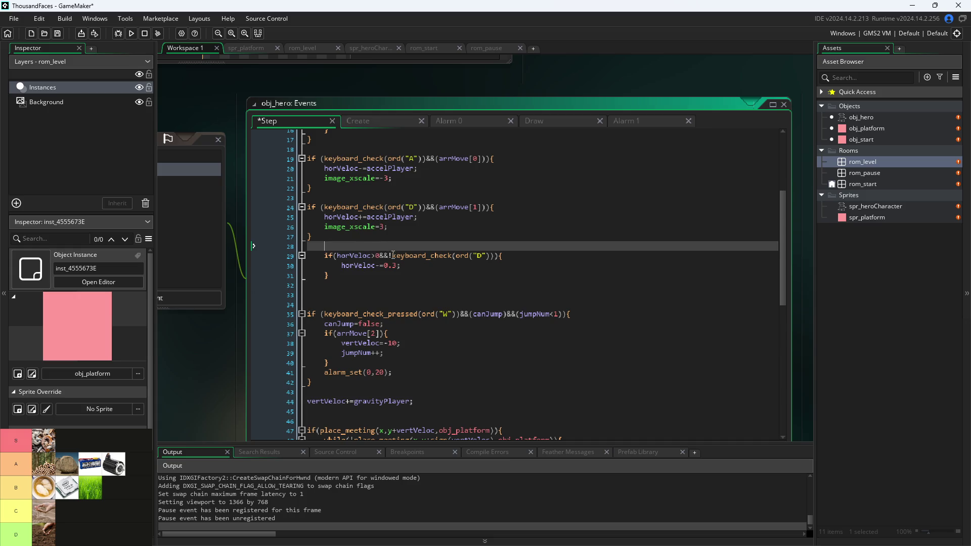
key(ctrl+v)
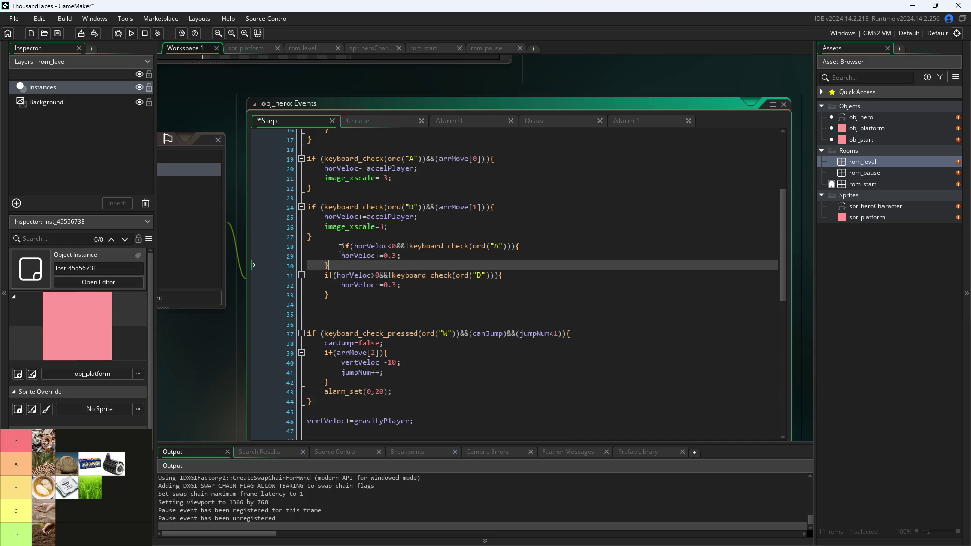
click(341, 248)
key(BackSpace)
Commit the code edit and relaunch the game, stopping the previous run.
click(239, 376)
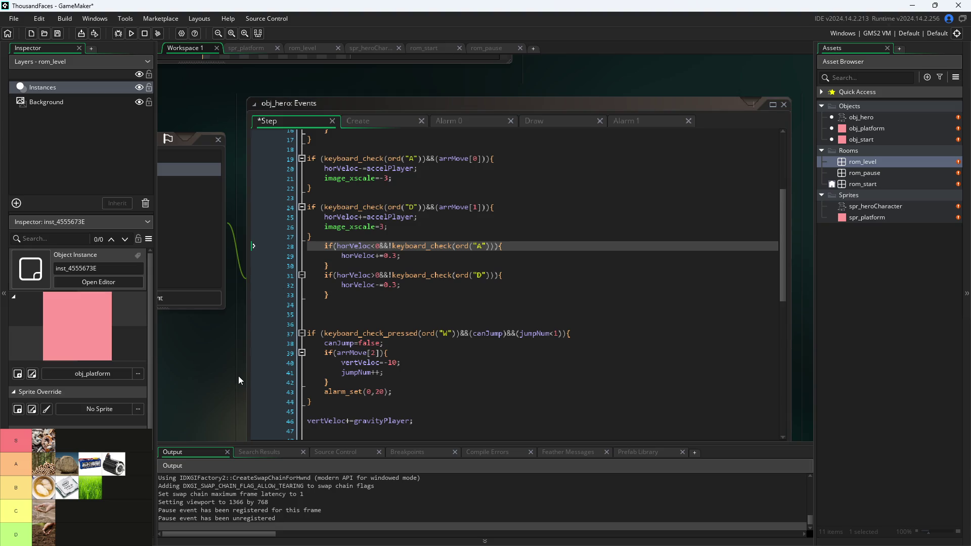
click(131, 33)
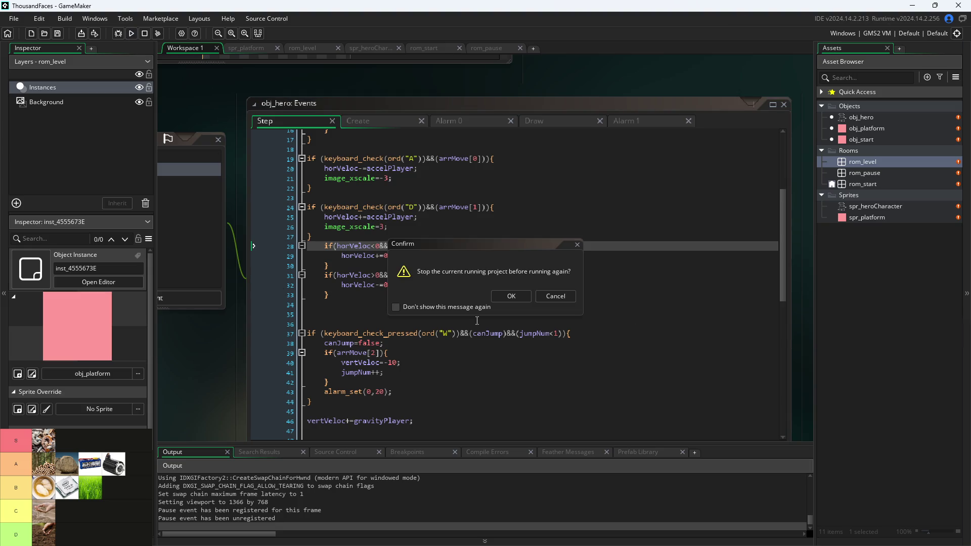
click(502, 293)
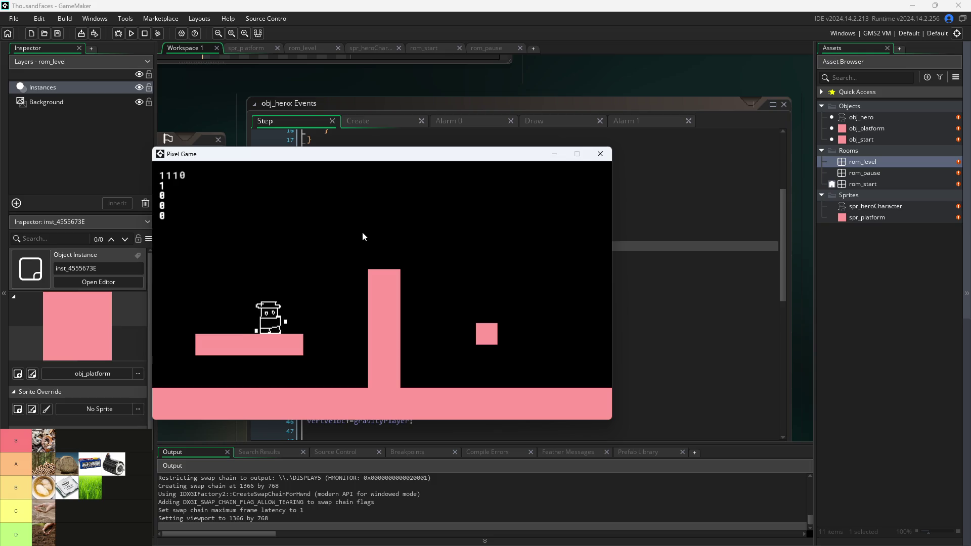
Close the test game, prefix line 31's rightward friction if with 'else', and rerun the game.
key(Left)
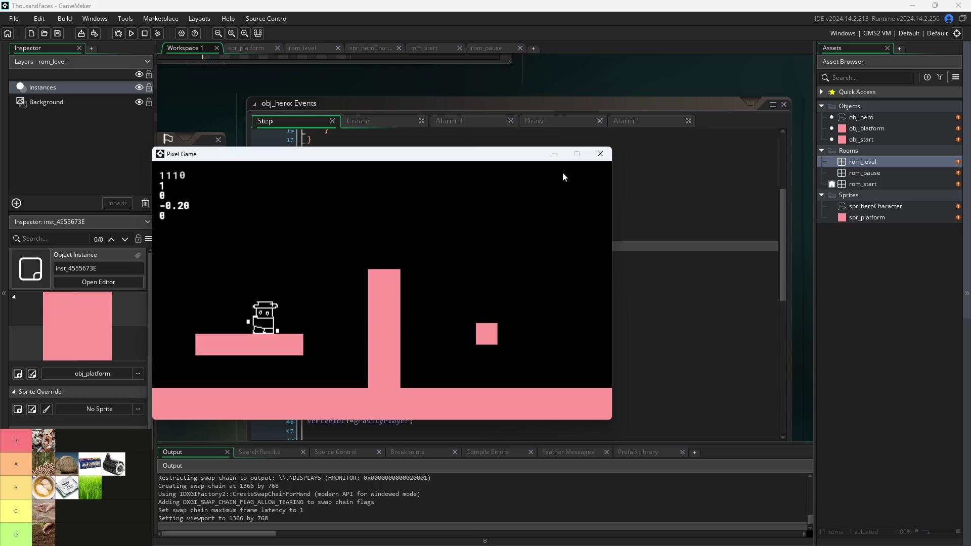
click(600, 154)
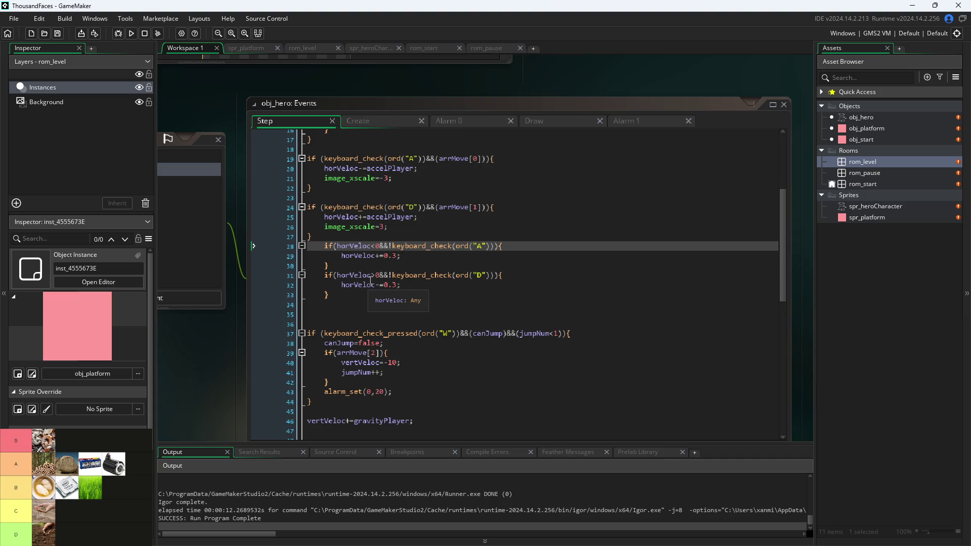
click(322, 277)
text(else)
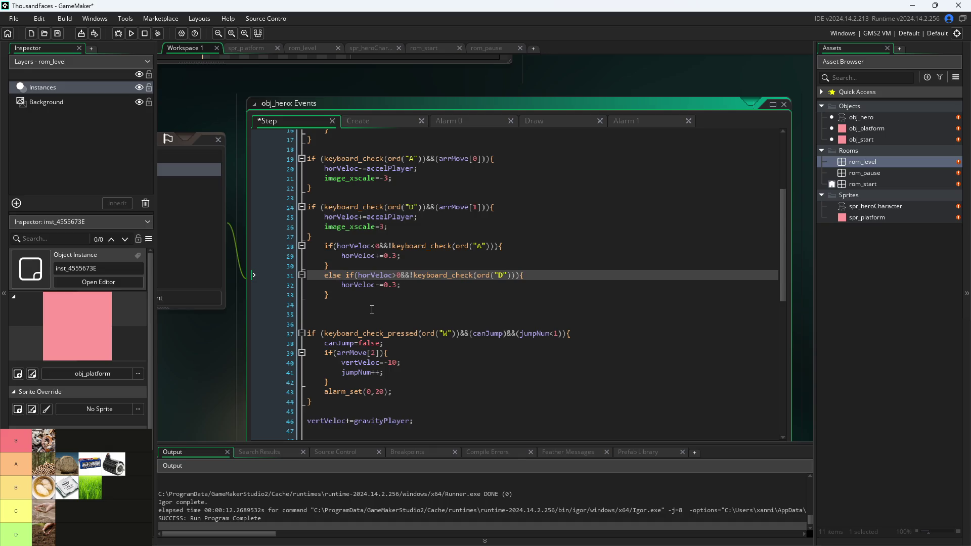
click(242, 372)
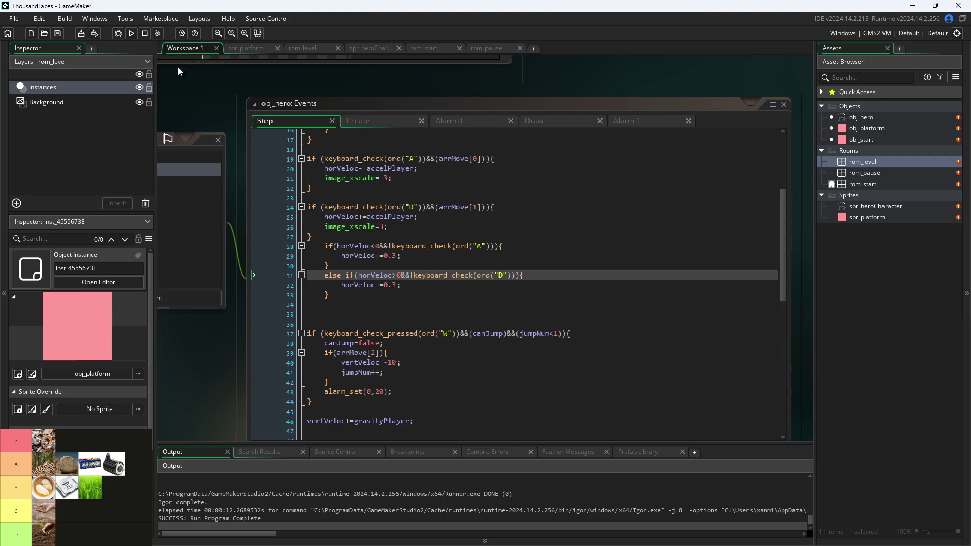
click(133, 35)
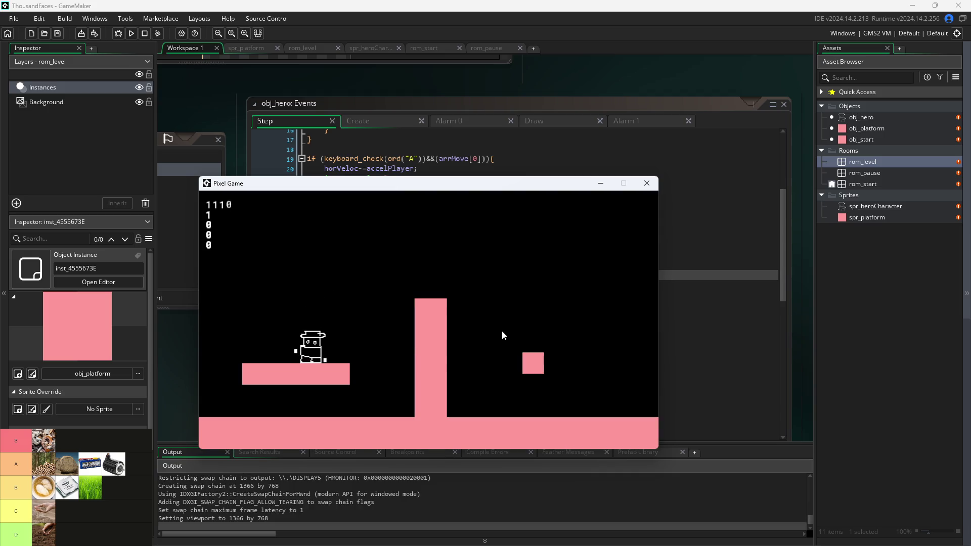
key(a)
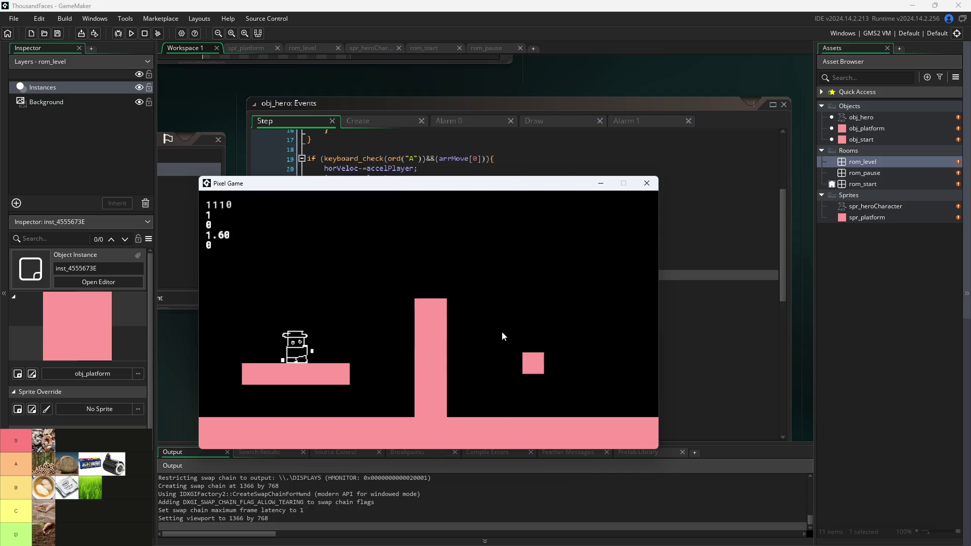
key(d)
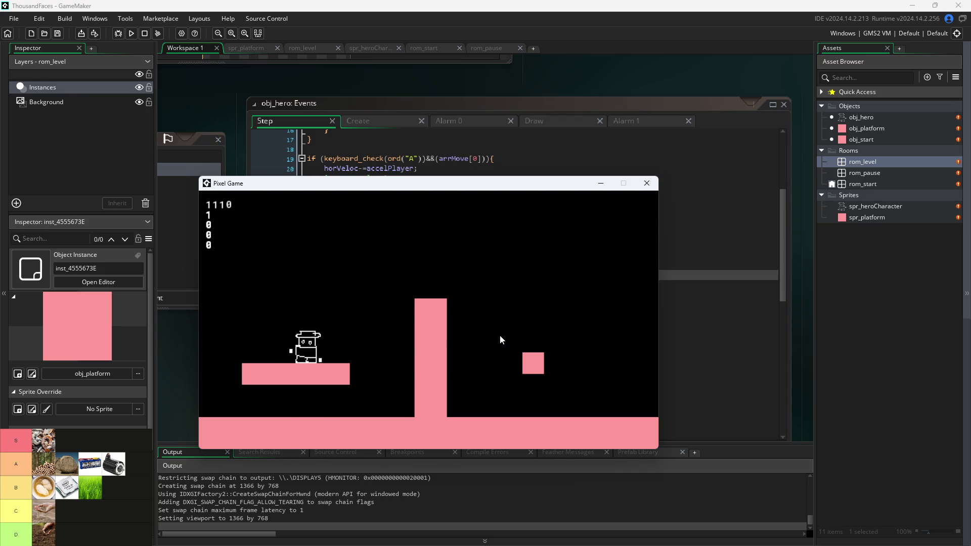
key(a)
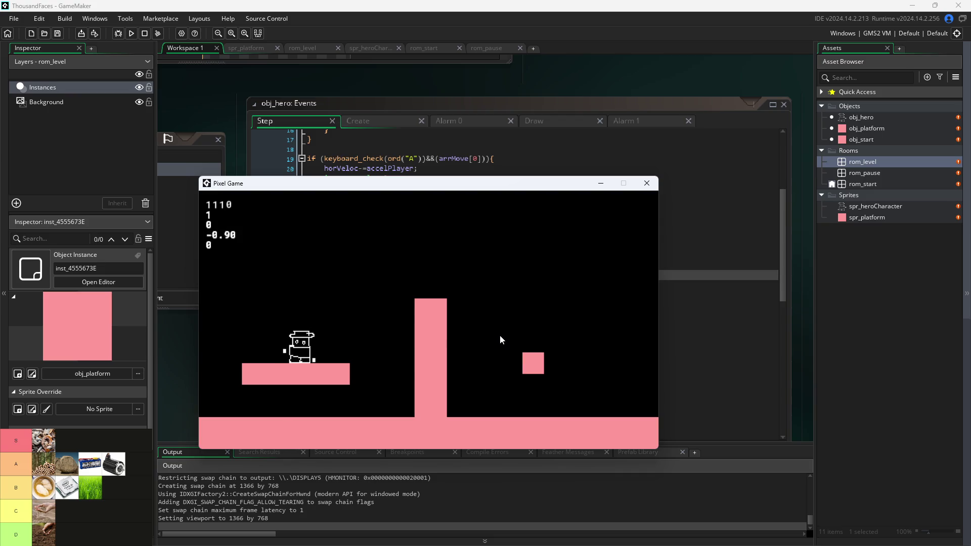
key(d)
key(w)
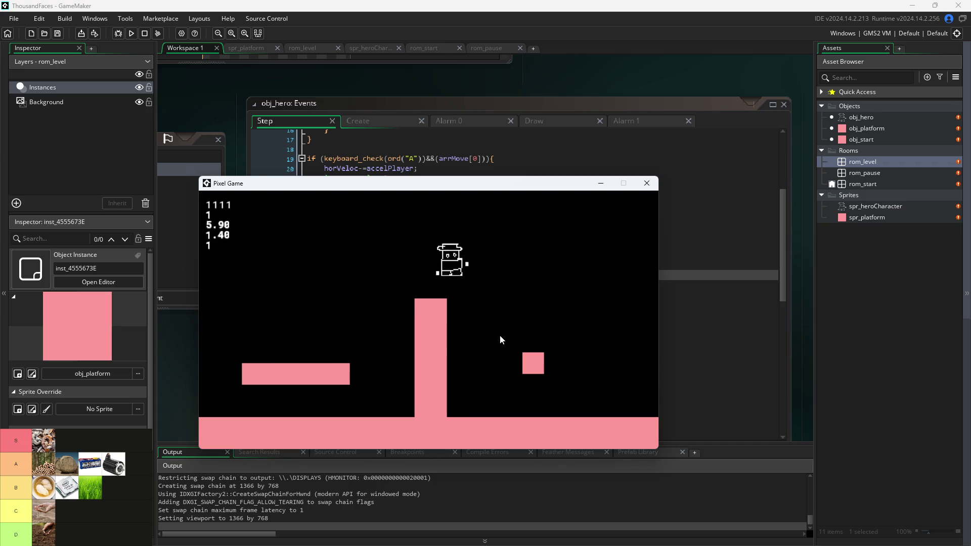
key(d)
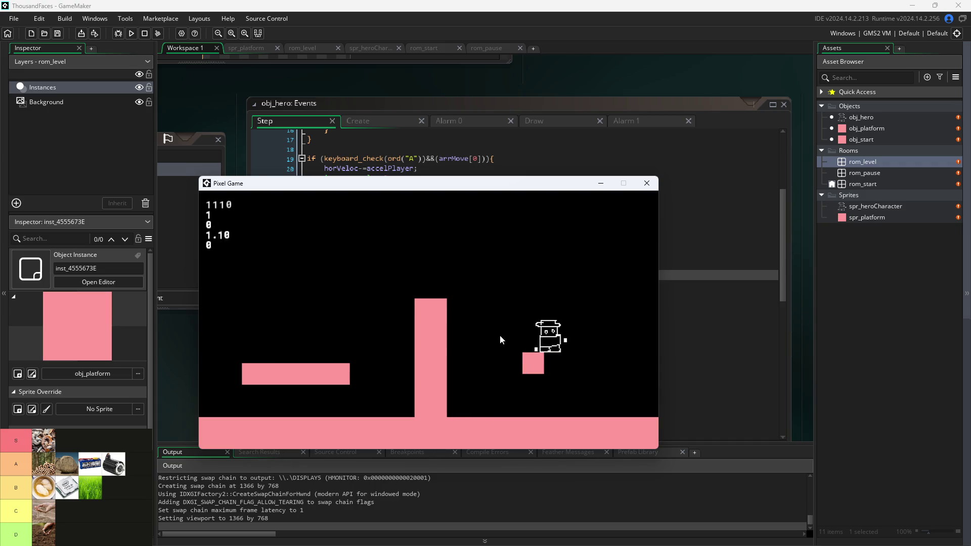
key(a)
key(w)
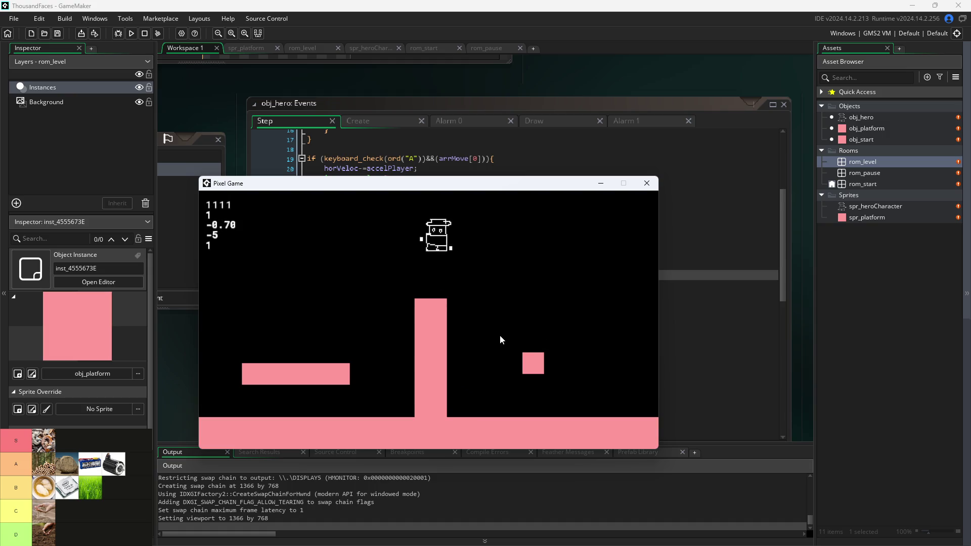
key(a)
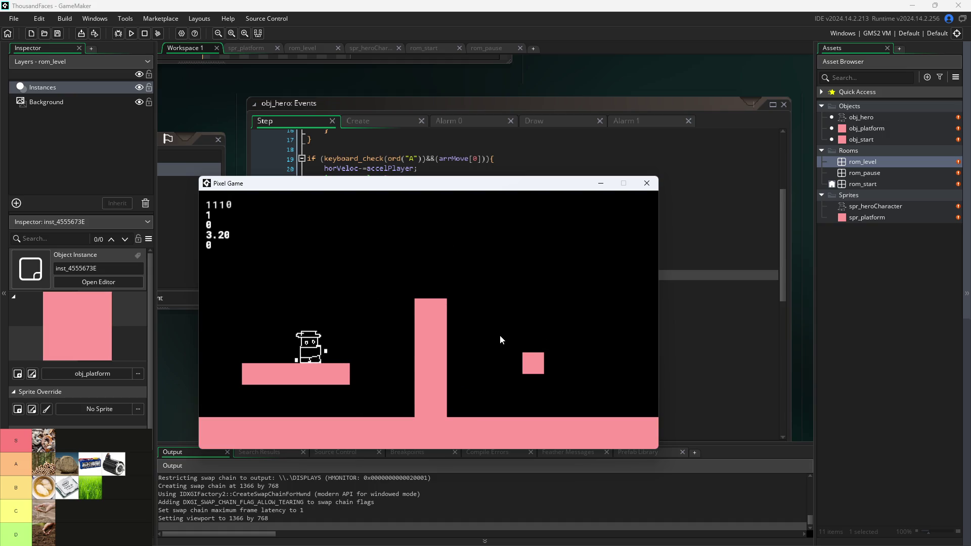
key(a)
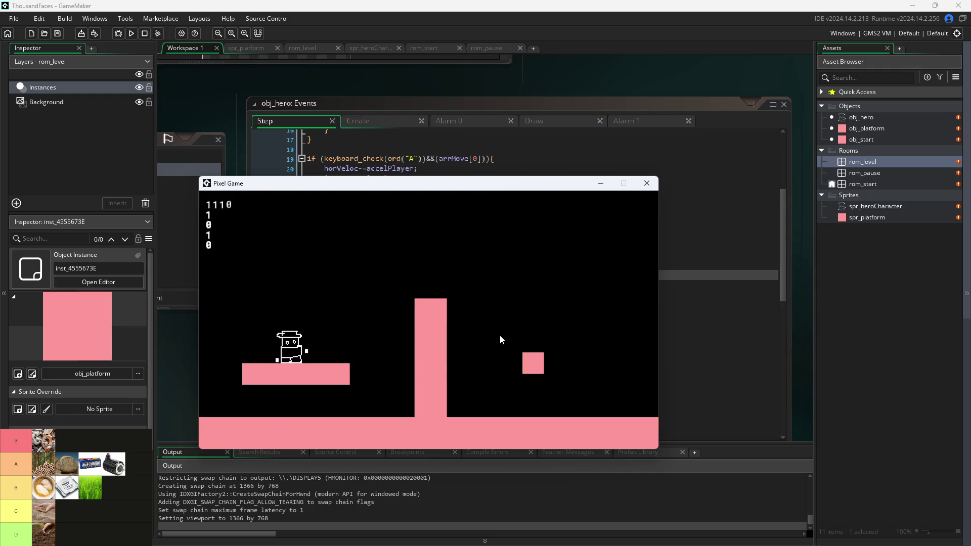
key(d)
key(w)
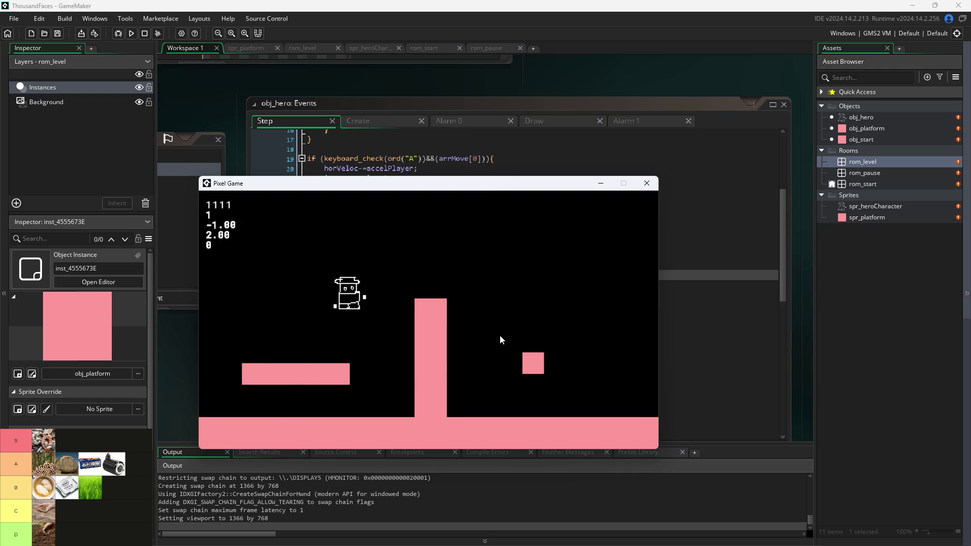
key(d)
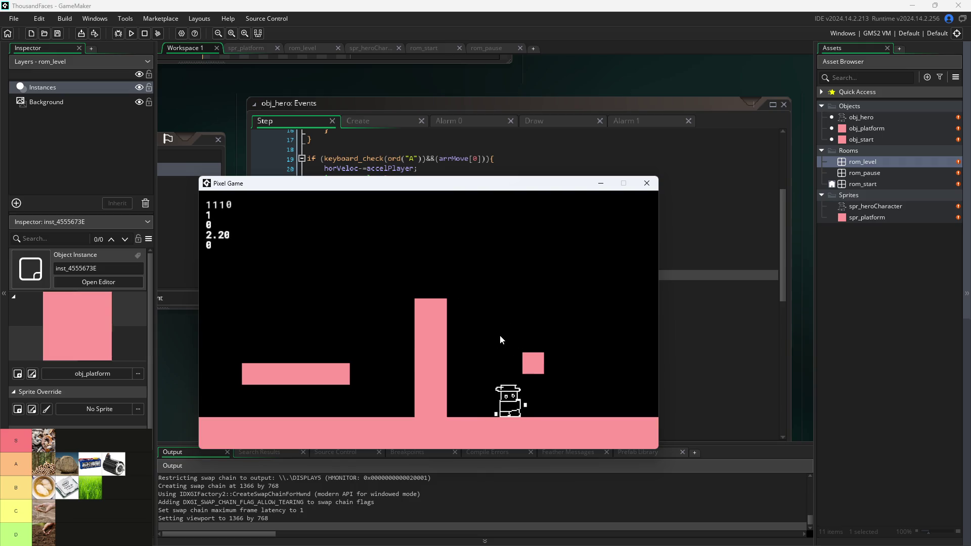
key(w)
key(a)
key(w)
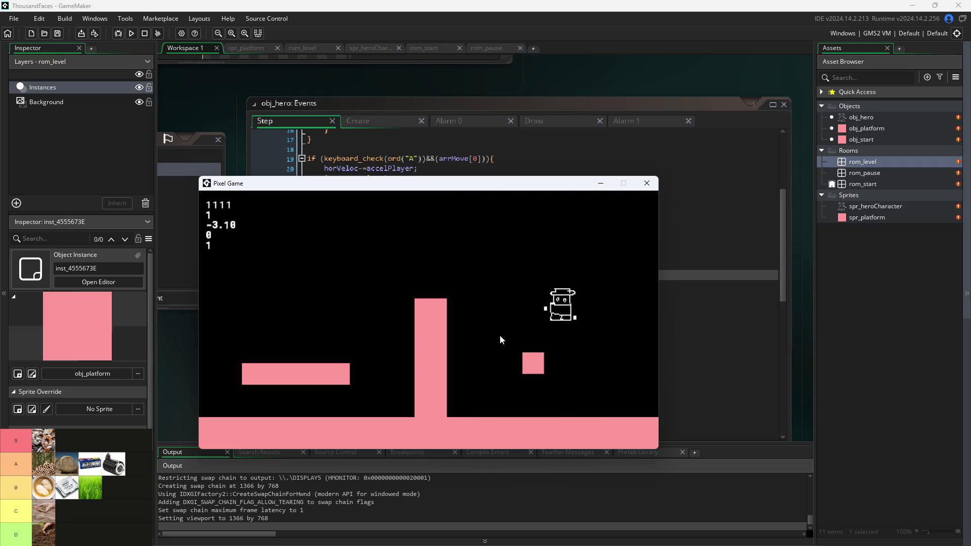
key(w)
key(a)
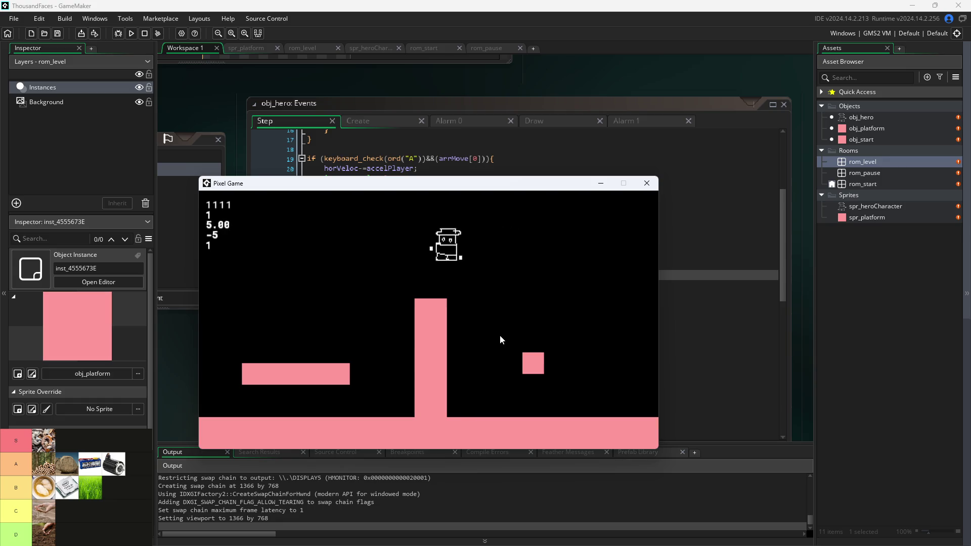
key(d)
key(w)
key(a)
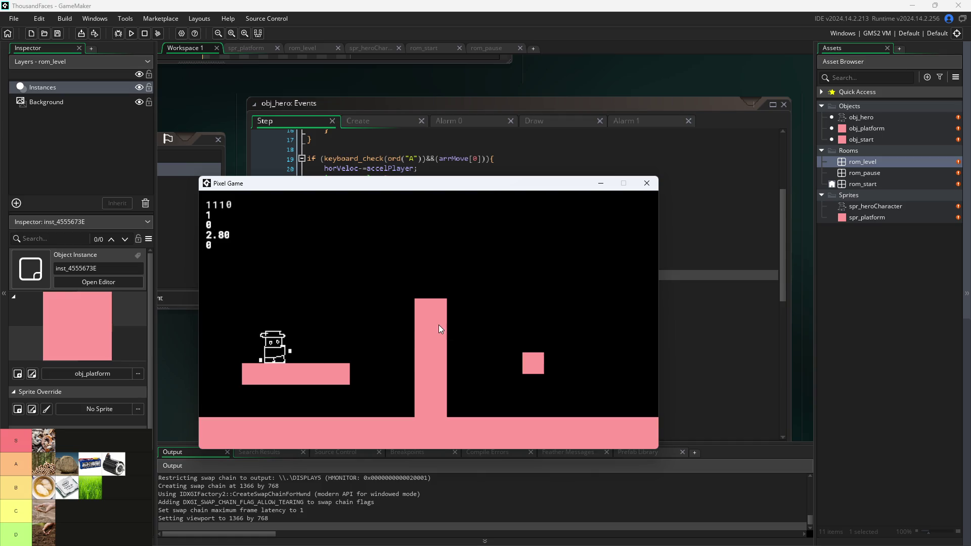
key(w)
key(d)
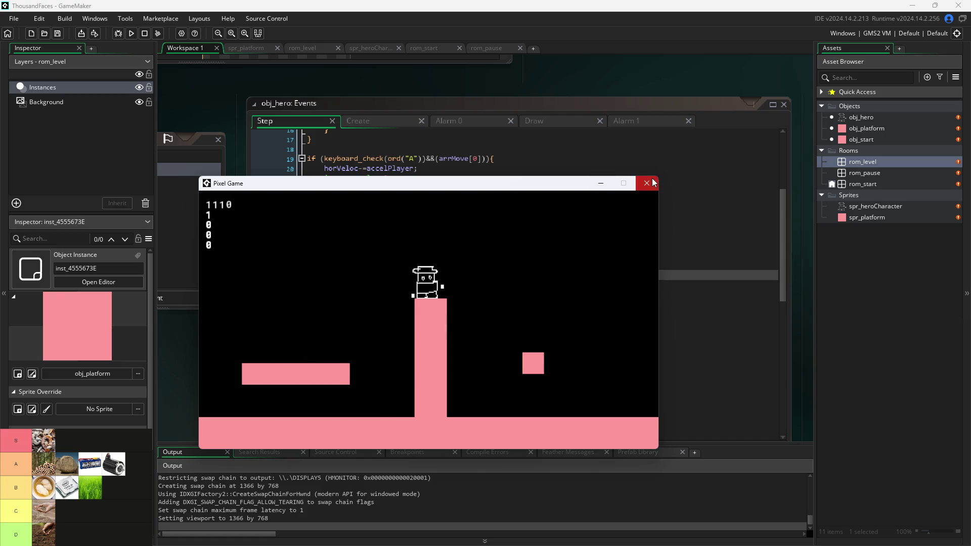
click(652, 183)
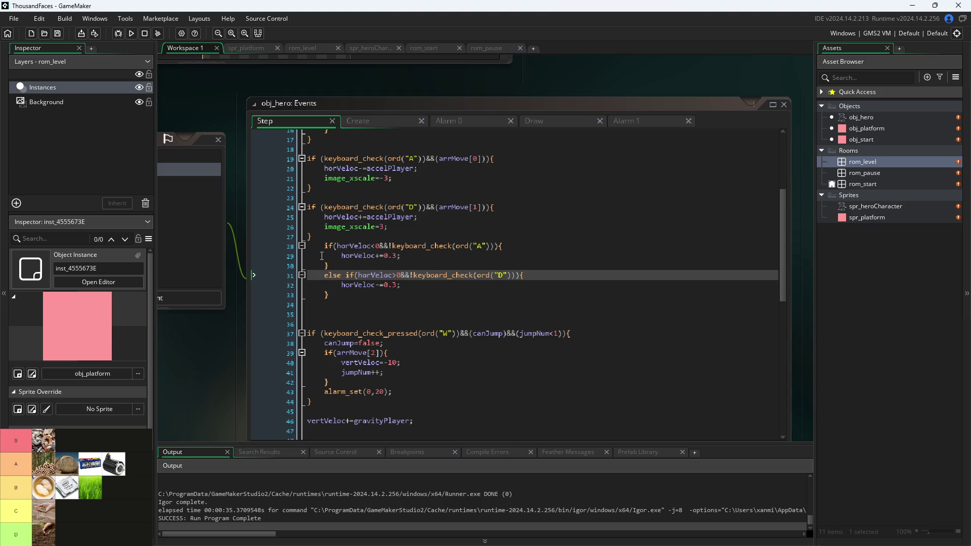
Insert a blank line above the friction checks and outdent the if/else-if branches.
click(329, 246)
key(Return)
key(Down)
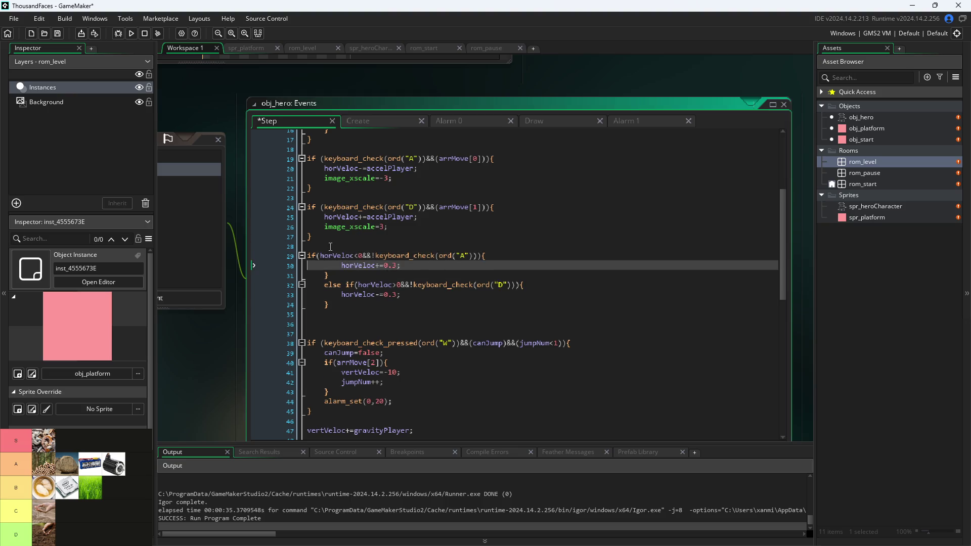
key(BackSpace)
key(Down)
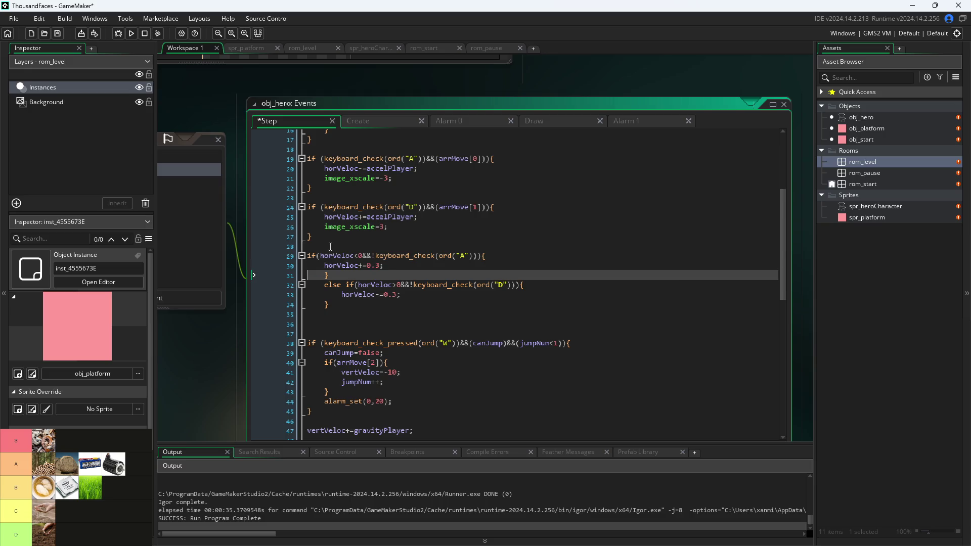
key(Down)
key(Up)
key(Down)
key(shift+Tab)
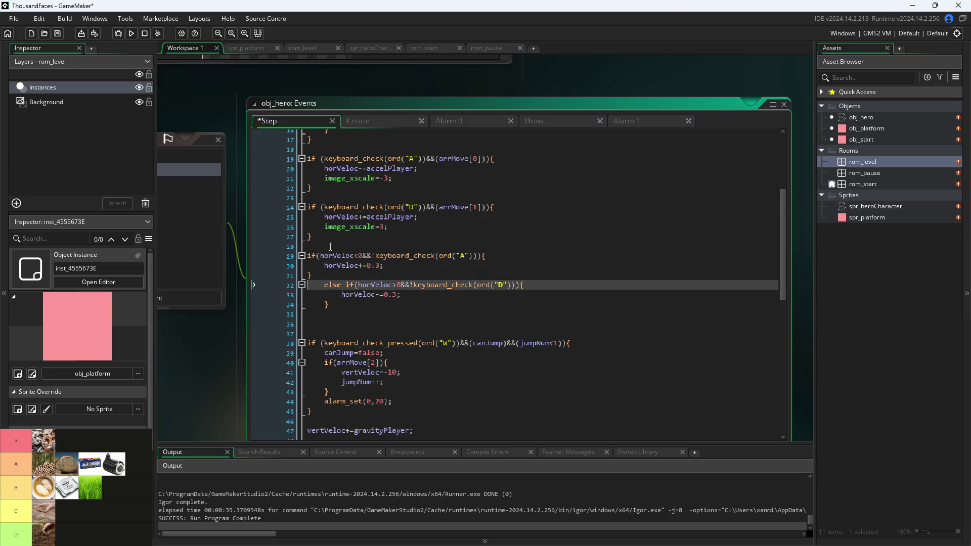
key(Down)
key(shift+Tab)
key(Down)
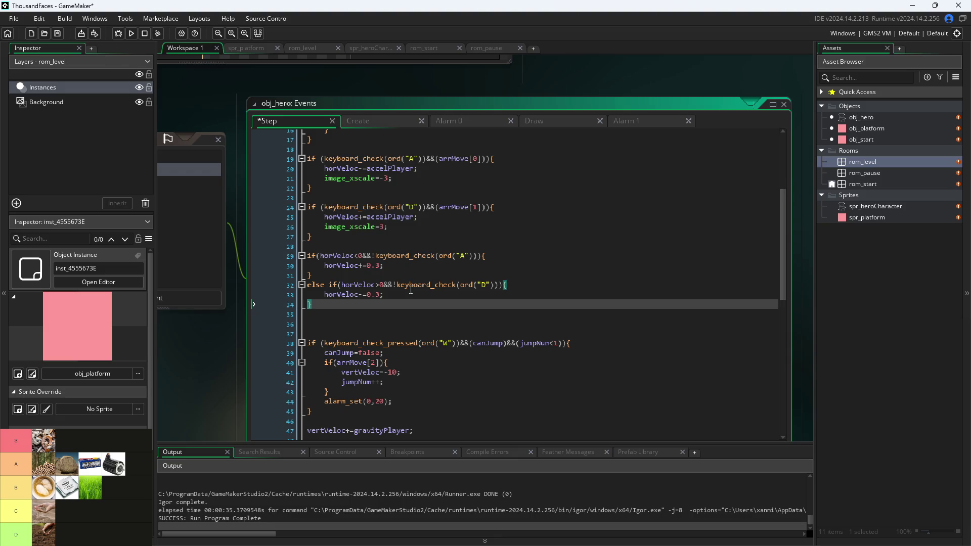
Indent the friction if, its else-if branch and closing brace one level.
drag(411, 288, 411, 293)
click(353, 247)
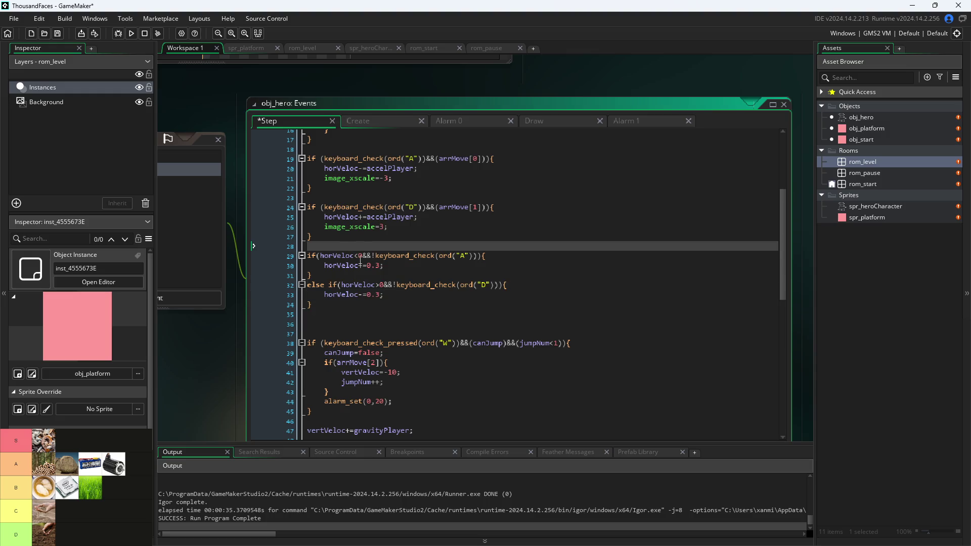
key(Down)
key(Tab)
key(Down)
key(Tab)
key(Down)
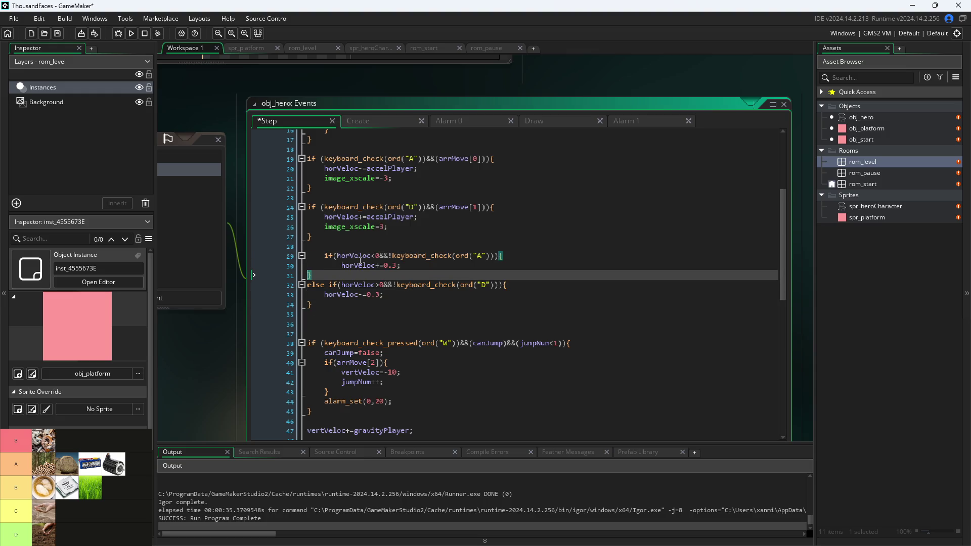
key(Tab)
key(Down)
key(Tab)
key(Down)
key(Tab)
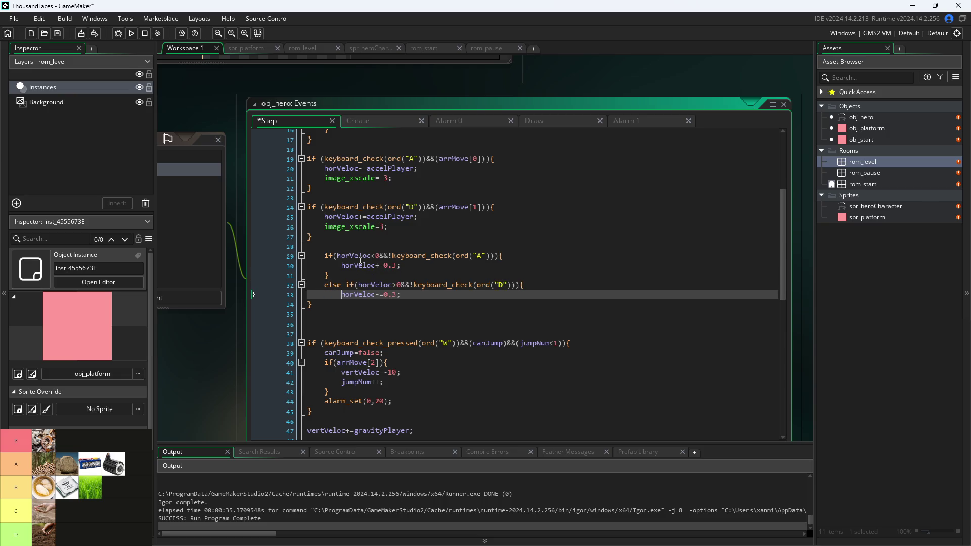
key(Down)
key(Tab)
key(Up)
key(Up)
key(Up)
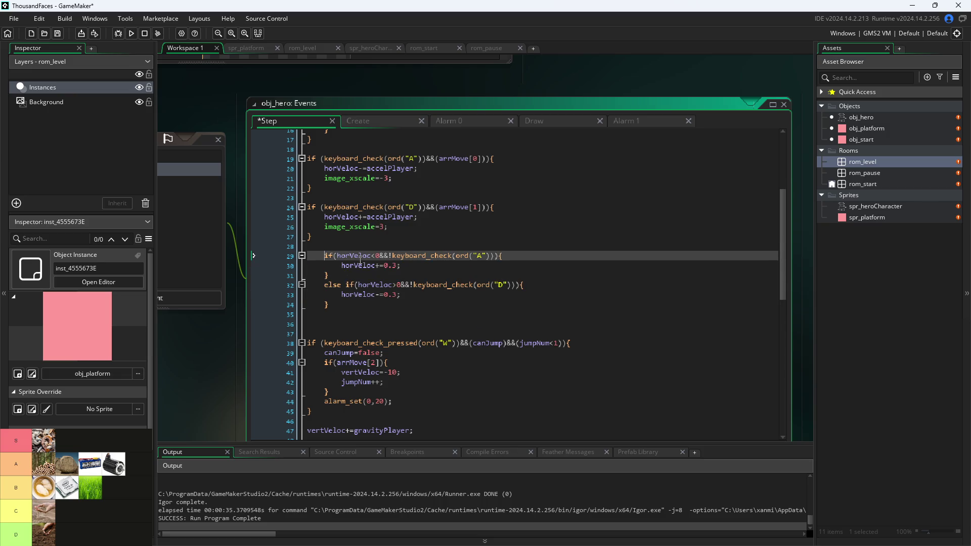
Wrap the friction checks in a new if(!arrMove[3]){ … } block.
key(Up)
key(Return)
text(if()
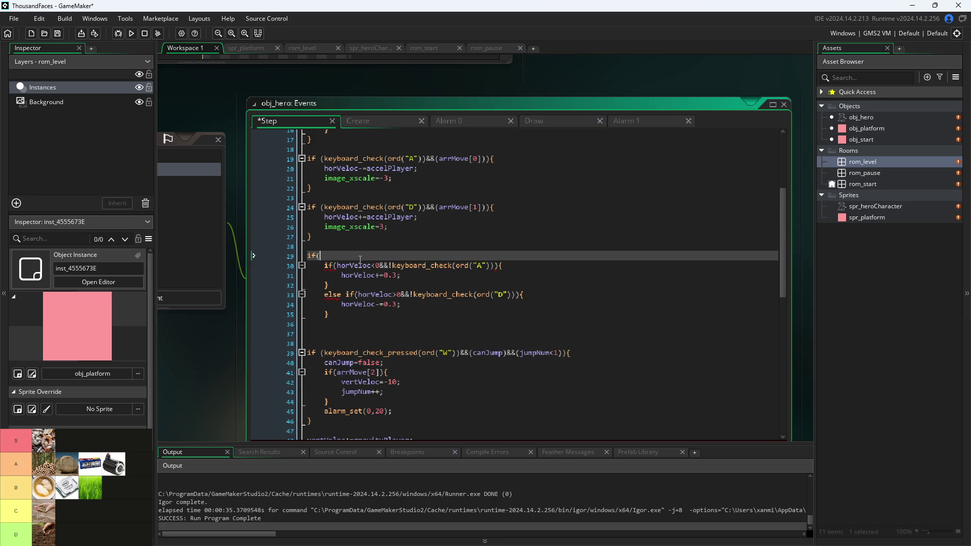
text(arrMove)
text([4)
text(]))
key(ctrl+Left)
text(!)
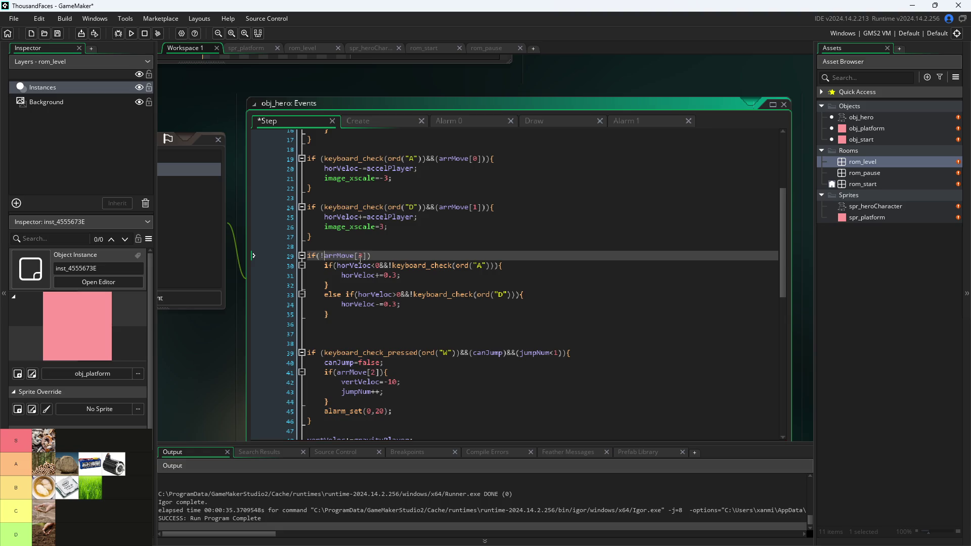
text({)
key(Down)
key(Down)
key(Down)
key(Down)
key(Return)
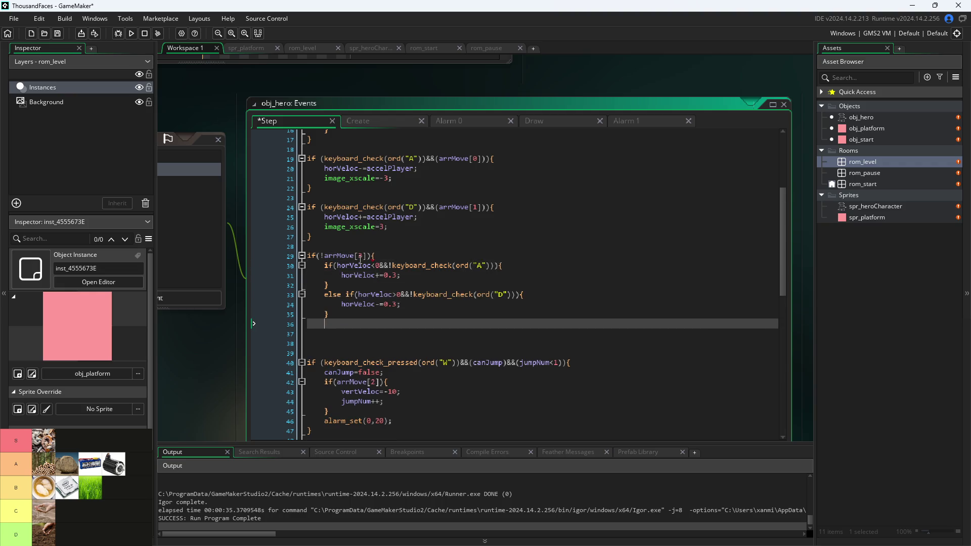
text(})
key(Return)
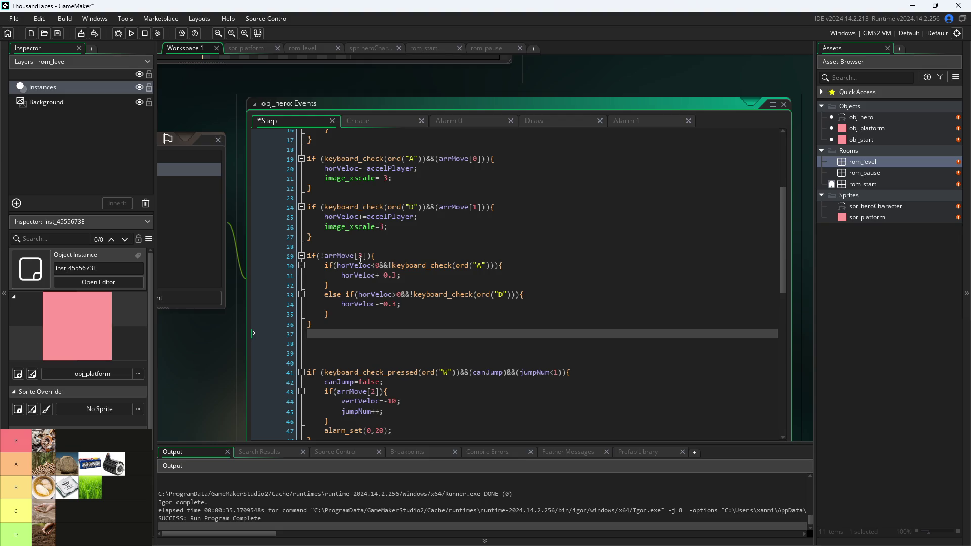
Add an else{ } branch after the !arrMove[3] block.
text({)
key(Return)
text(else)
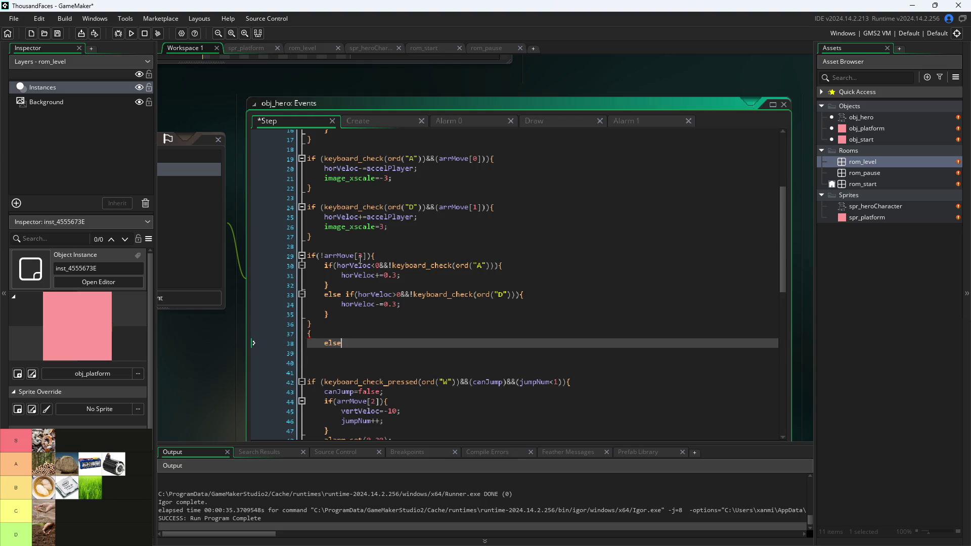
key(BackSpace)
key(BackSpace)
key(BackSpace)
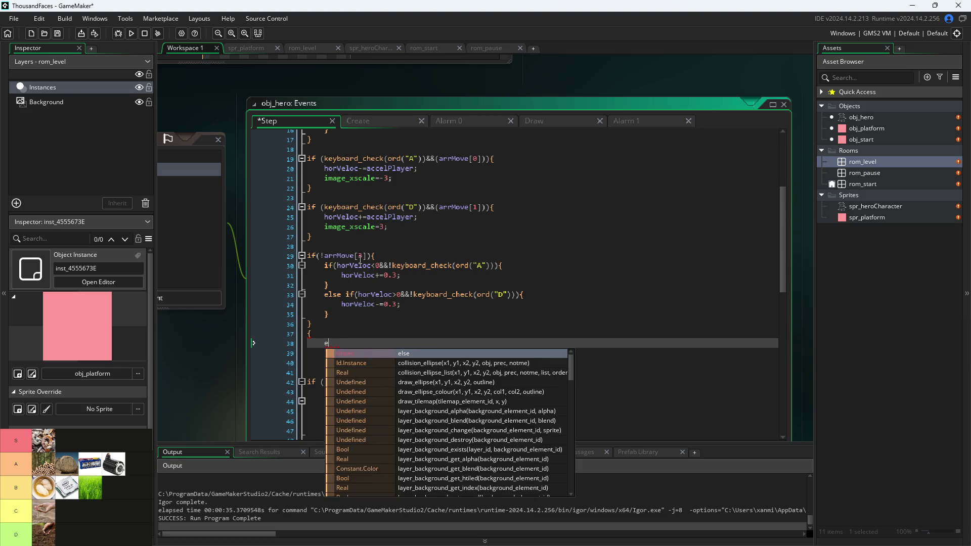
key(Escape)
key(Up)
key(Home)
text(es)
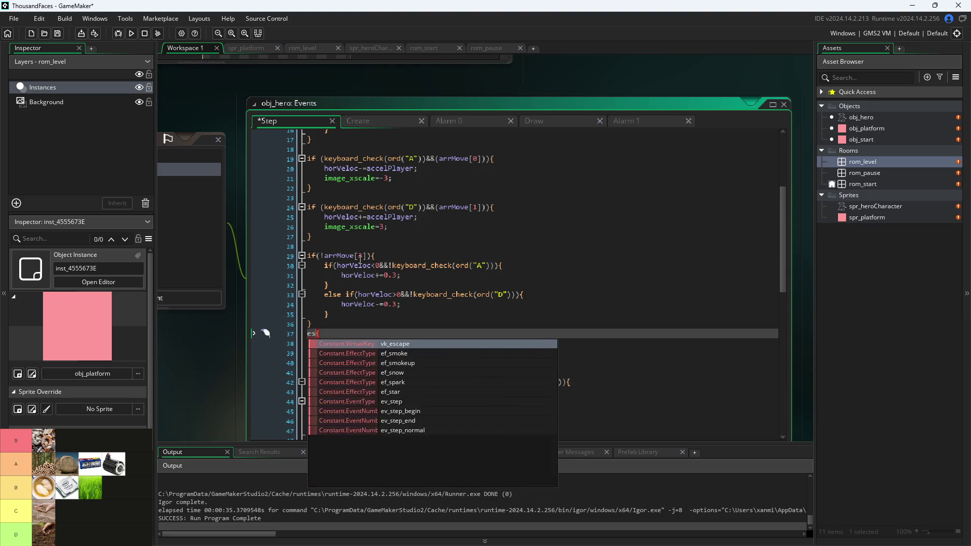
key(BackSpace)
text(lse)
key(BackSpace)
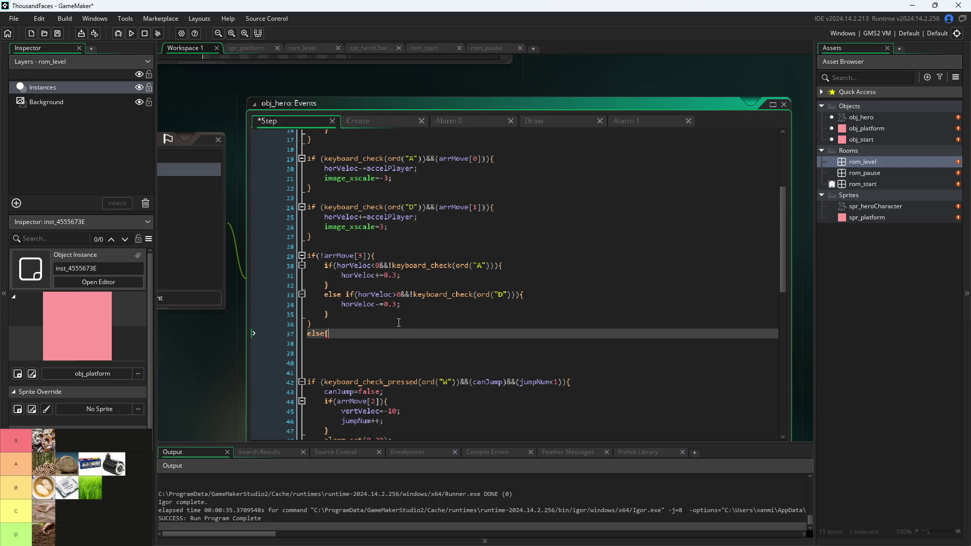
key(Return)
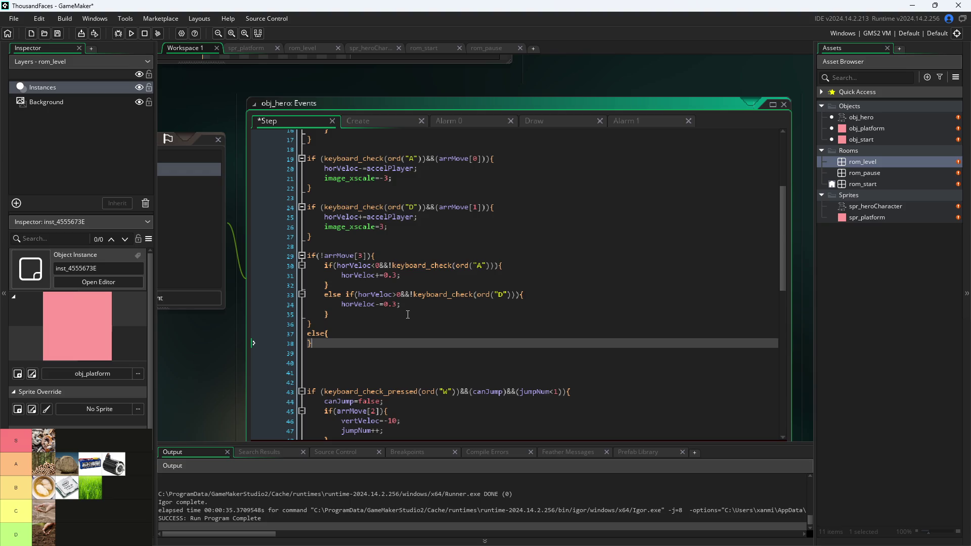
Copy the inner left/right friction if/else into the else body.
drag(408, 314, 229, 267)
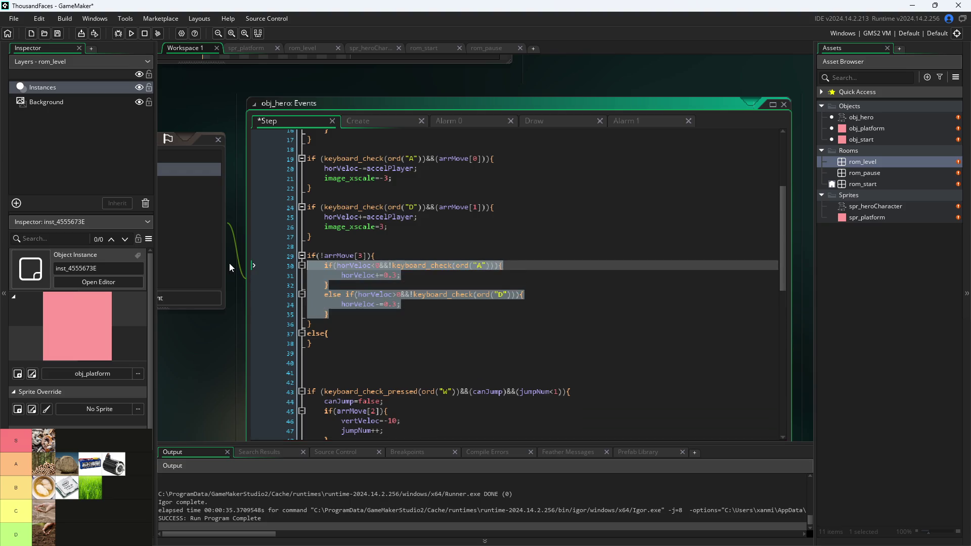
key(ctrl+c)
click(348, 336)
key(Return)
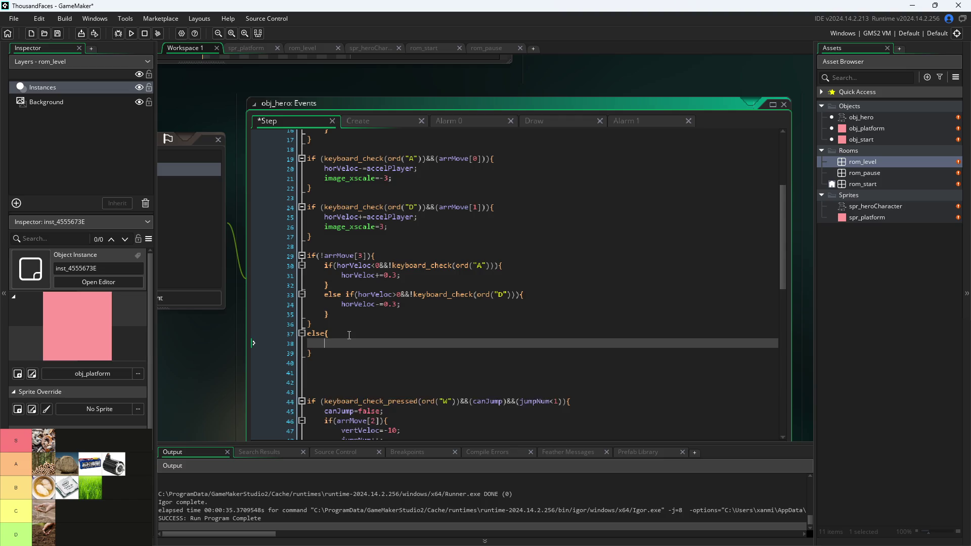
key(ctrl+v)
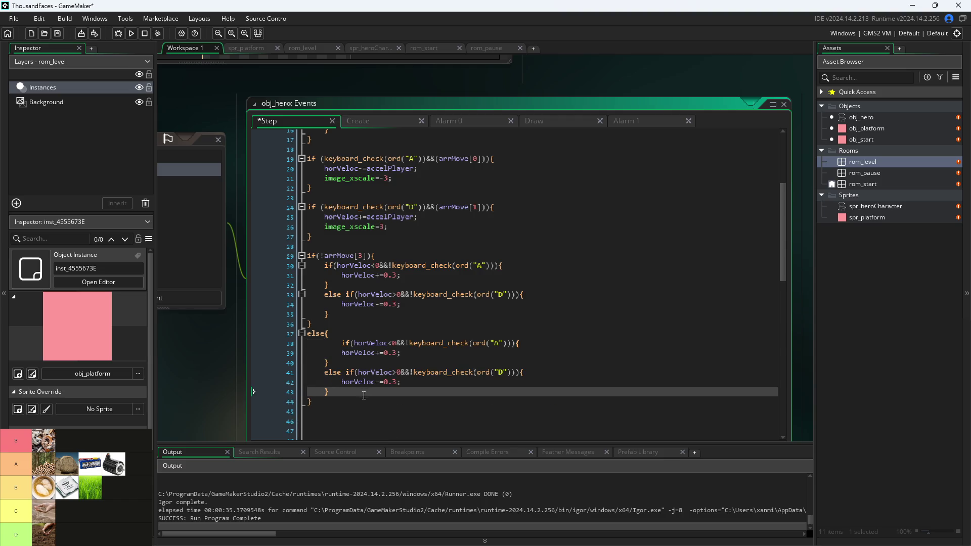
click(352, 264)
click(369, 256)
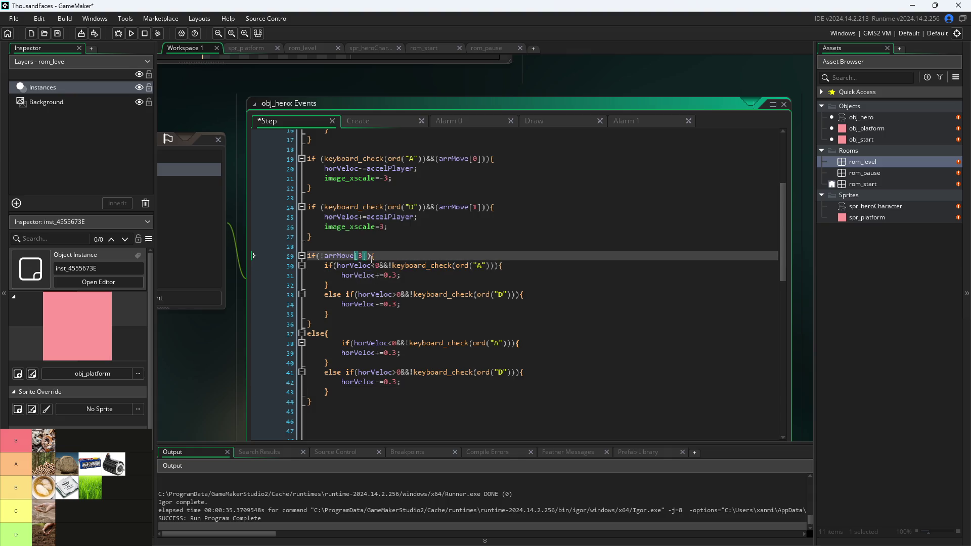
click(359, 334)
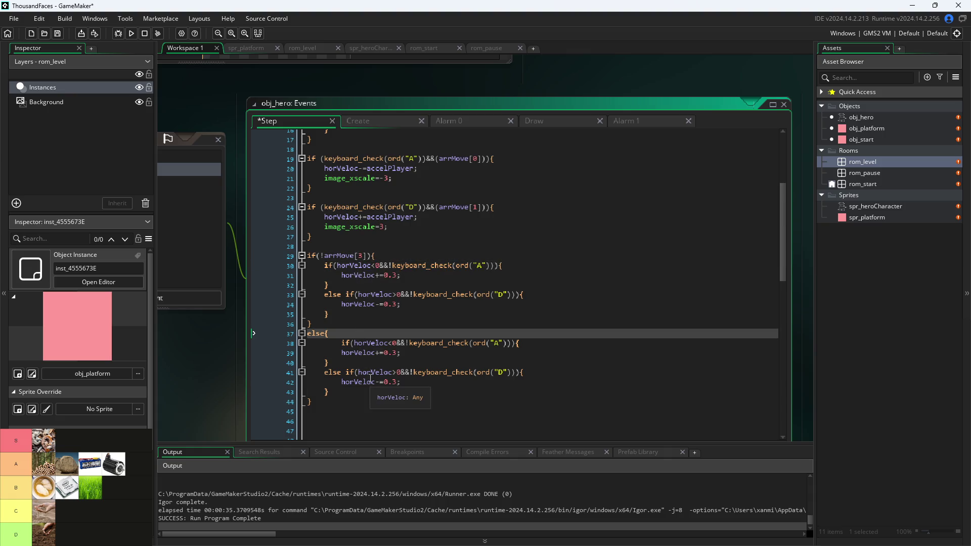
Change both copied 0.3 friction values to 0.15, then save and run the game.
click(398, 354)
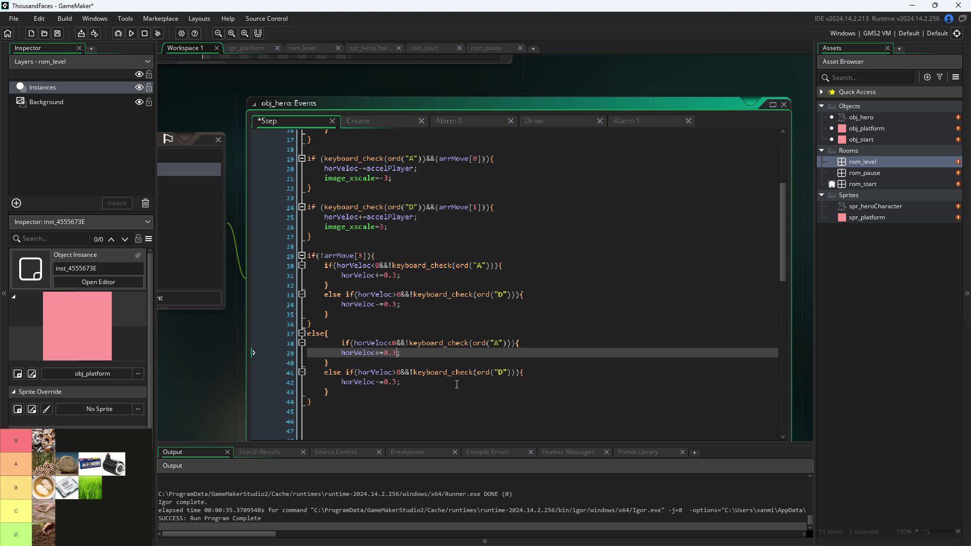
key(BackSpace)
text(14)
key(BackSpace)
text(5)
key(Down)
key(Down)
key(Down)
key(Left)
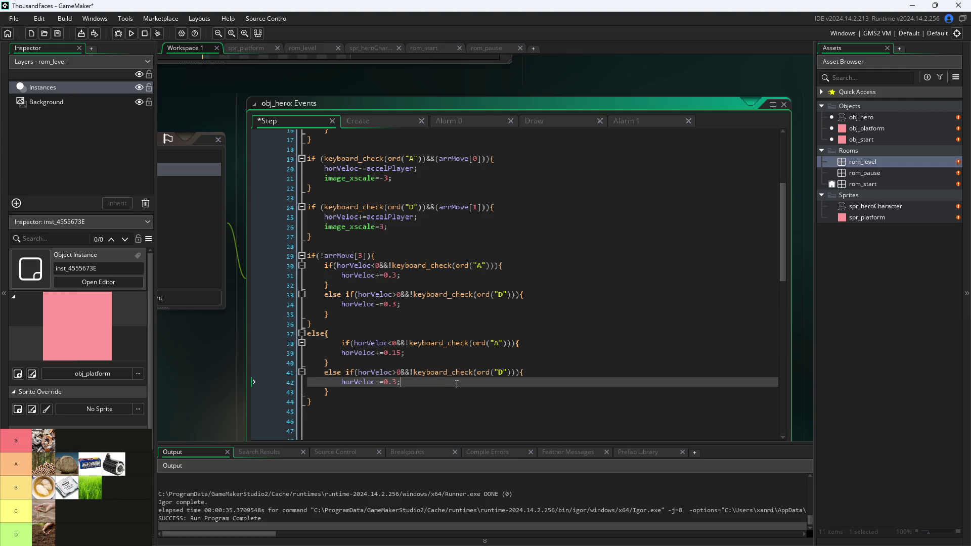
key(BackSpace)
text(15)
key(ctrl+s)
click(132, 33)
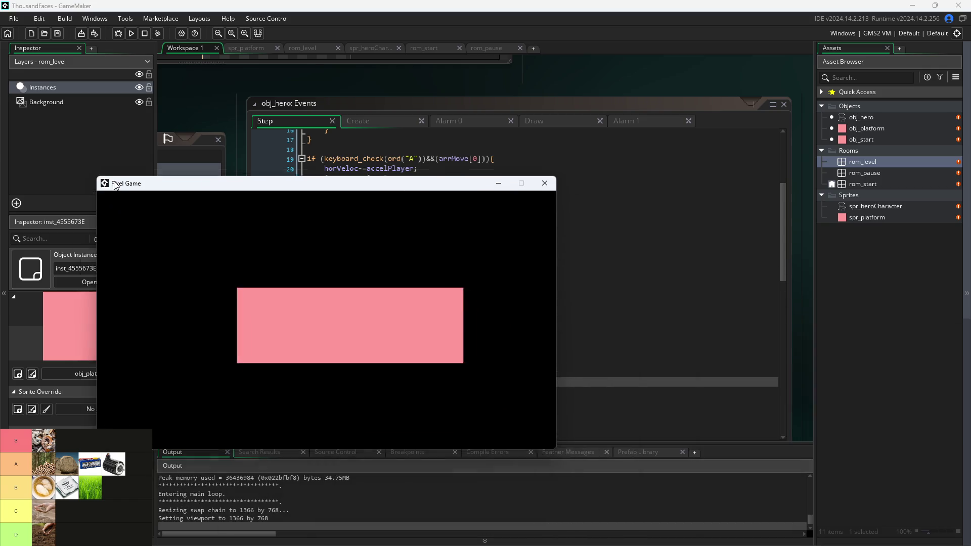
Playtest the hero walking and jumping left and right across the platforms, then close the game.
drag(115, 186, 96, 179)
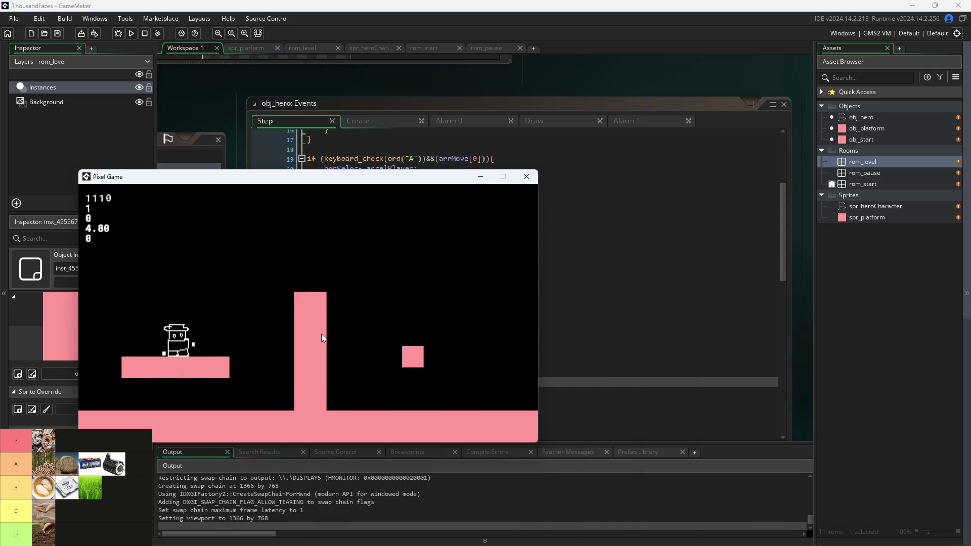
key(d)
key(a)
key(space)
key(d)
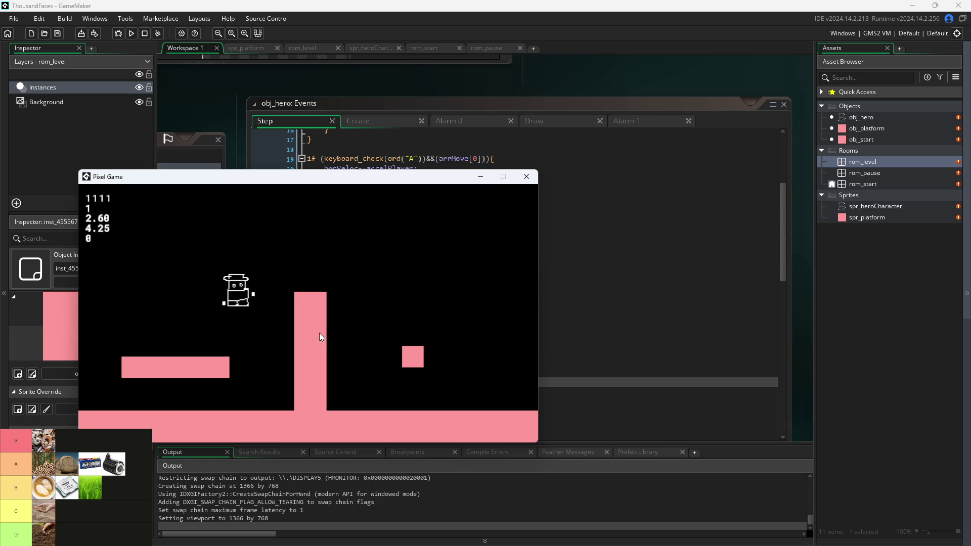
key(a)
key(space)
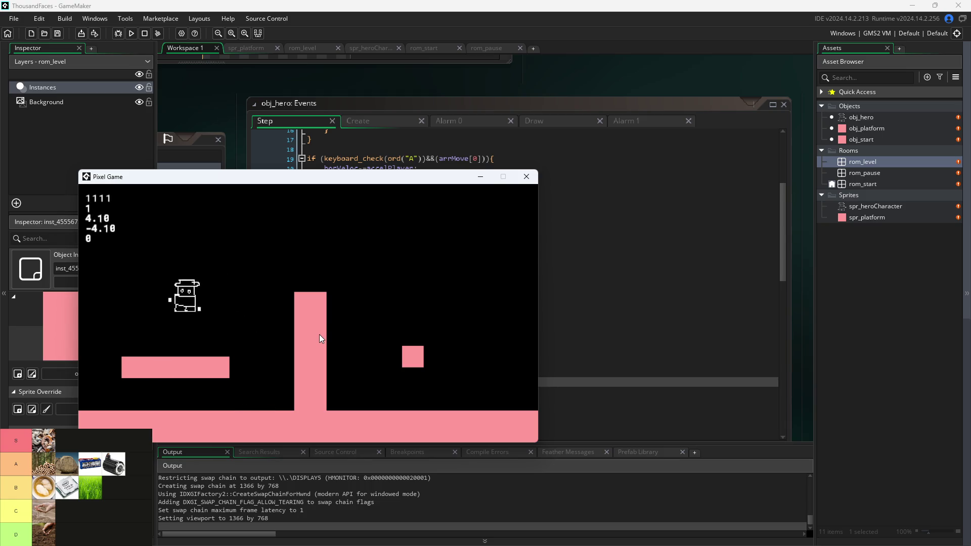
key(d)
key(space)
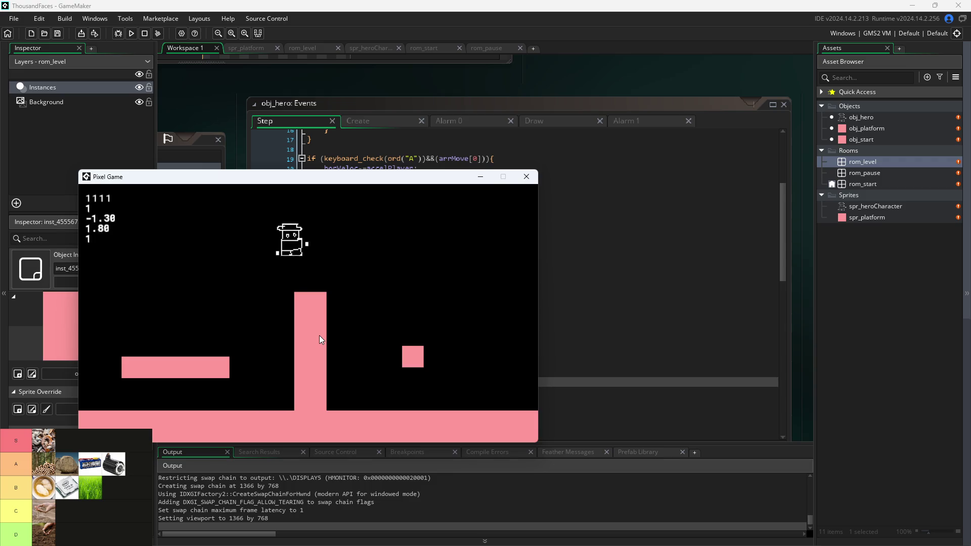
key(d)
key(space)
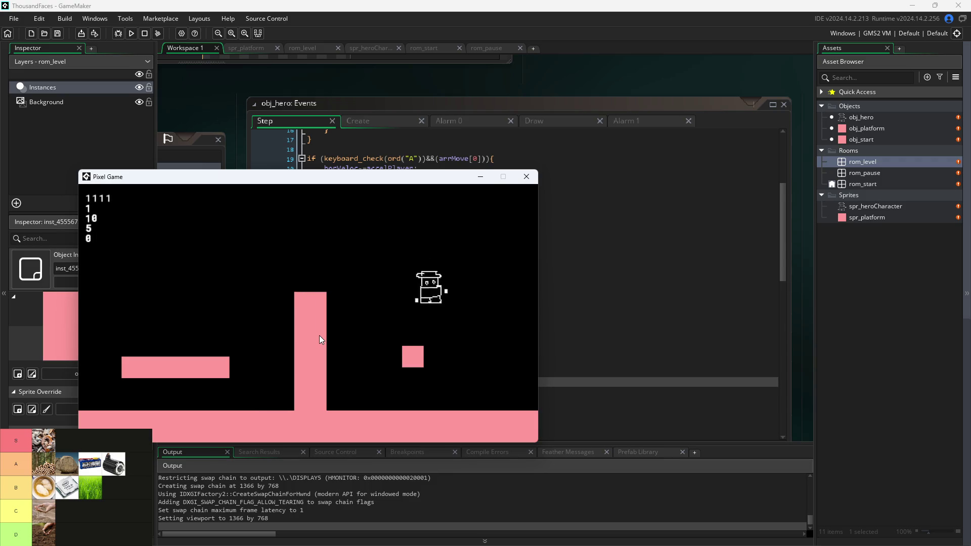
key(a)
key(space)
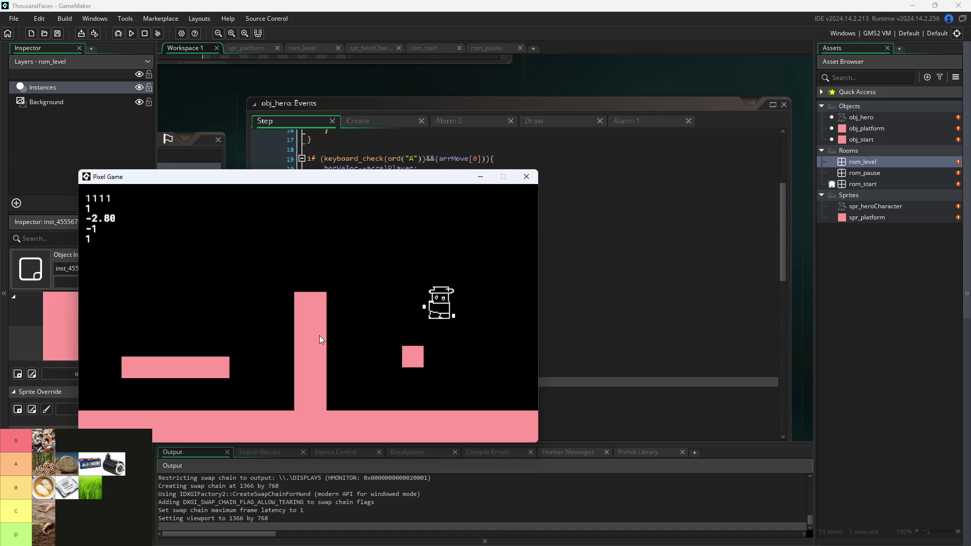
key(a)
key(space)
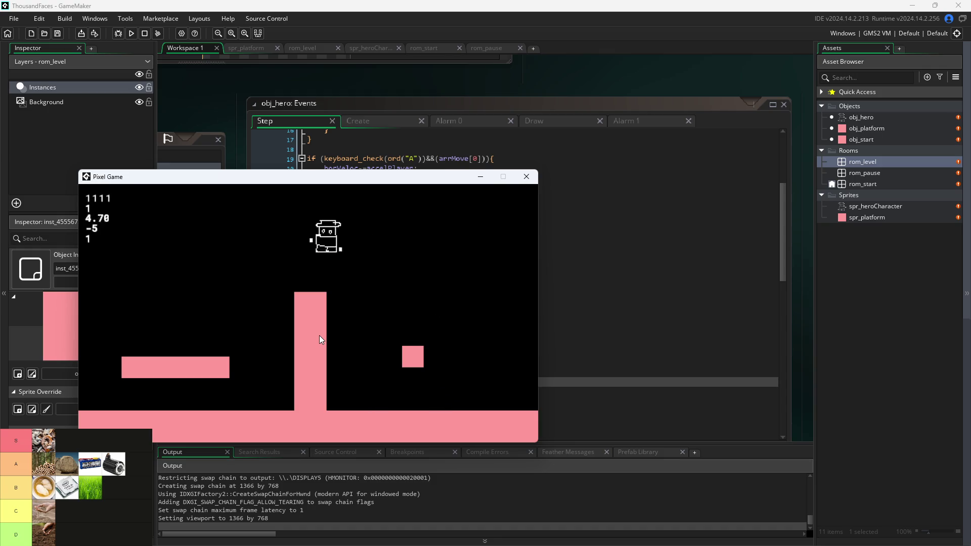
key(space)
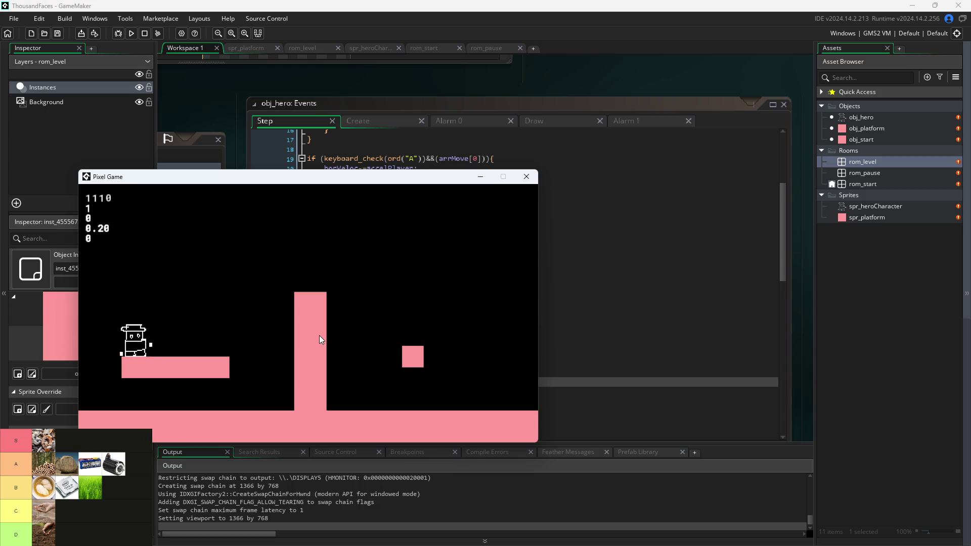
key(d)
key(space)
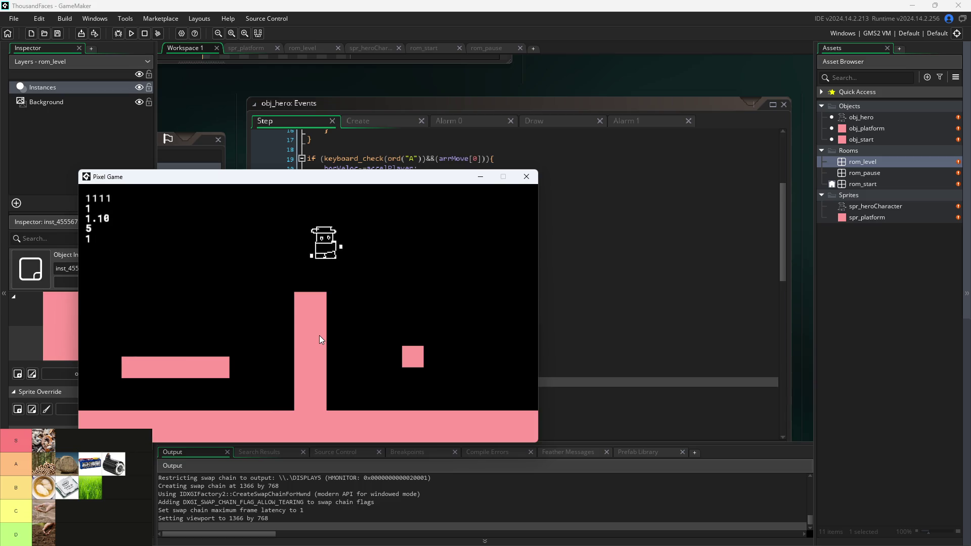
click(527, 177)
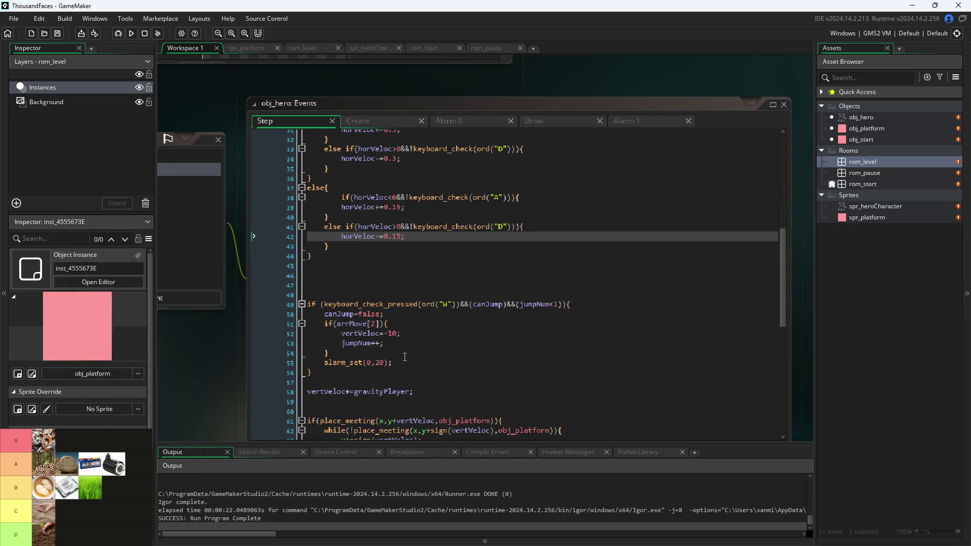
Delete the separate horVeloc<-5 speed clamp block.
scroll(404, 357, down, 10)
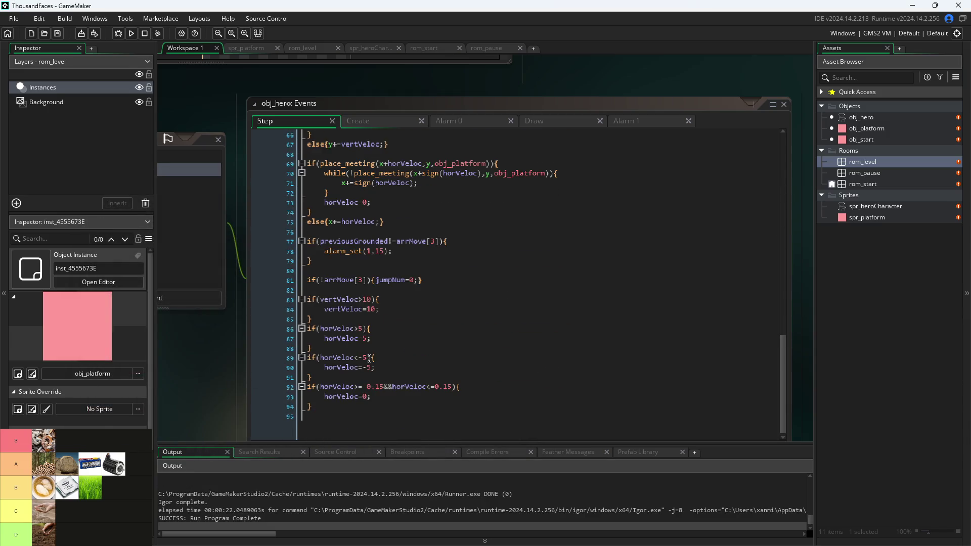
click(369, 358)
key(Down)
key(Down)
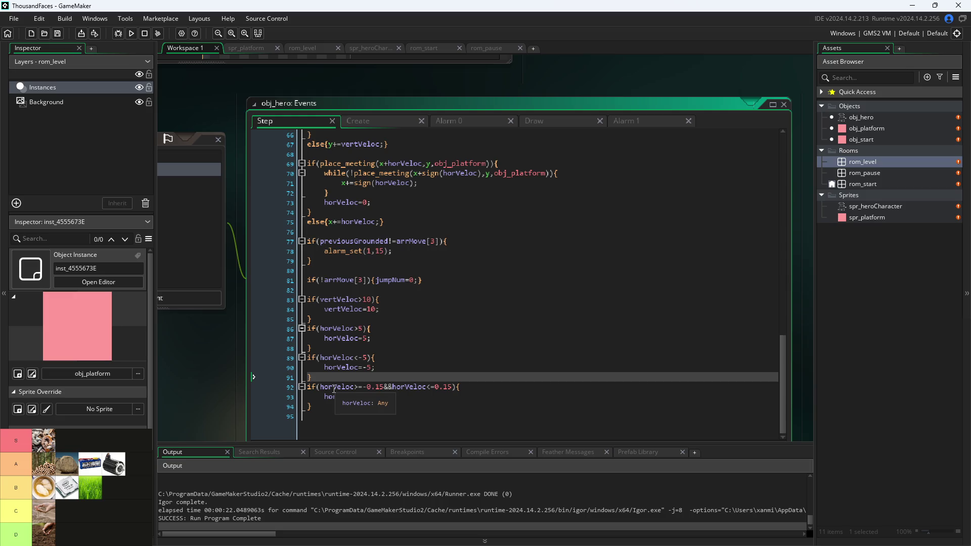
mouse_move(333, 378)
mouse_down()
mouse_move(224, 366)
mouse_move(204, 354)
mouse_up()
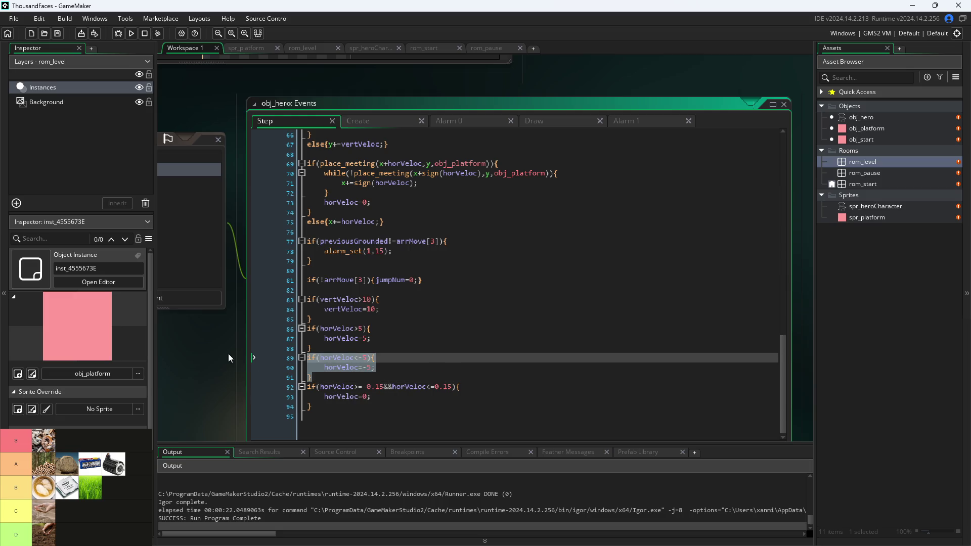
key(Delete)
Rewrite the remaining clamp as if(abs(horVeloc)>5) with horVeloc=5*sign(horVeloc).
click(320, 348)
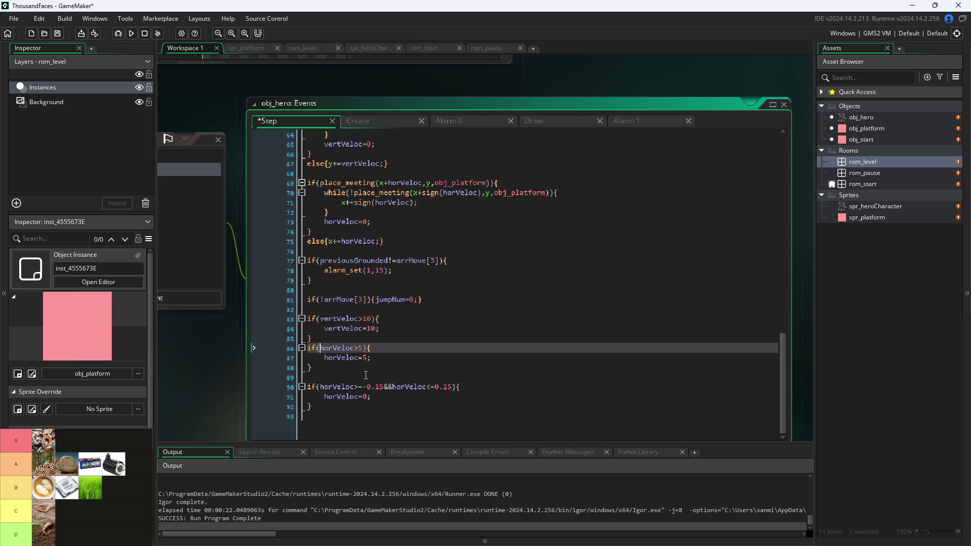
text(abs)
key(BackSpace)
text(()
key(Right)
key(Right)
key(Right)
key(Right)
key(Right)
key(Right)
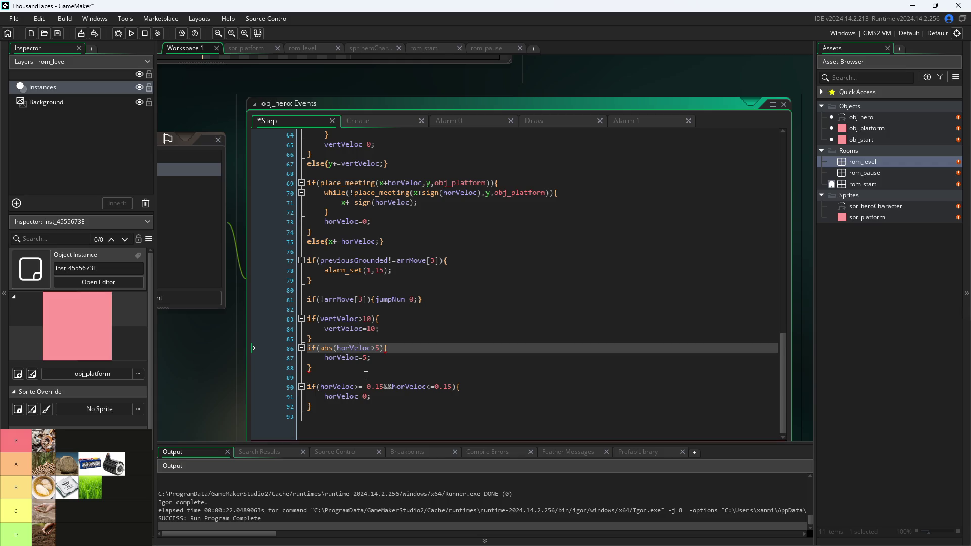
text())
key(Down)
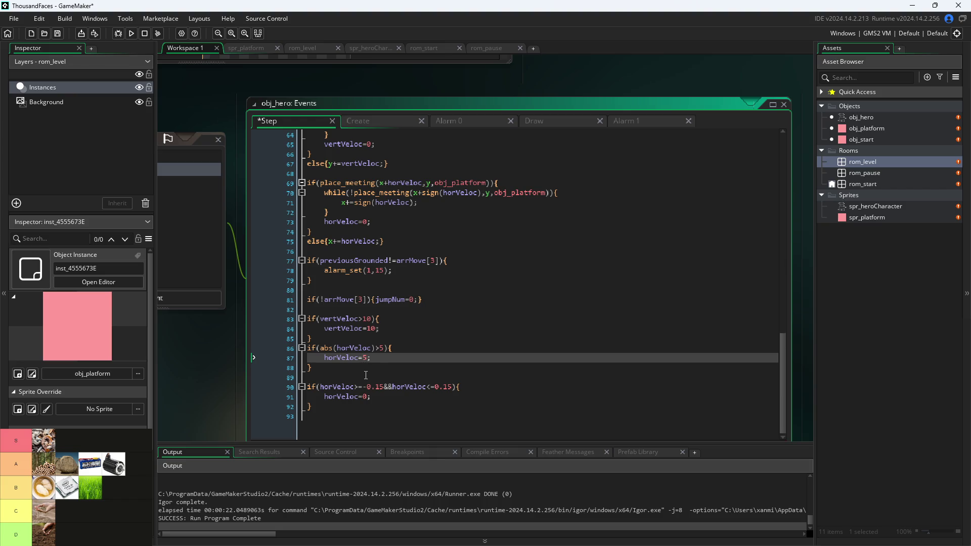
text(*sign)
text((ab)
key(BackSpace)
key(BackSpace)
text(horVeloc))
Add a blank line above the abs clamp and review the edited clamp lines.
key(Down)
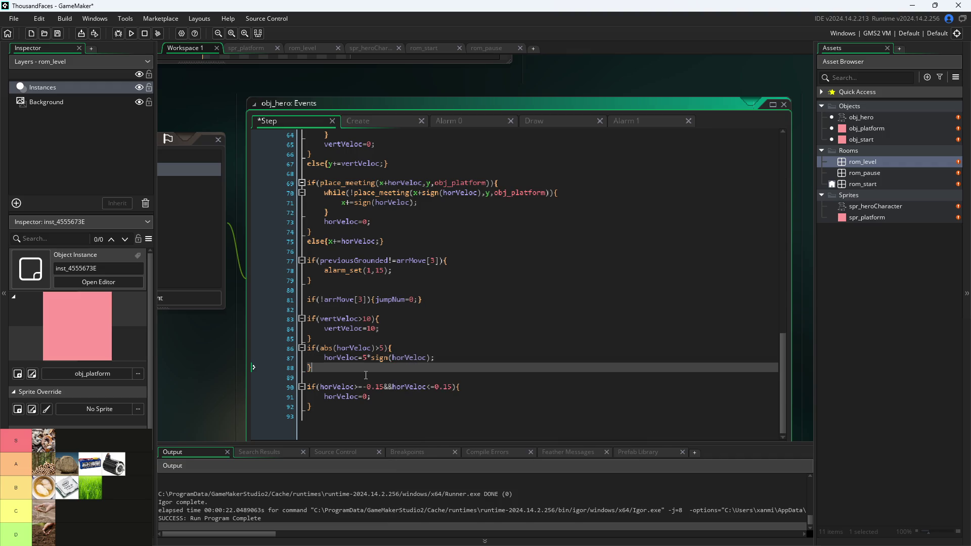
key(Up)
key(Up)
key(Down)
key(Down)
key(Up)
key(Up)
key(Down)
key(Down)
key(Up)
key(Up)
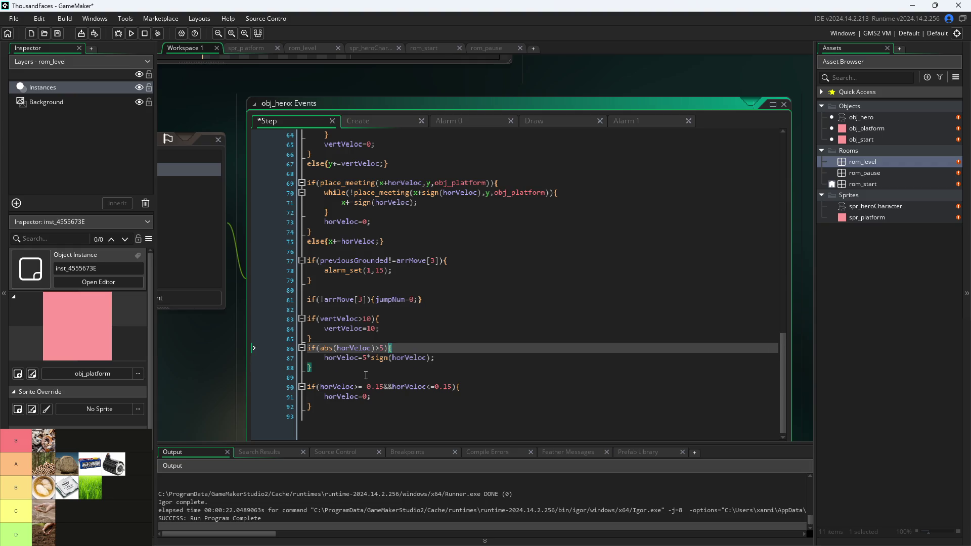
key(Left)
key(Left)
key(Left)
key(Up)
key(Return)
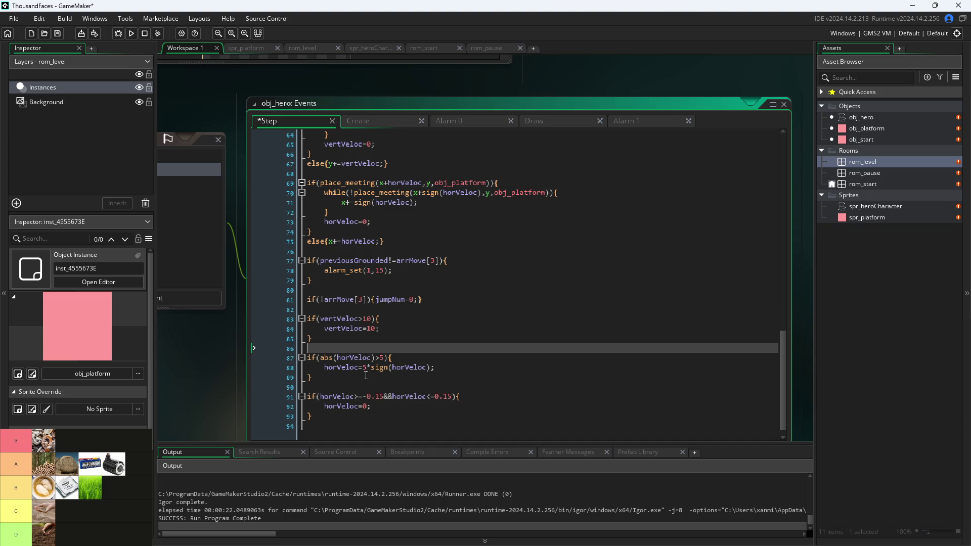
key(Down)
key(Down)
key(Down)
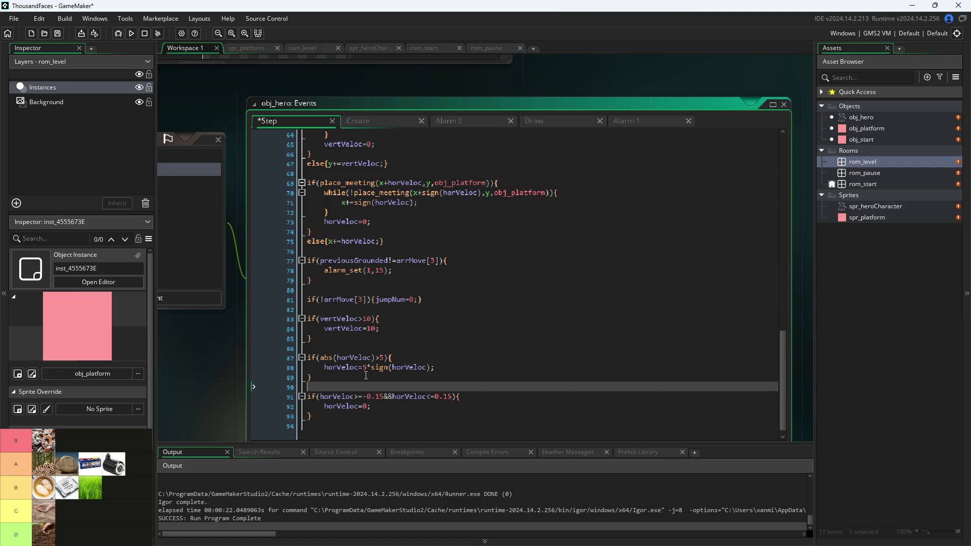
key(Up)
key(Up)
key(Up)
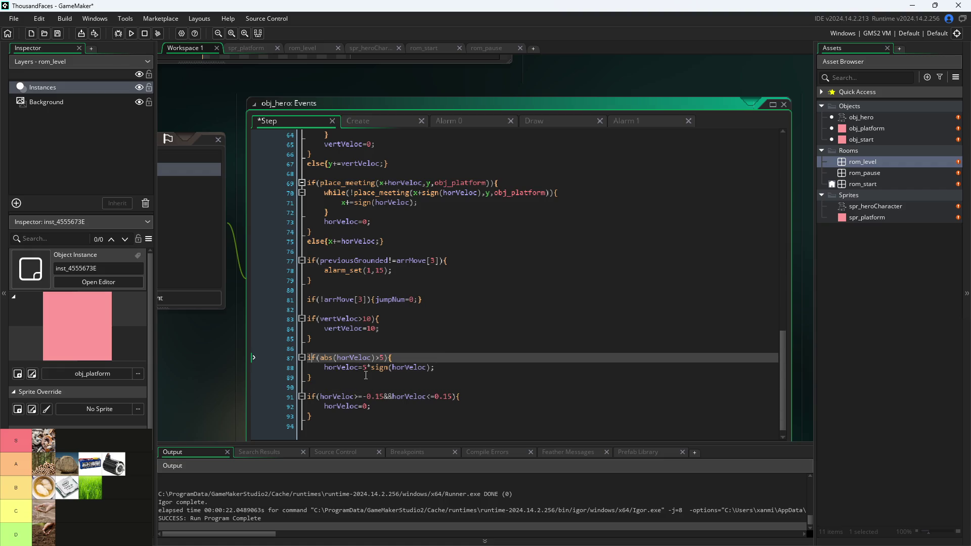
key(Right)
key(Right)
key(Right)
key(Down)
key(Up)
key(End)
key(Right)
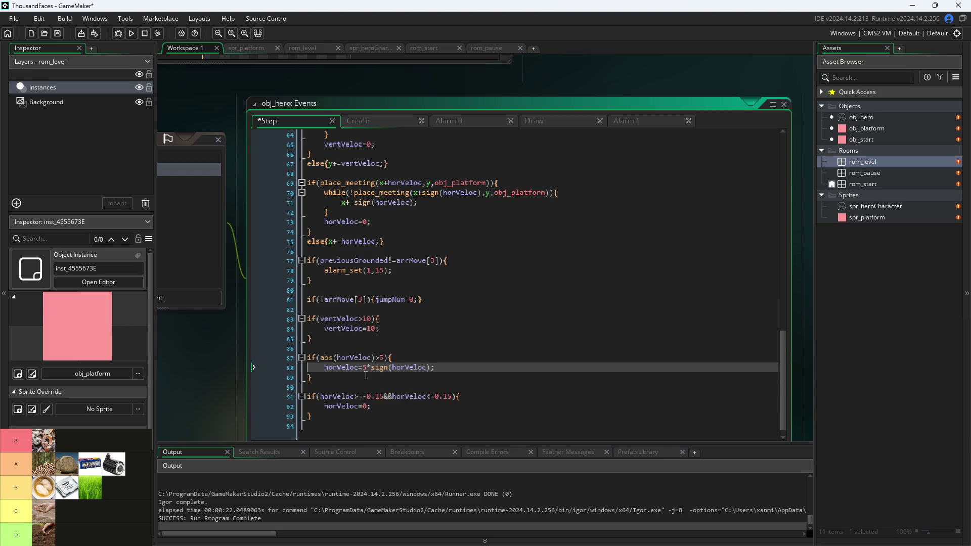
key(Left)
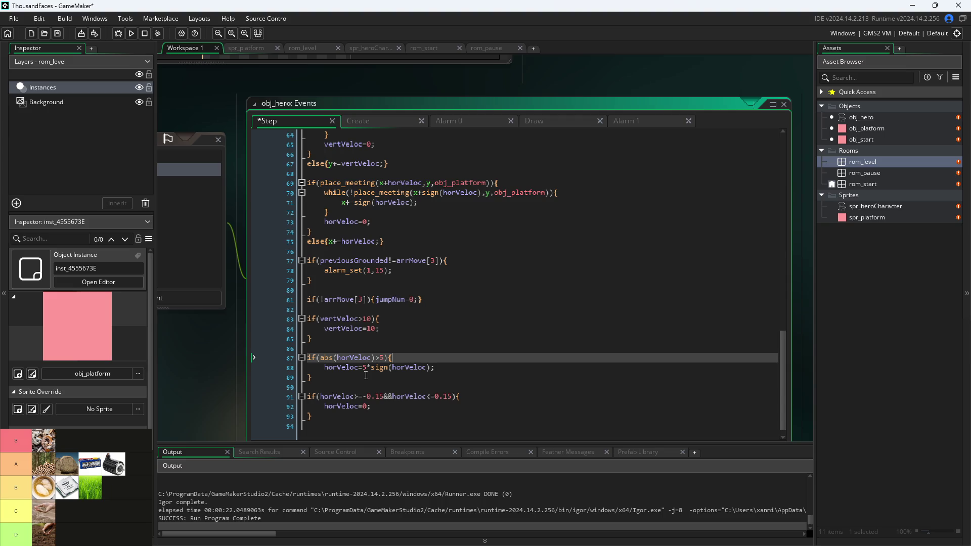
key(Down)
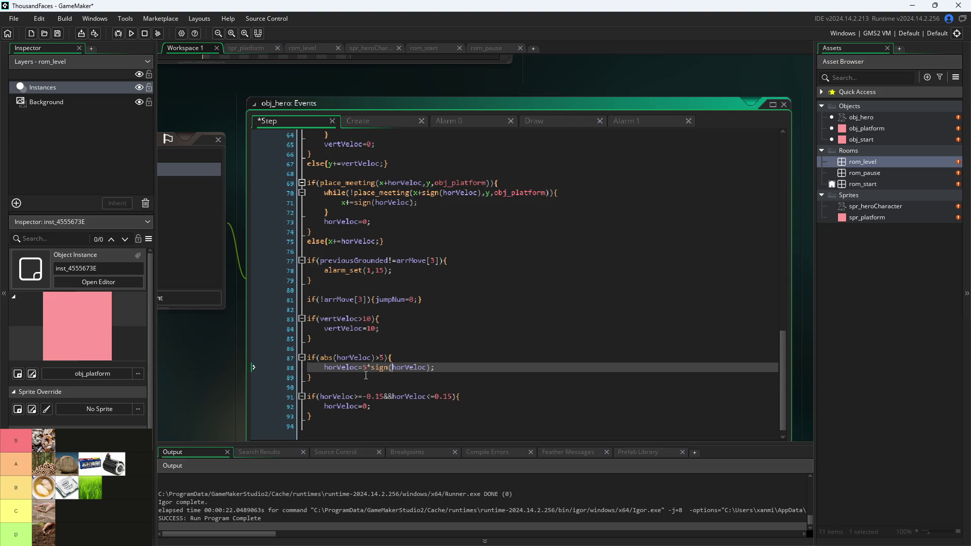